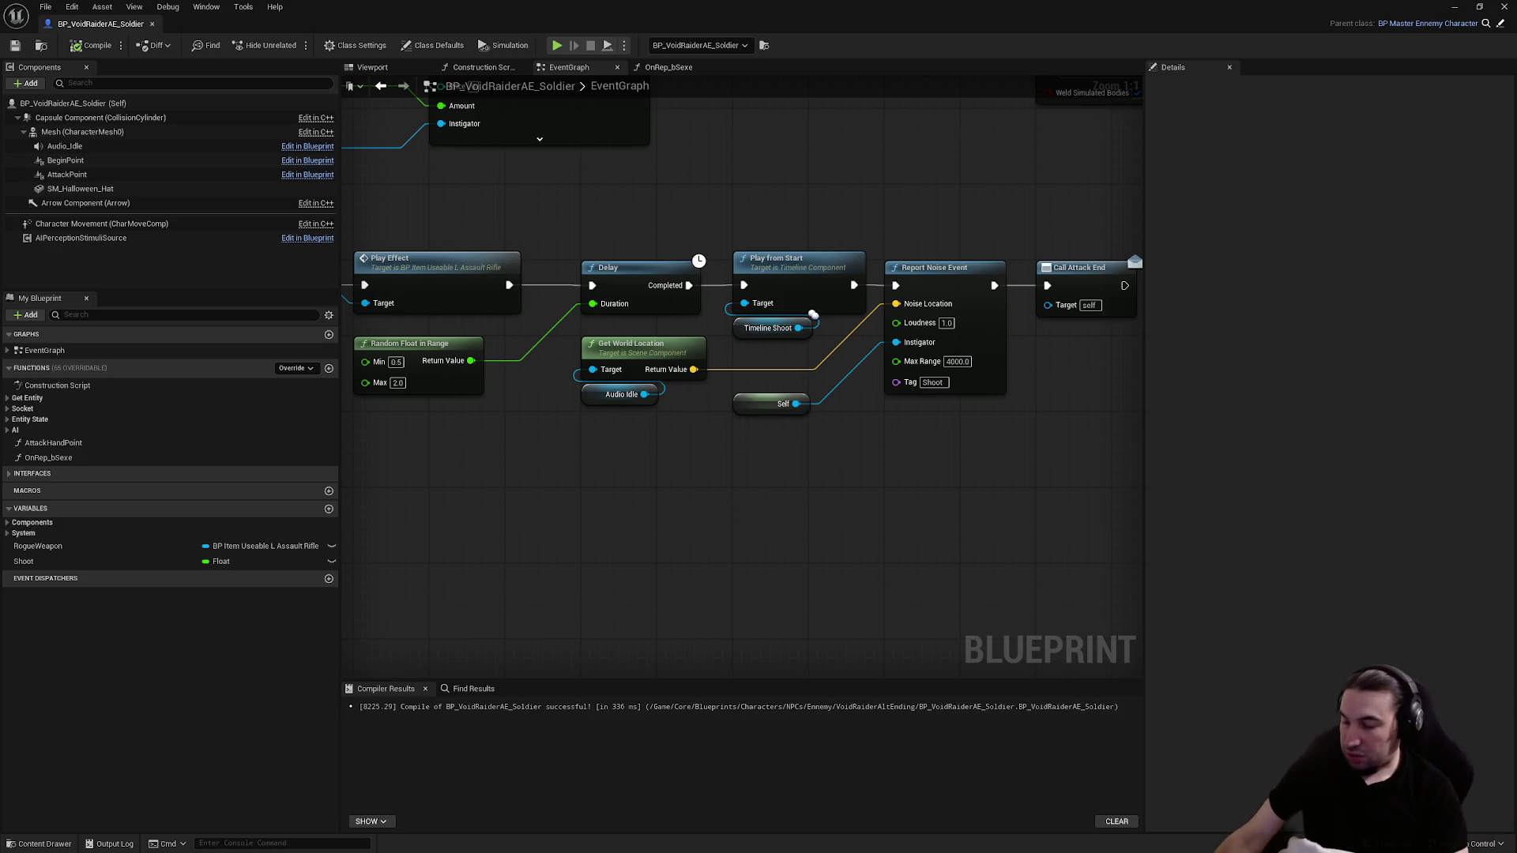
# Bring up the Windows start menu from the Unreal editor
pyautogui.press('super')
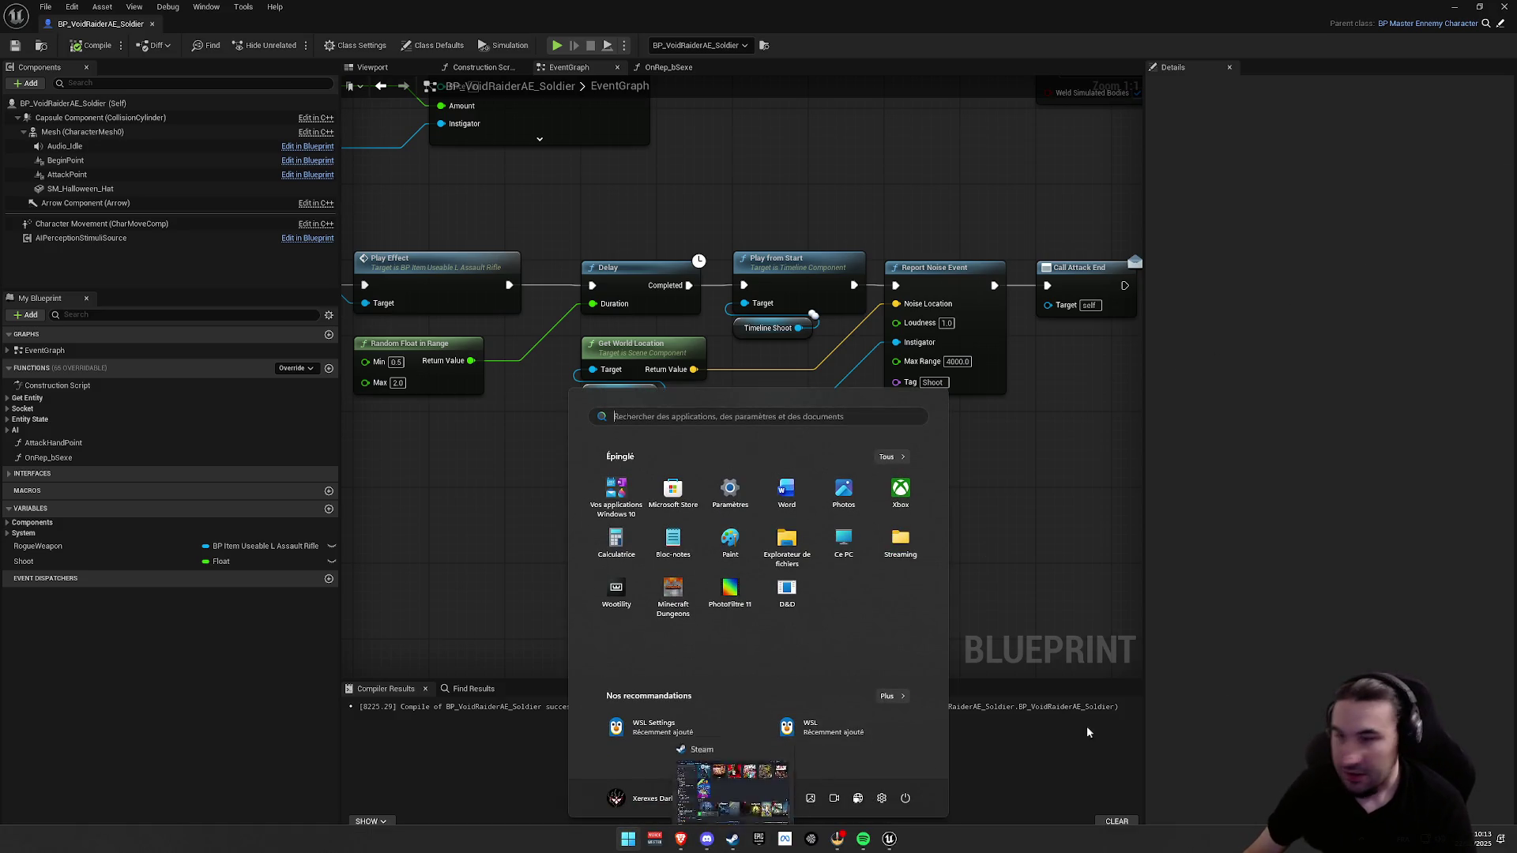
# Bring the audio mixer and Spotify windows forward and resume music playback
pyautogui.press('Escape')
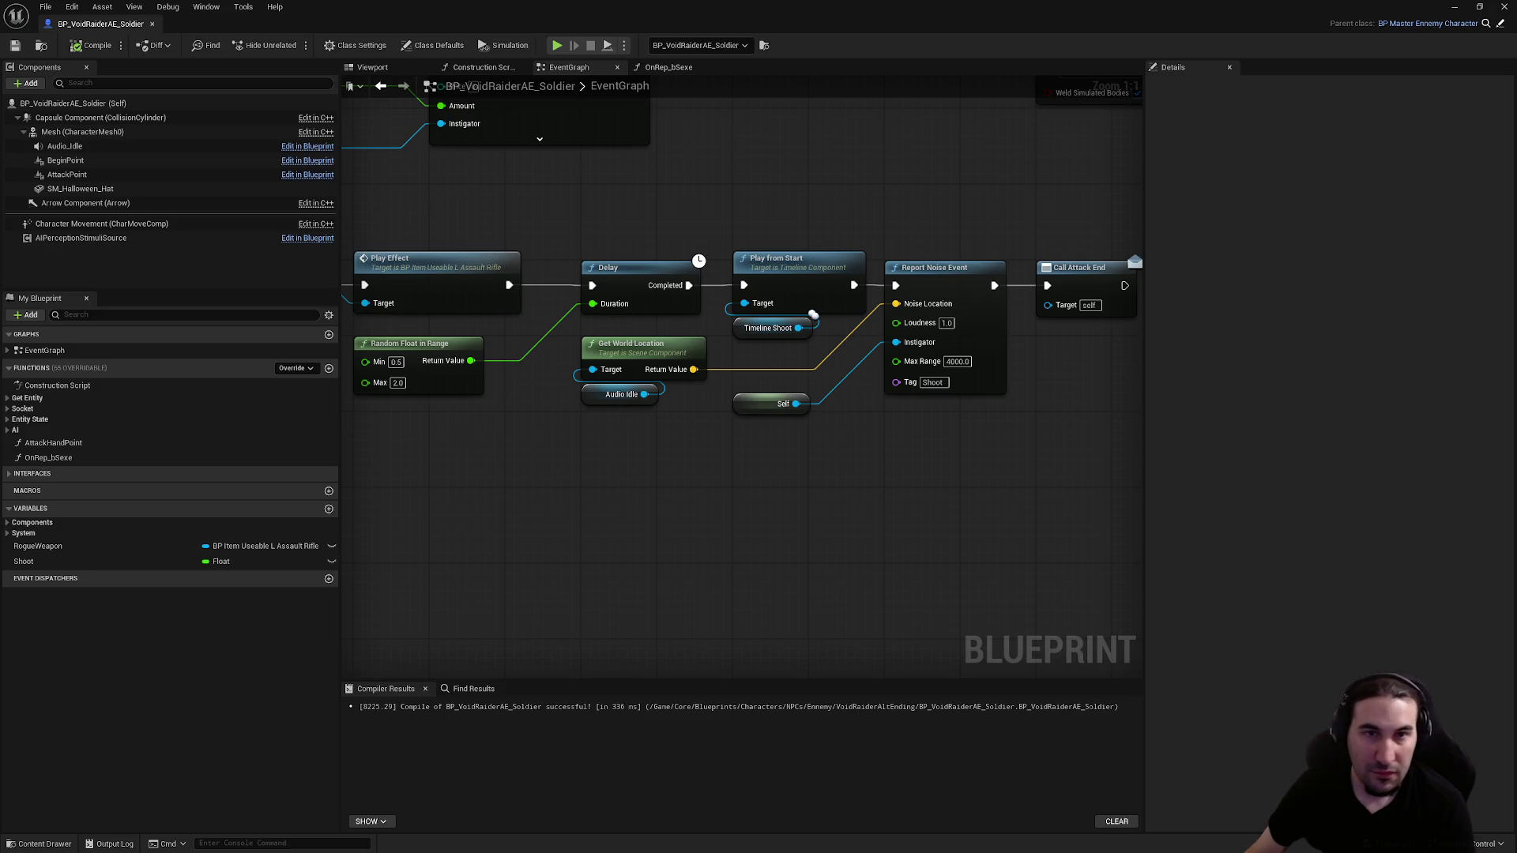
pyautogui.press('super')
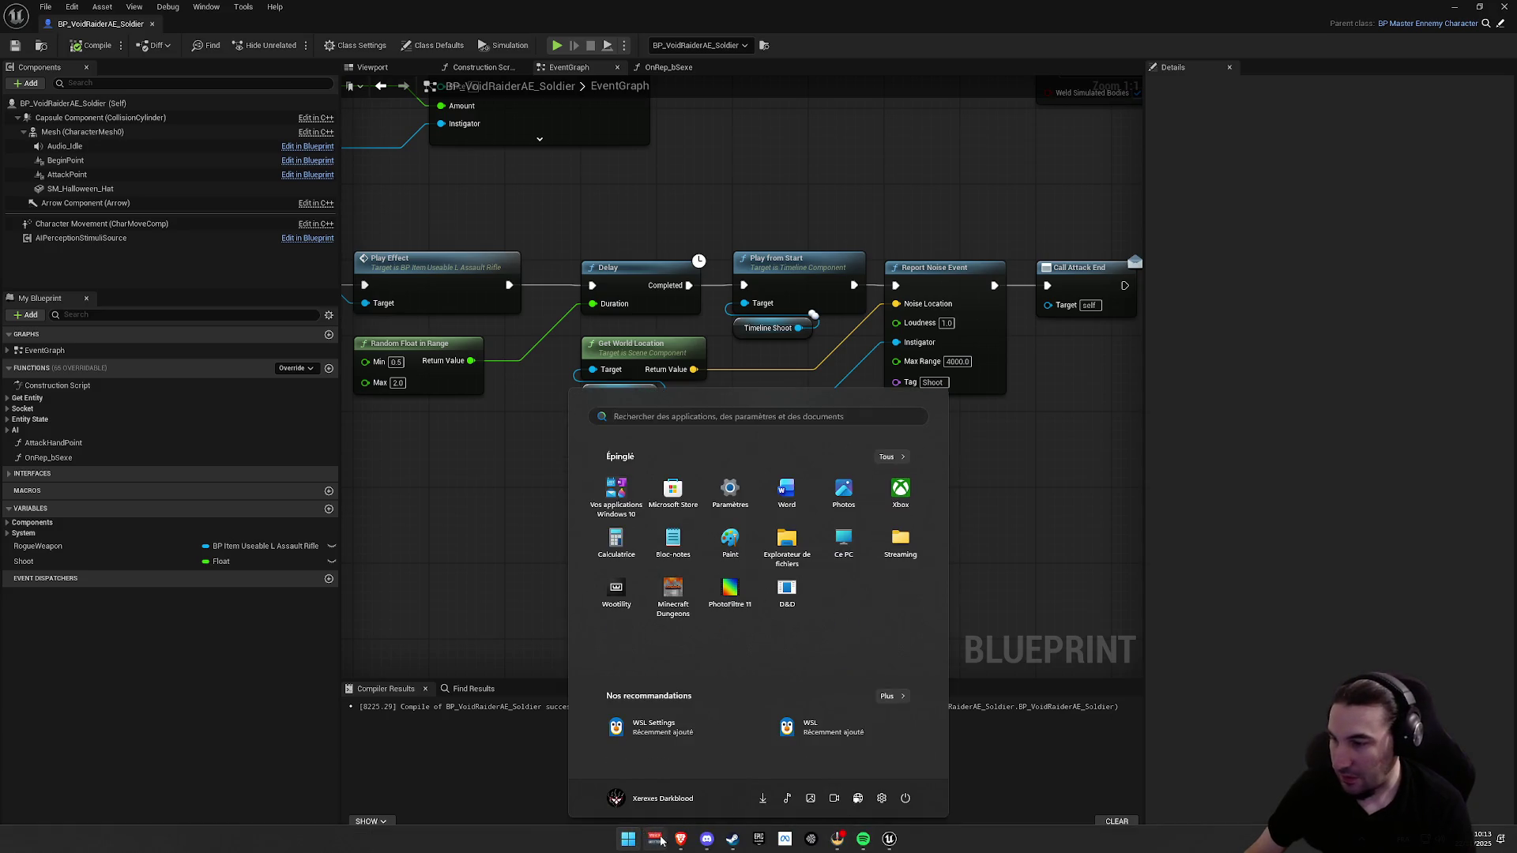
pyautogui.click(765, 839)
pyautogui.press('super')
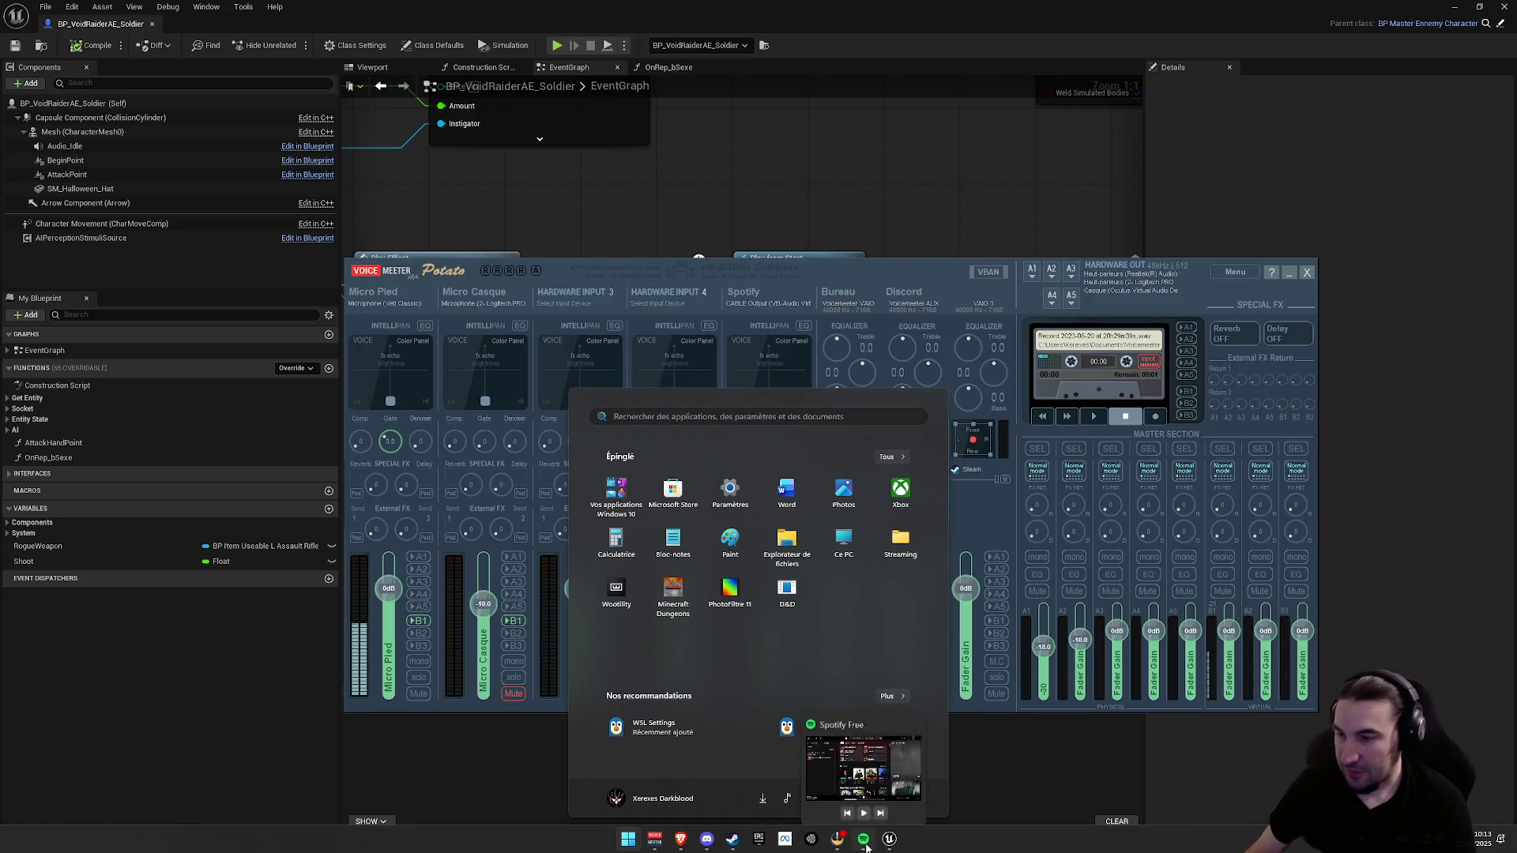
pyautogui.click(847, 839)
pyautogui.click(537, 560)
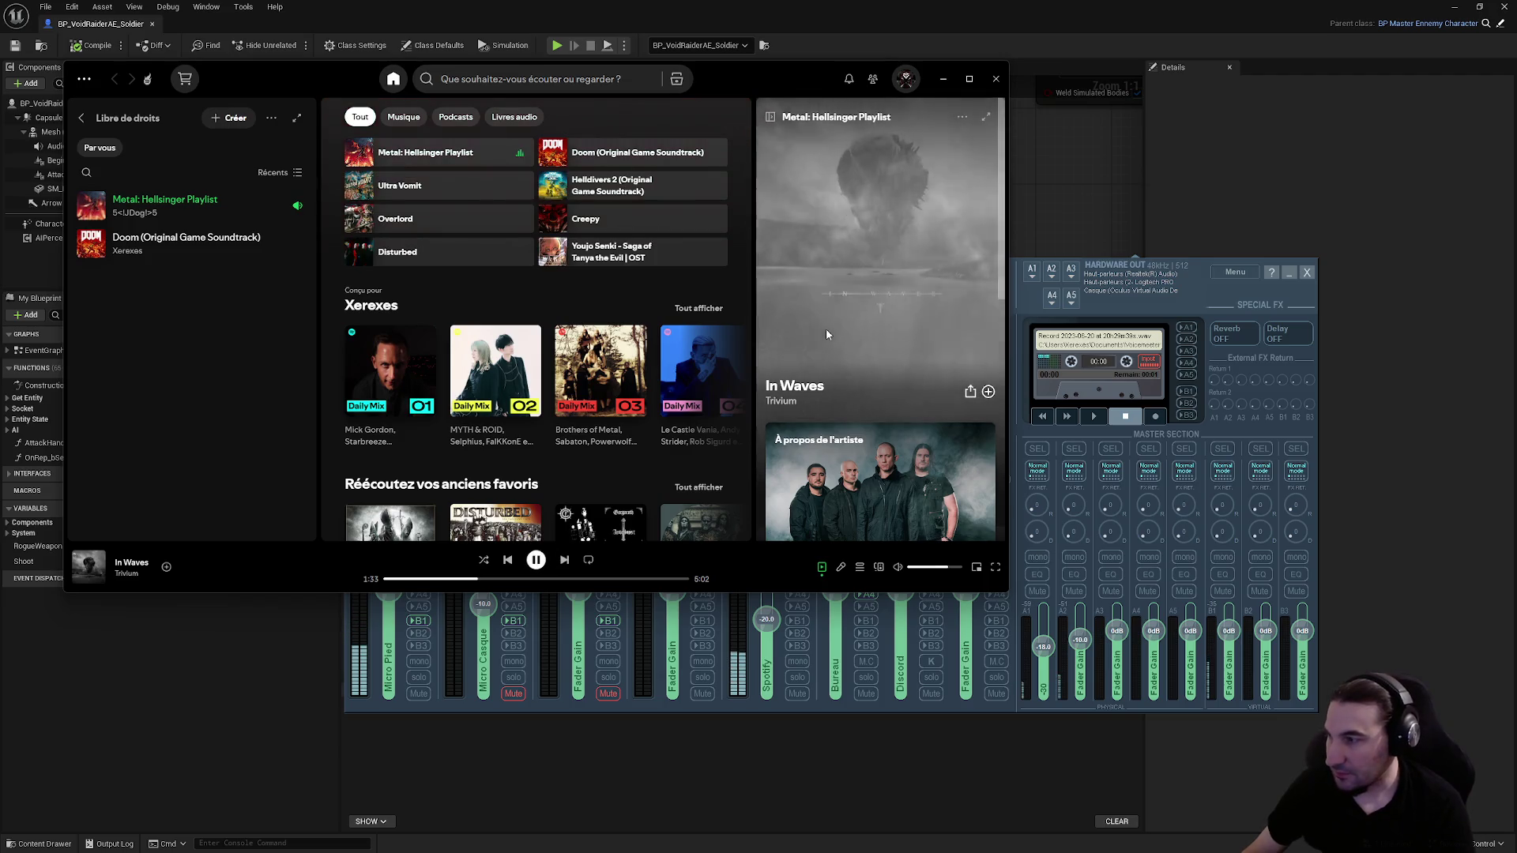
# Play the Overlord playlist from Spotify's recent searches, then minimize Spotify and the audio mixer
pyautogui.click(494, 79)
pyautogui.scroll(-3, 564, 237)
pyautogui.scroll(-3, 564, 237)
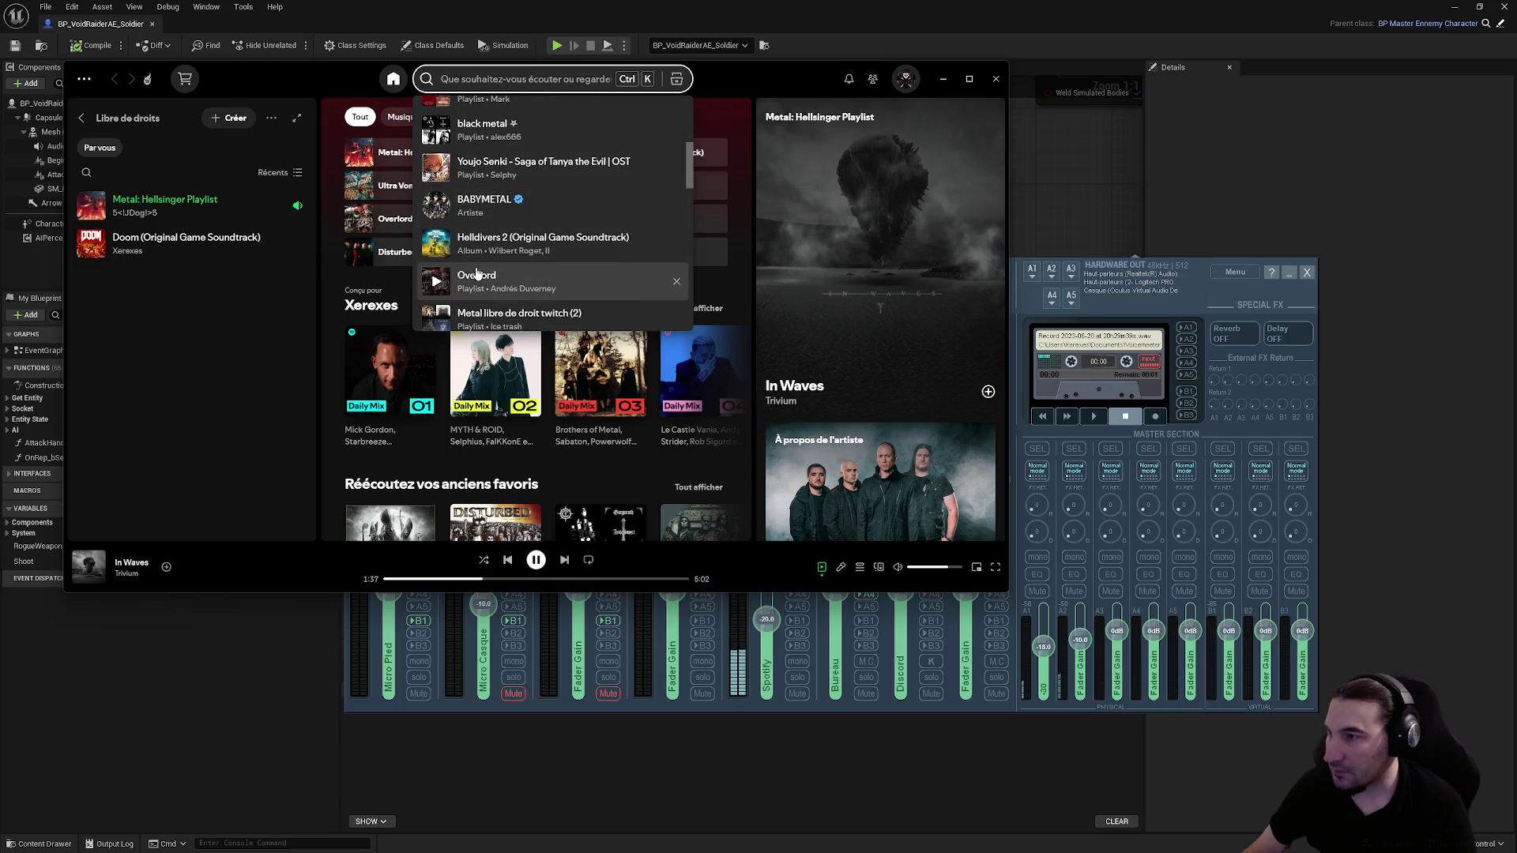
pyautogui.click(435, 281)
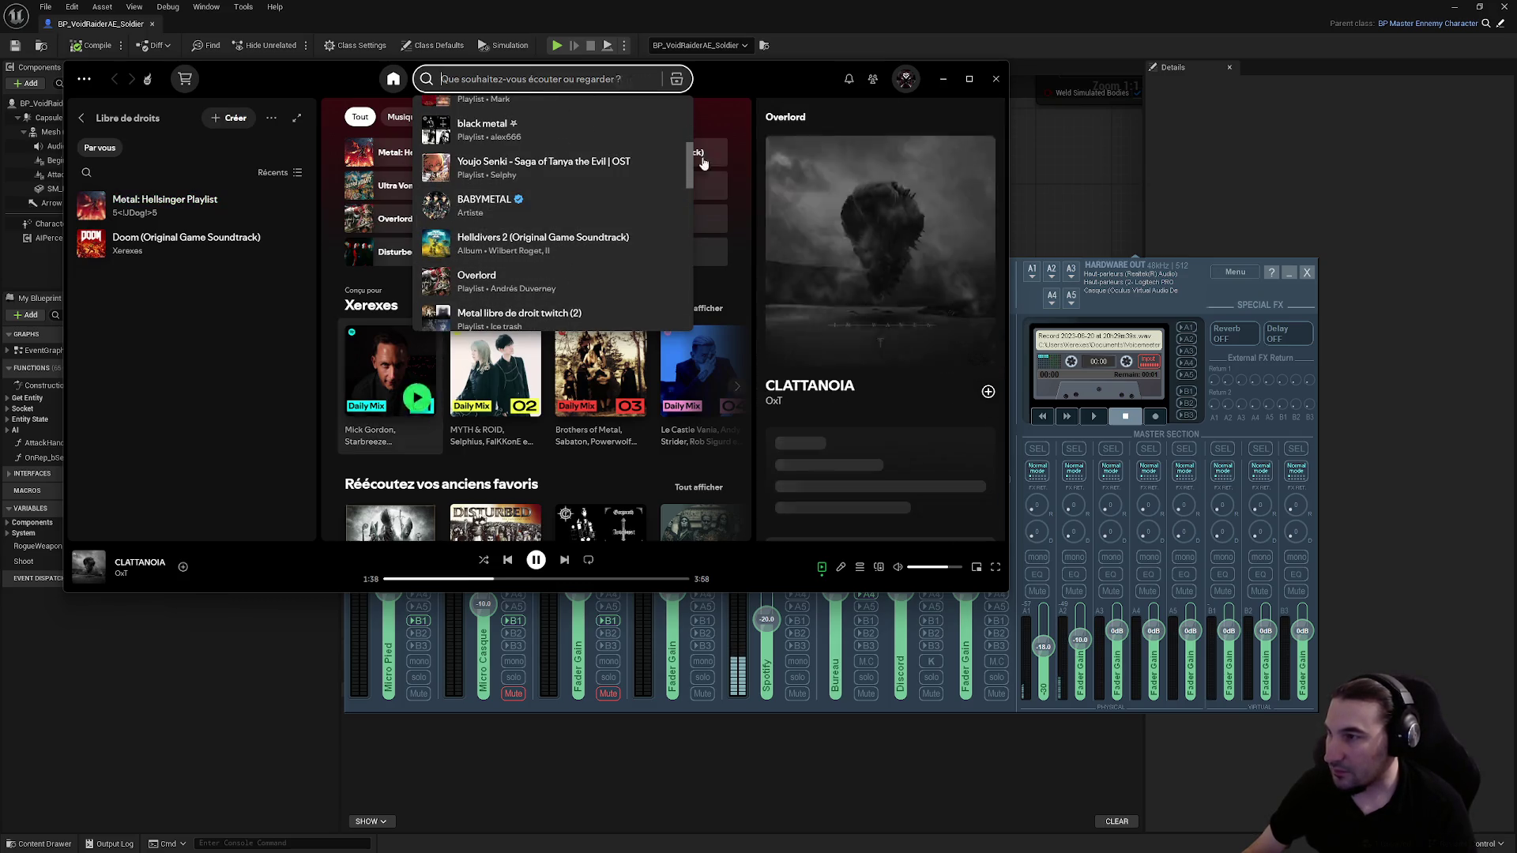
pyautogui.click(943, 79)
pyautogui.click(1287, 272)
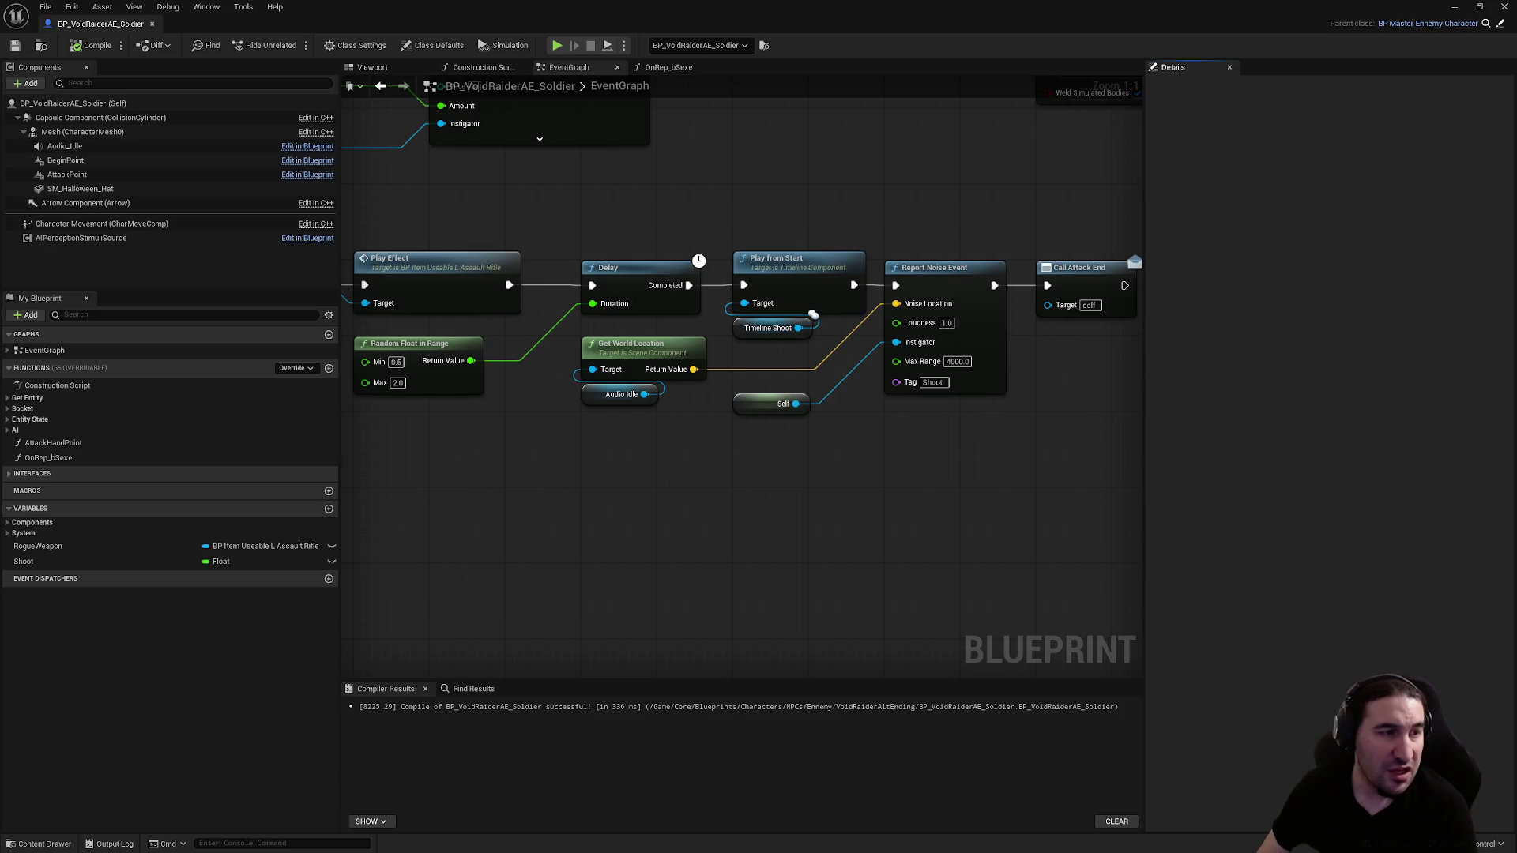
# Cut the Report Noise Event and Get World Location nodes out of the shooting chain
pyautogui.moveTo(866, 169); pyautogui.dragTo(662, 244)
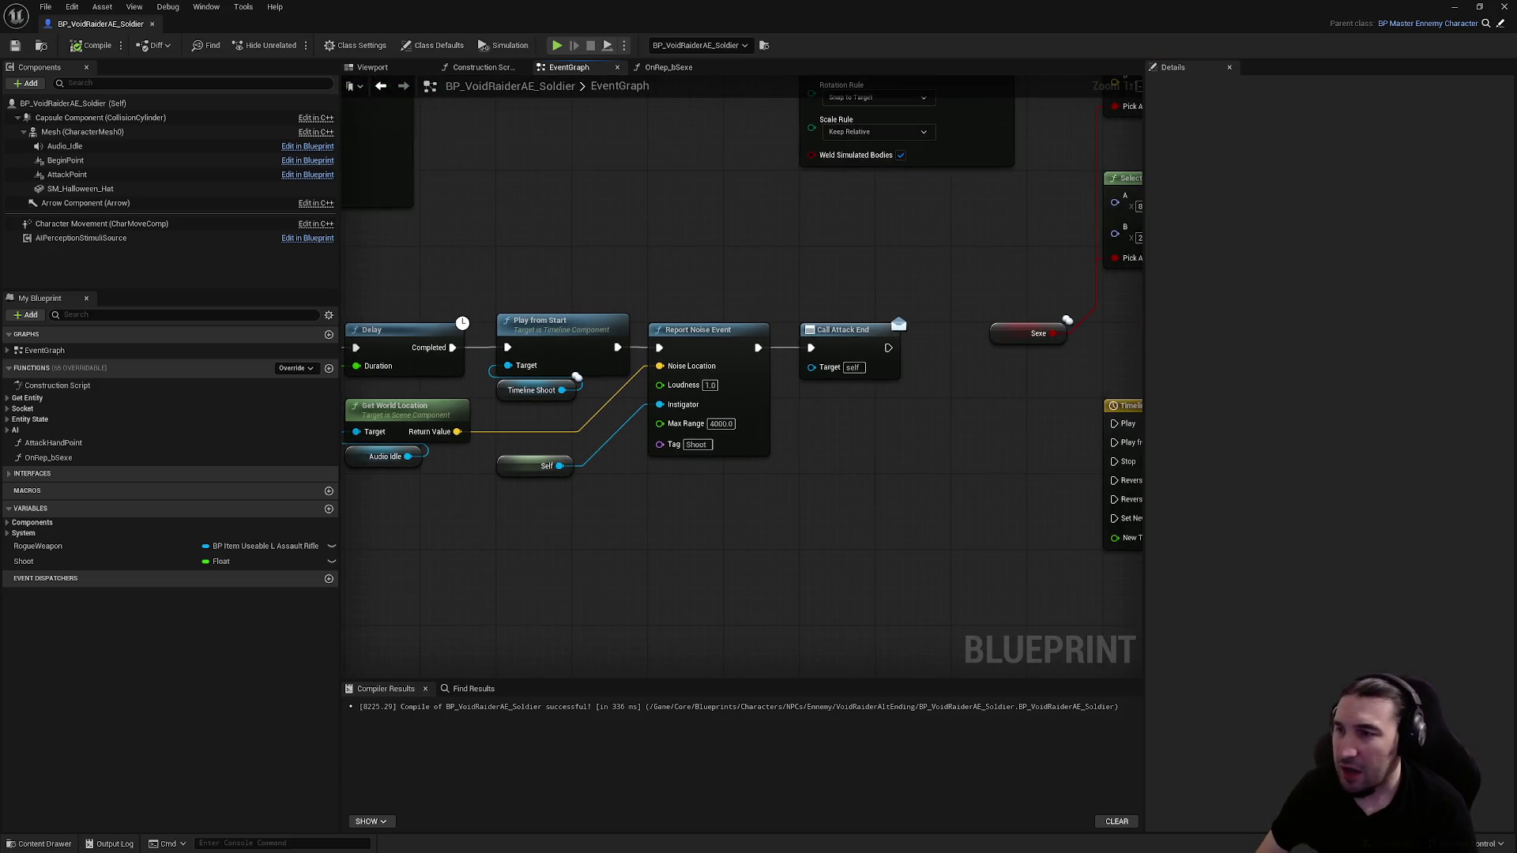
pyautogui.scroll(-2, 766, 269)
pyautogui.moveTo(500, 244); pyautogui.dragTo(720, 280)
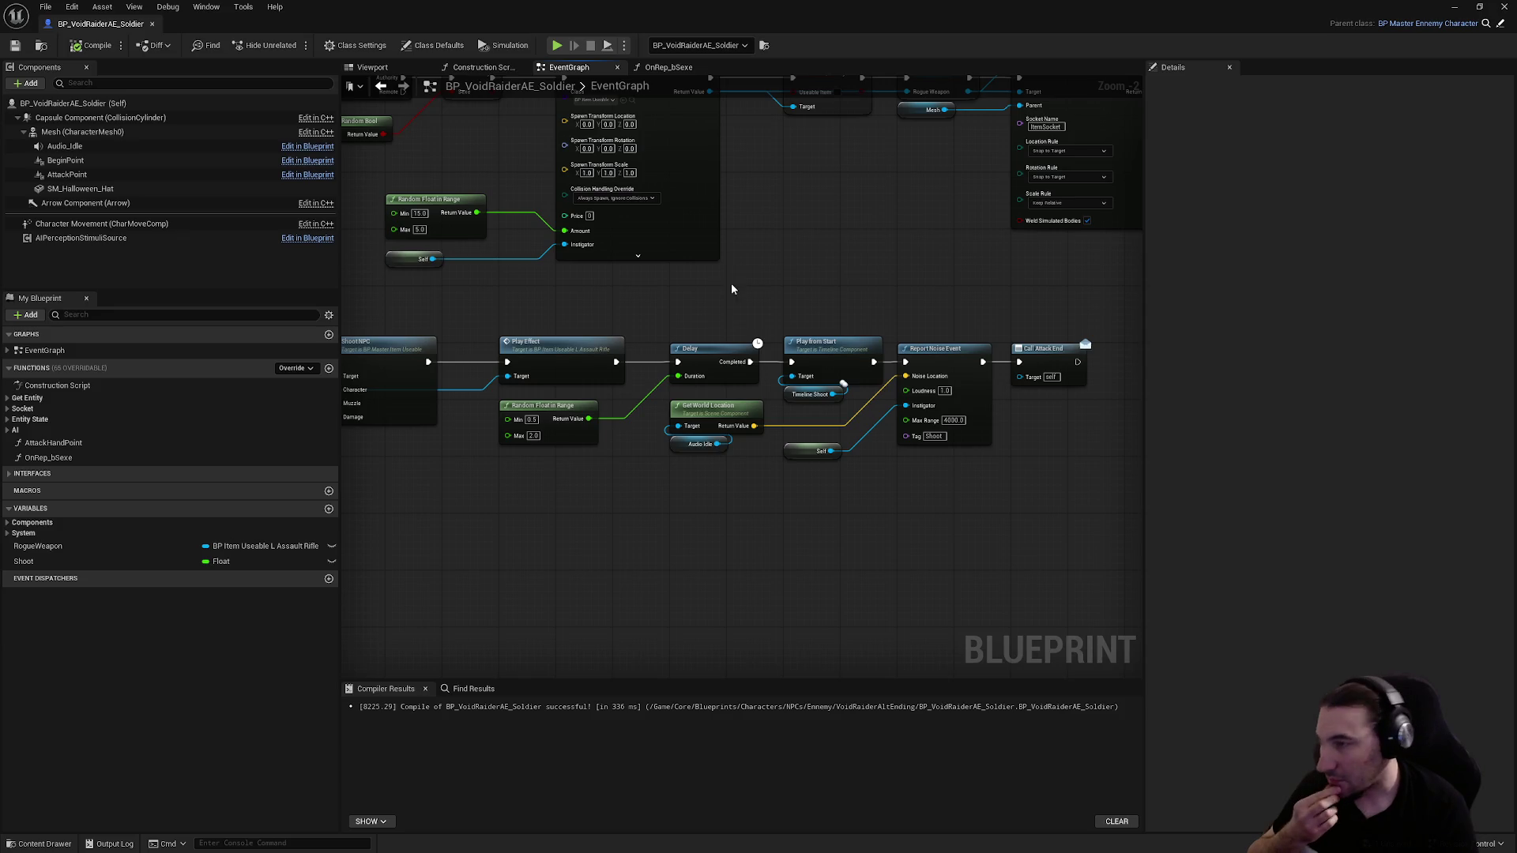
pyautogui.moveTo(729, 282)
pyautogui.mouseDown()
pyautogui.moveTo(969, 271)
pyautogui.moveTo(972, 328)
pyautogui.moveTo(908, 330)
pyautogui.mouseUp()
pyautogui.click(980, 415)
pyautogui.keyDown('ctrl'); pyautogui.click(741, 408); pyautogui.keyUp('ctrl')
pyautogui.press('Delete')
# Shift the Delay through Play from Start nodes right and paste the noise nodes before Delay
pyautogui.moveTo(833, 451)
pyautogui.mouseDown()
pyautogui.moveTo(799, 340)
pyautogui.moveTo(640, 348)
pyautogui.mouseUp()
pyautogui.moveTo(871, 356); pyautogui.dragTo(986, 356)
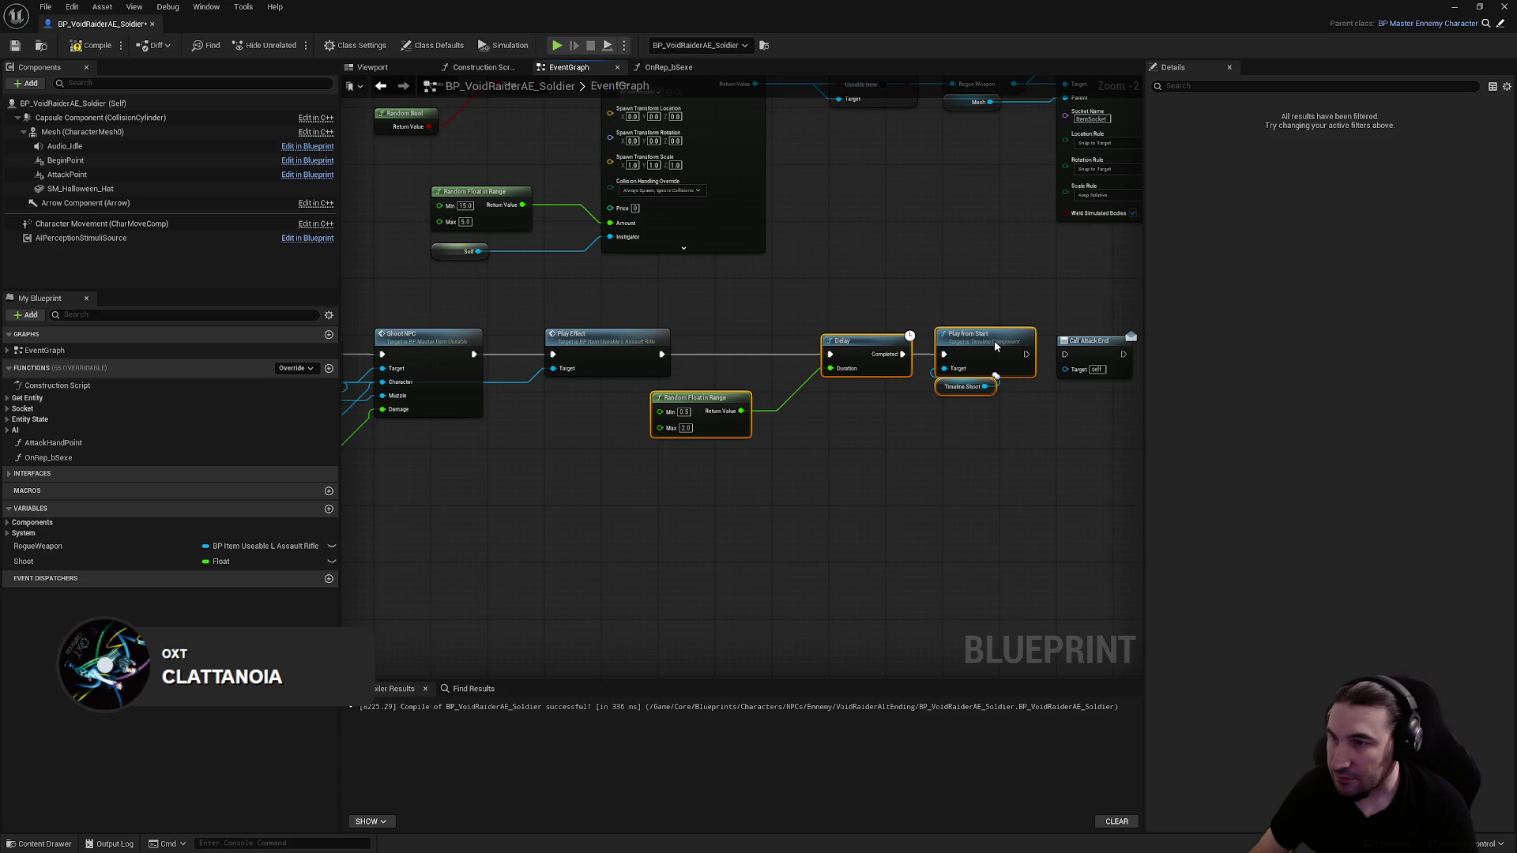
pyautogui.click(700, 446)
pyautogui.moveTo(700, 416); pyautogui.dragTo(750, 536)
pyautogui.hotkey('ctrl', 'v')
pyautogui.moveTo(787, 381); pyautogui.dragTo(731, 356)
pyautogui.keyDown('ctrl'); pyautogui.click(732, 355); pyautogui.keyUp('ctrl')
# Tidy Get World Location and its inputs, placing the Self node below Audio Idle
pyautogui.scroll(2, 526, 404)
pyautogui.moveTo(525, 405); pyautogui.dragTo(600, 406)
pyautogui.click(720, 465)
pyautogui.moveTo(721, 465); pyautogui.dragTo(597, 477)
pyautogui.click(770, 459)
# Wire Play Effect → Report Noise Event → Delay and link Play from Start to Call Attack End
pyautogui.moveTo(708, 338); pyautogui.dragTo(791, 338)
pyautogui.moveTo(889, 338); pyautogui.dragTo(944, 344)
pyautogui.moveTo(832, 563)
pyautogui.mouseDown()
pyautogui.moveTo(840, 478)
pyautogui.moveTo(565, 562)
pyautogui.mouseUp()
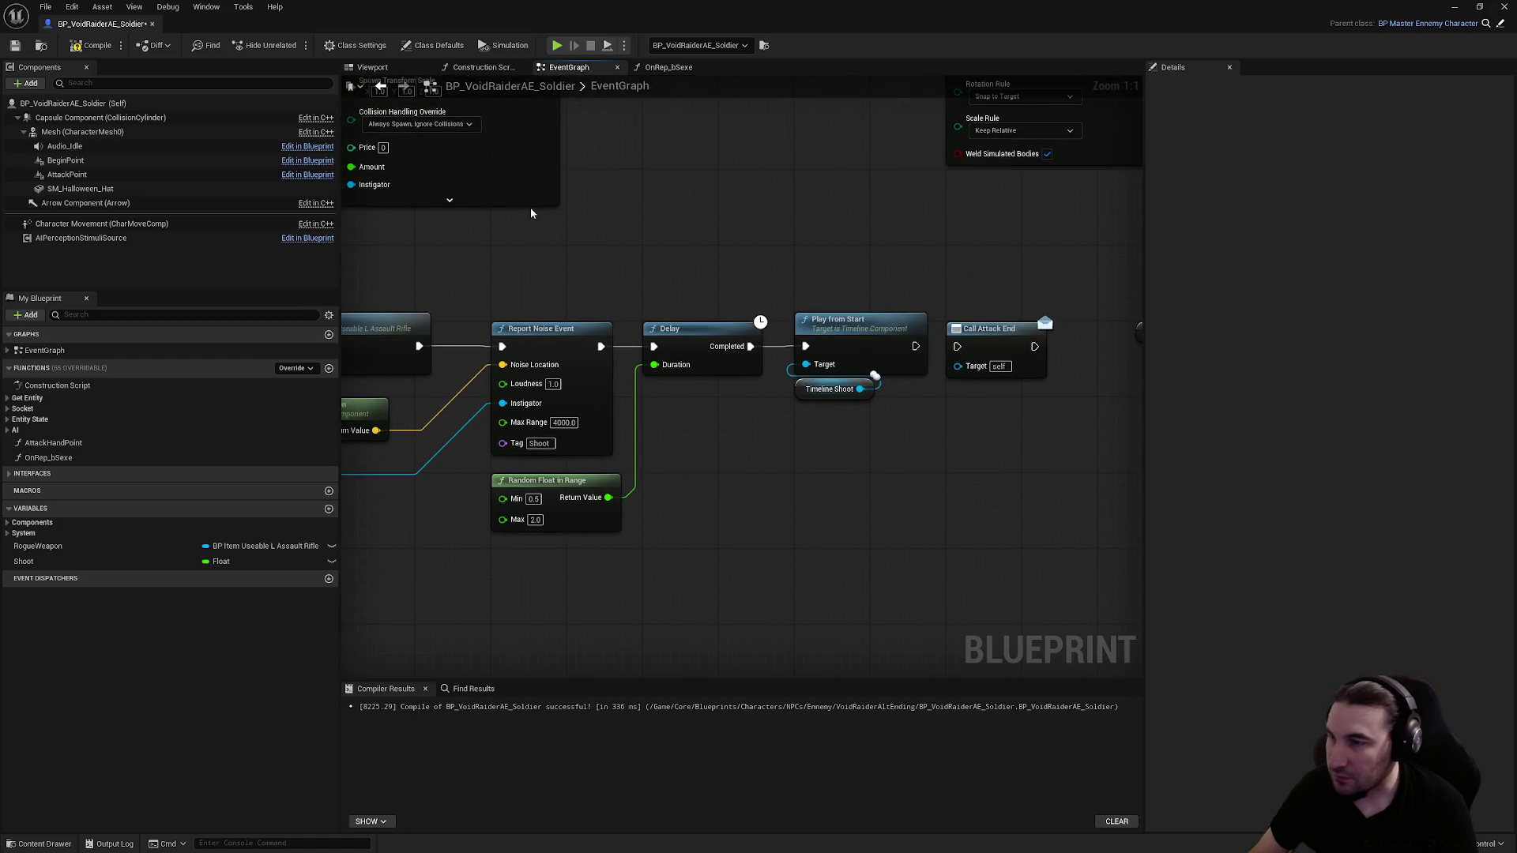
pyautogui.moveTo(916, 346); pyautogui.dragTo(956, 346)
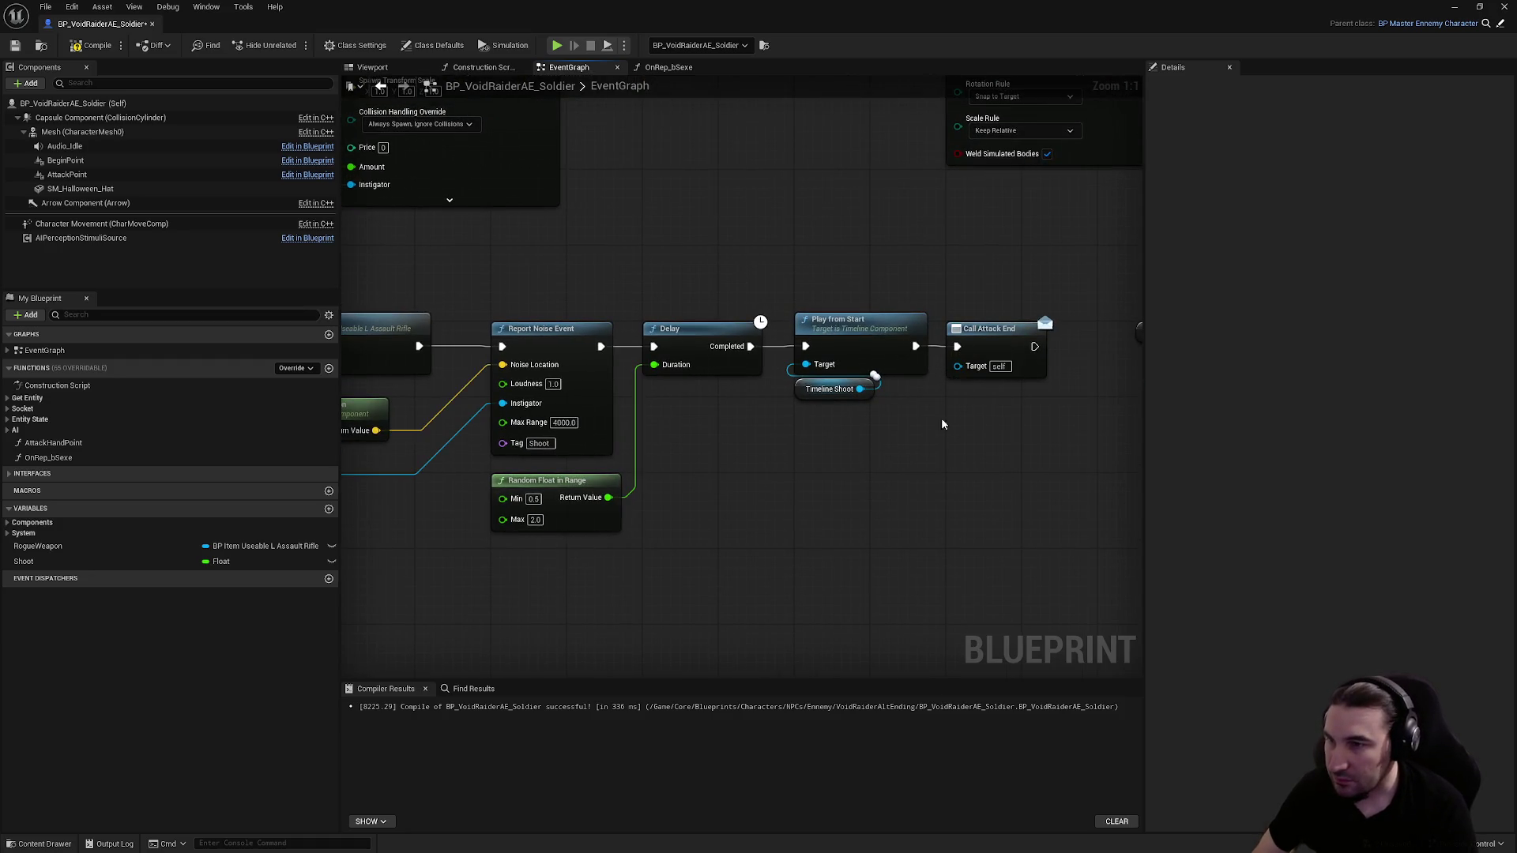
# Recompile the soldier blueprint, close it, and save all modified assets
pyautogui.click(103, 52)
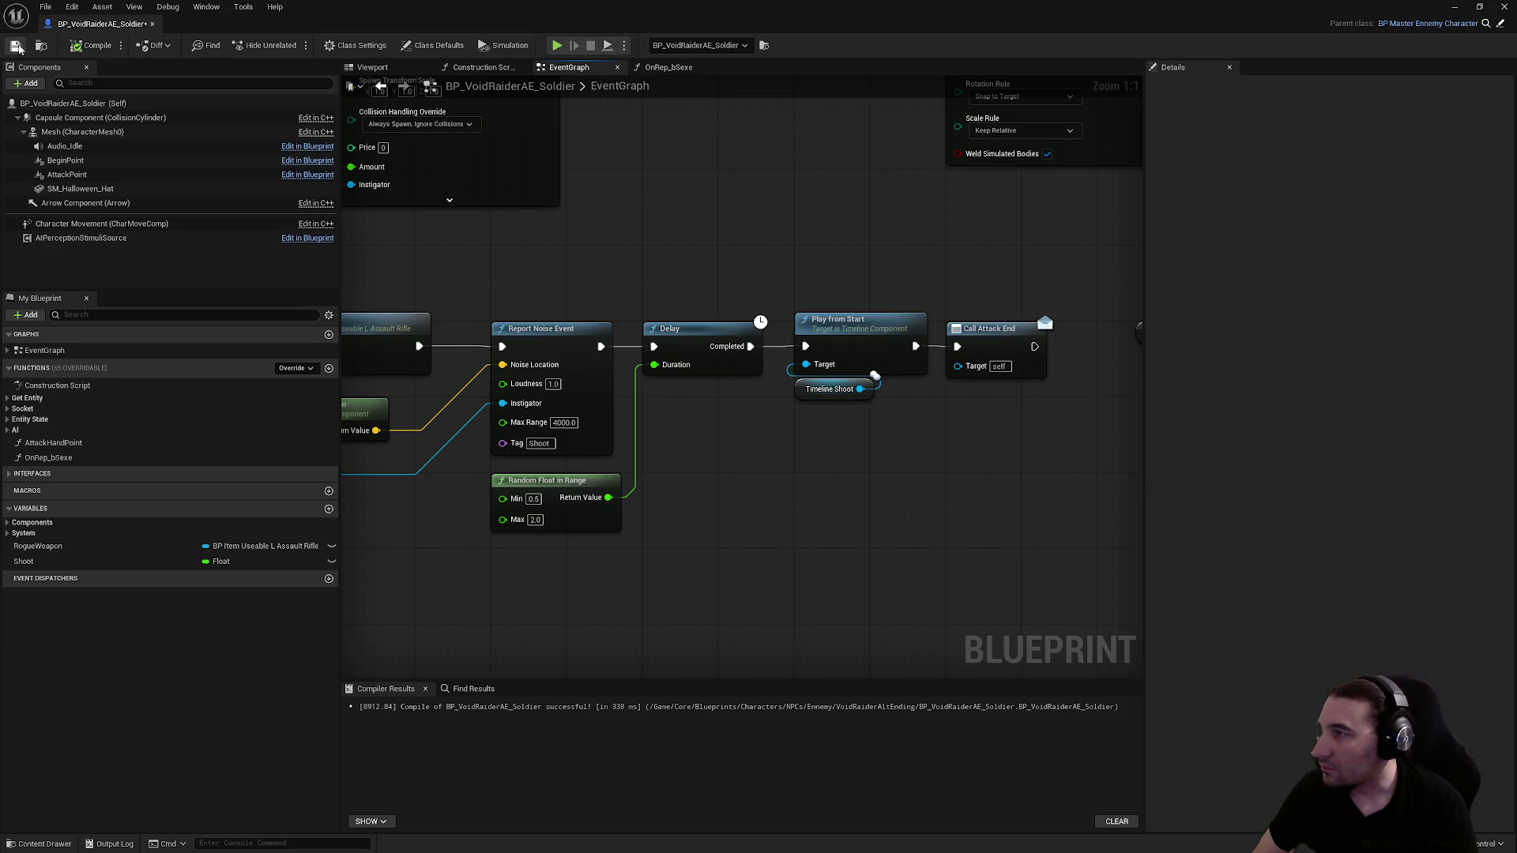
pyautogui.scroll(-2, 546, 207)
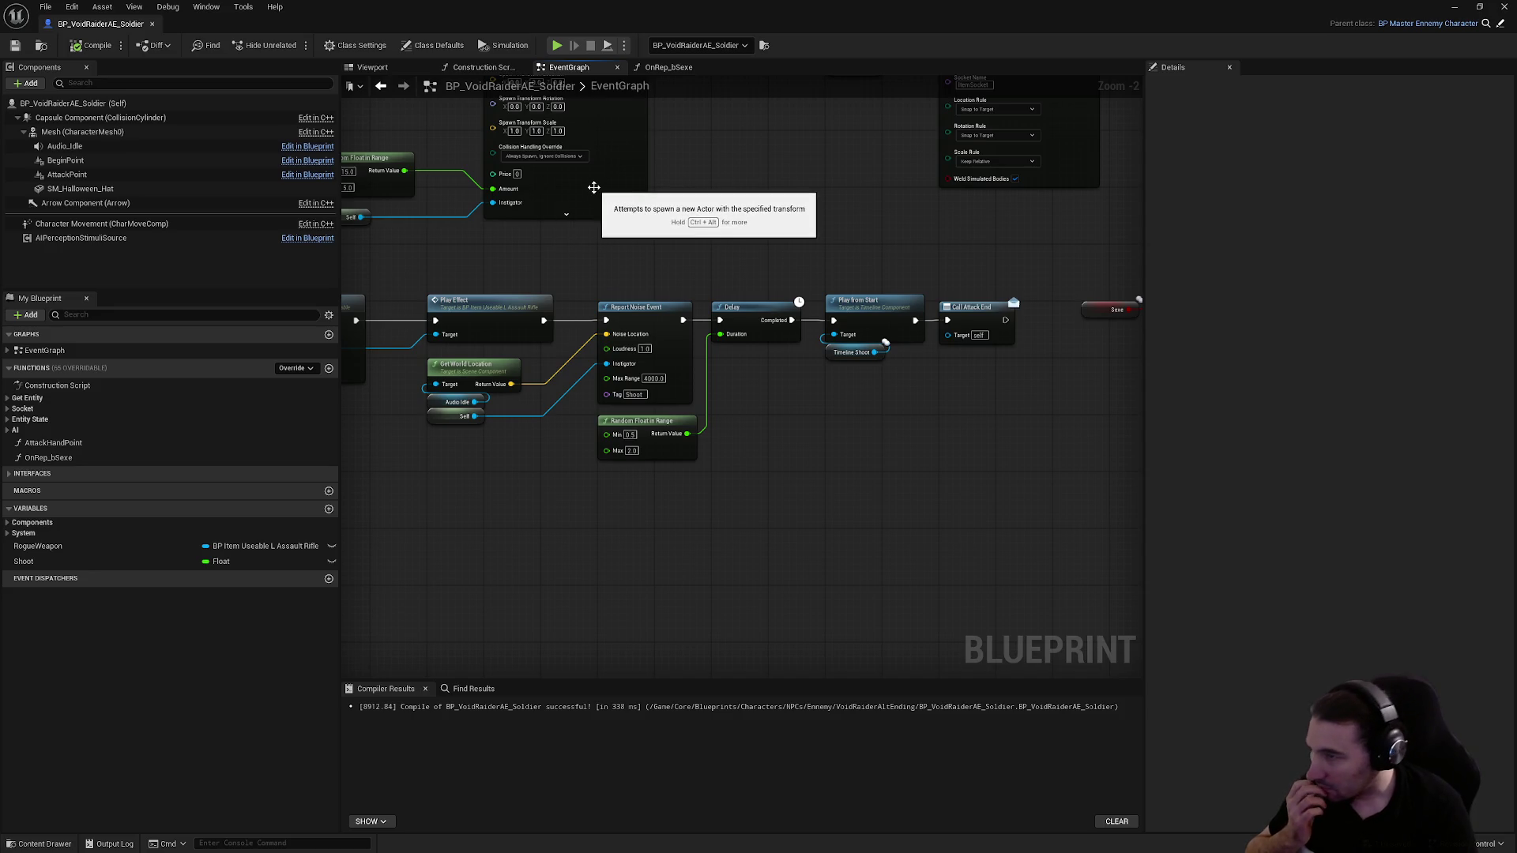
pyautogui.moveTo(783, 204); pyautogui.dragTo(839, 200)
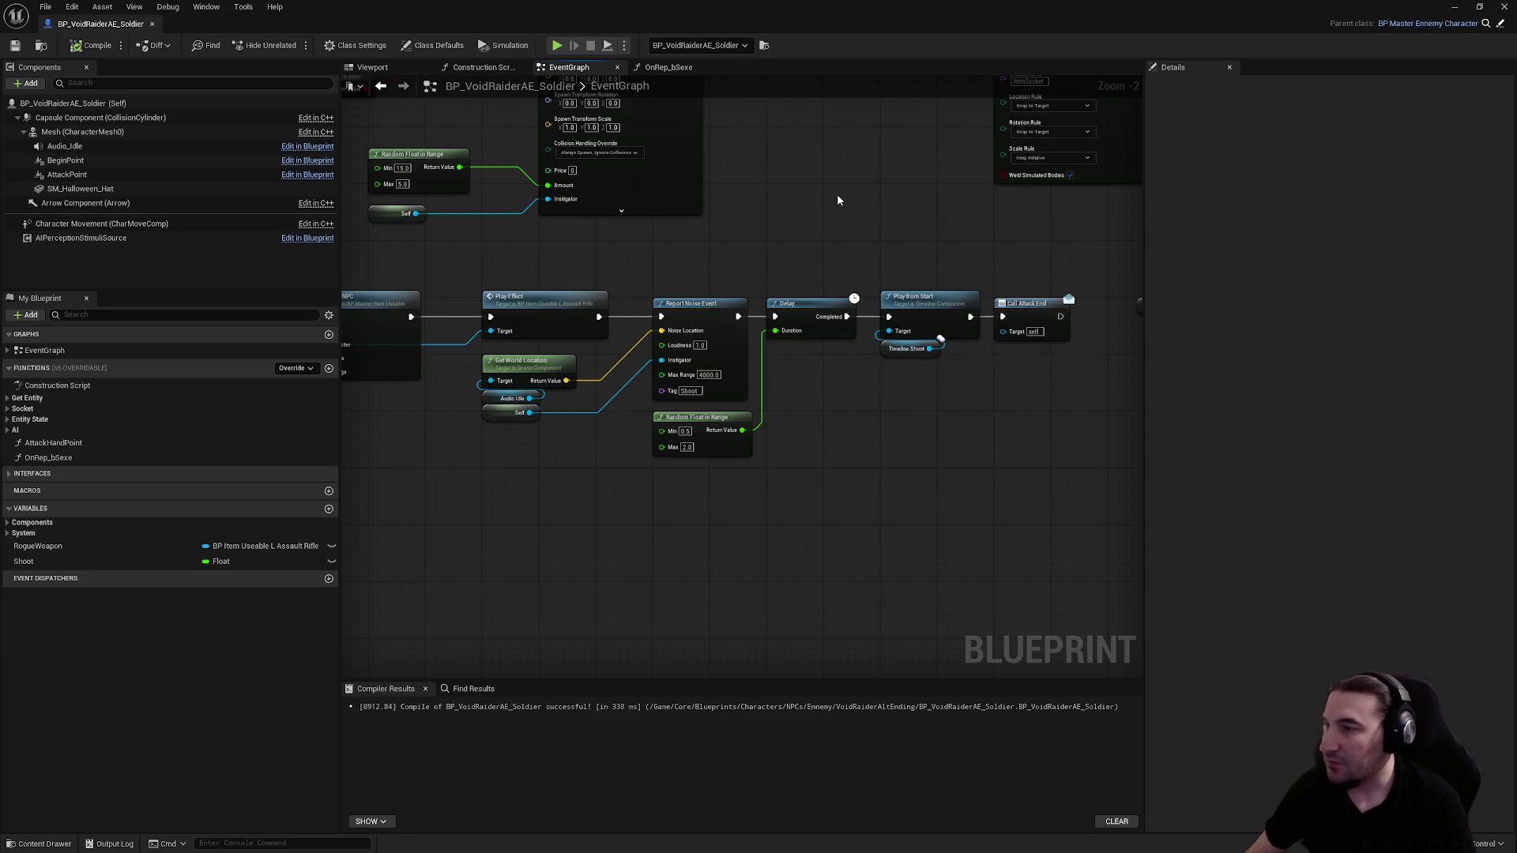
pyautogui.click(1504, 7)
pyautogui.click(275, 640)
pyautogui.click(852, 570)
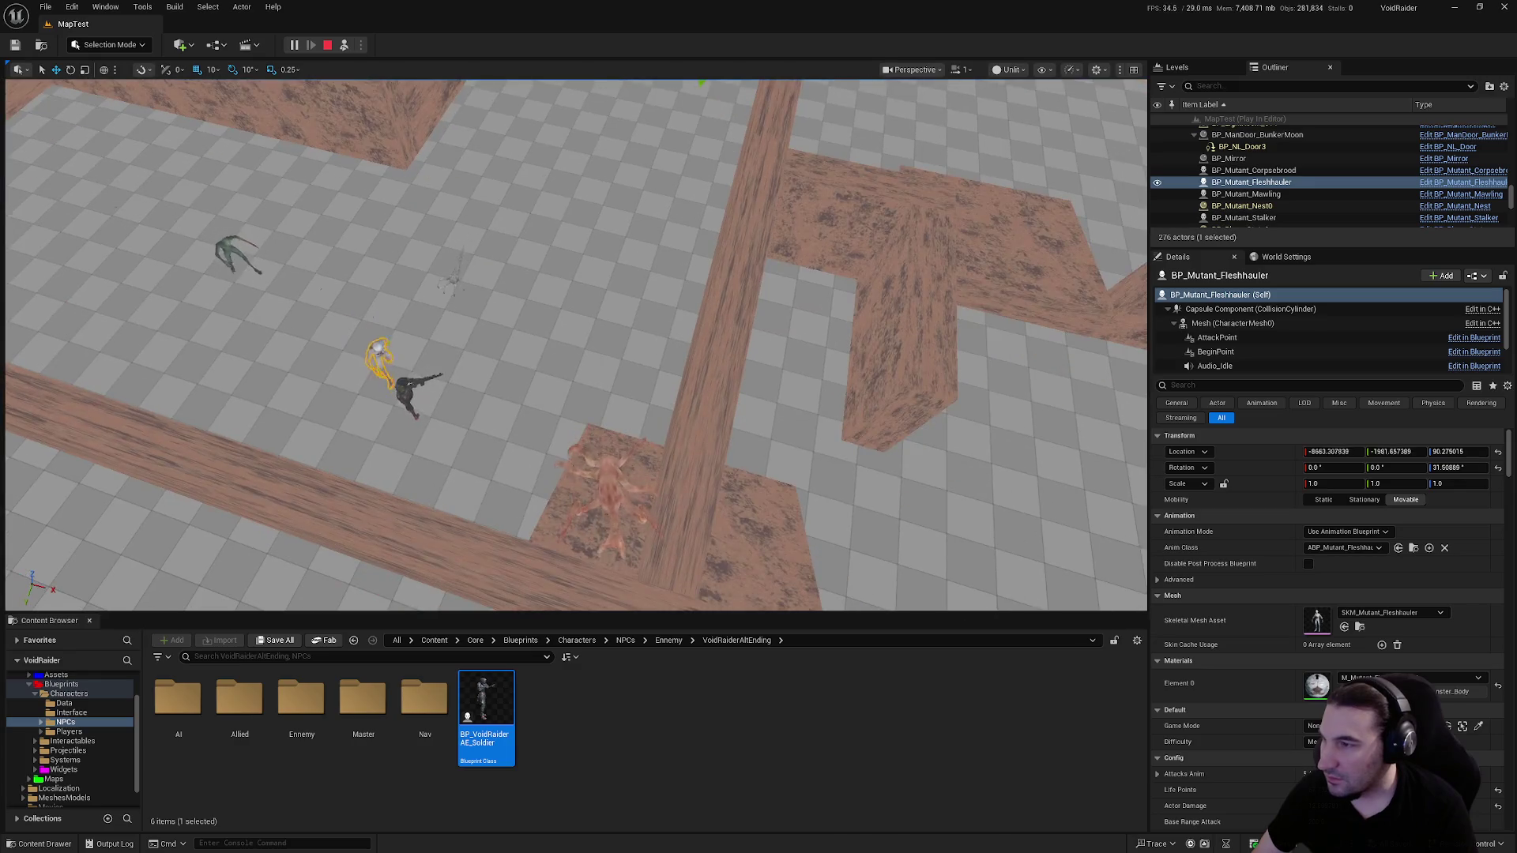
# Stop the play test and recheck the soldier blueprint's nodes and Audio_Idle sound settings
pyautogui.press('Escape')
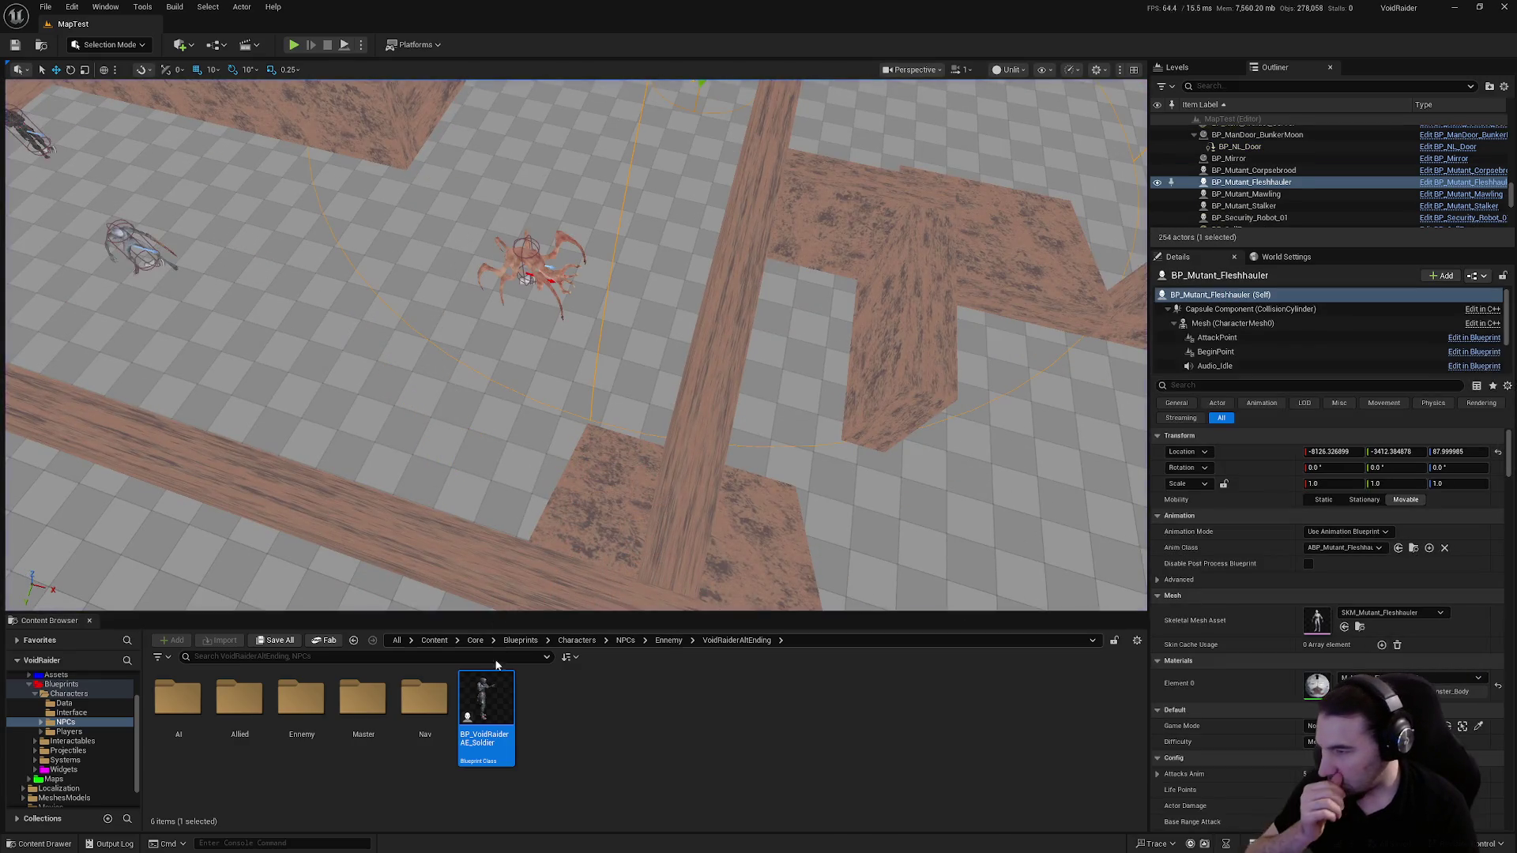
pyautogui.doubleClick(471, 692)
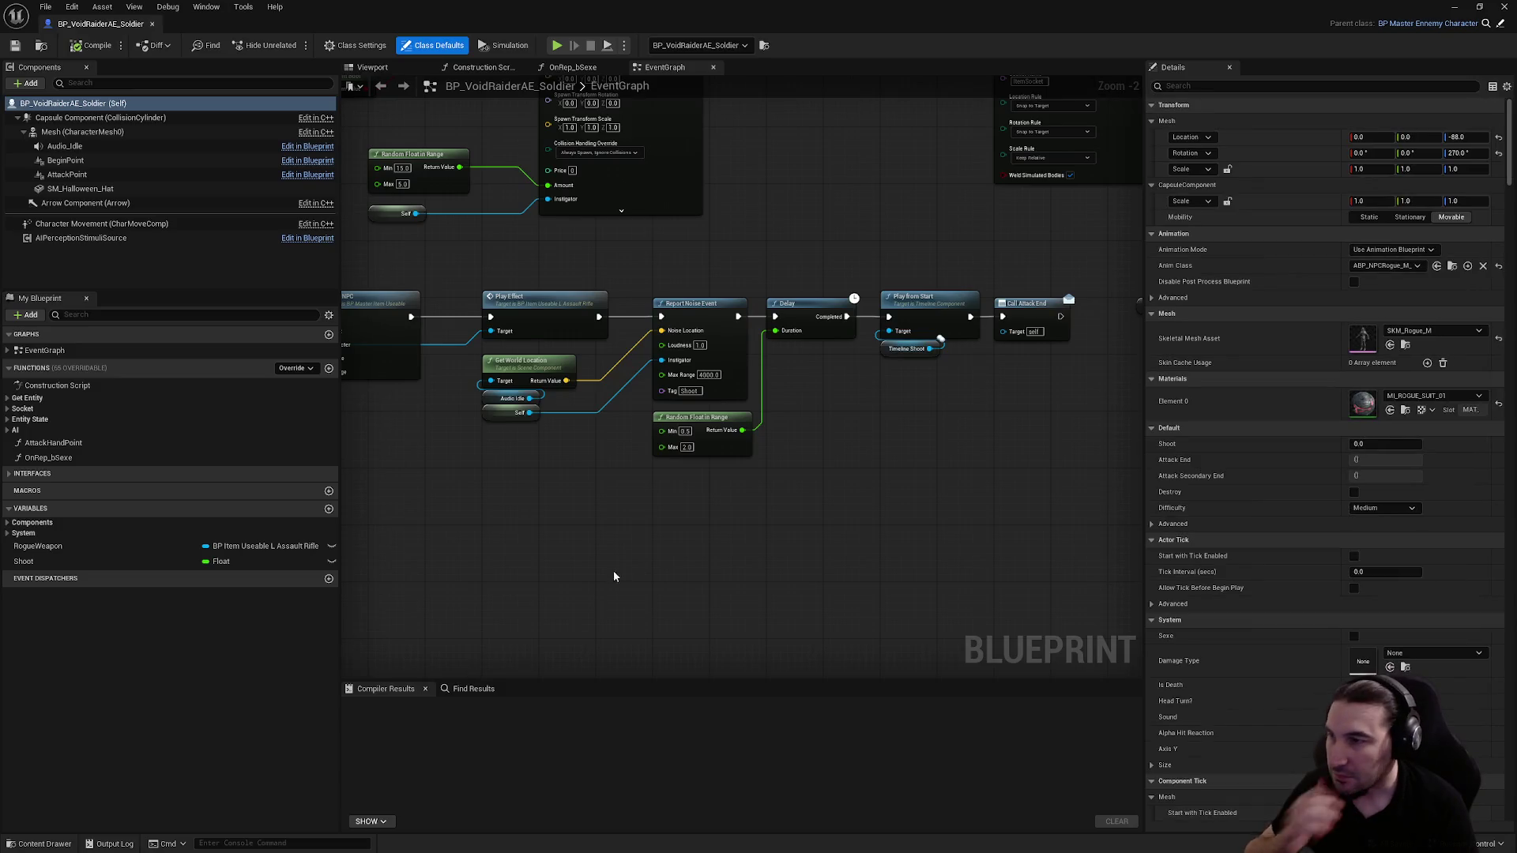
pyautogui.moveTo(561, 463); pyautogui.dragTo(580, 324)
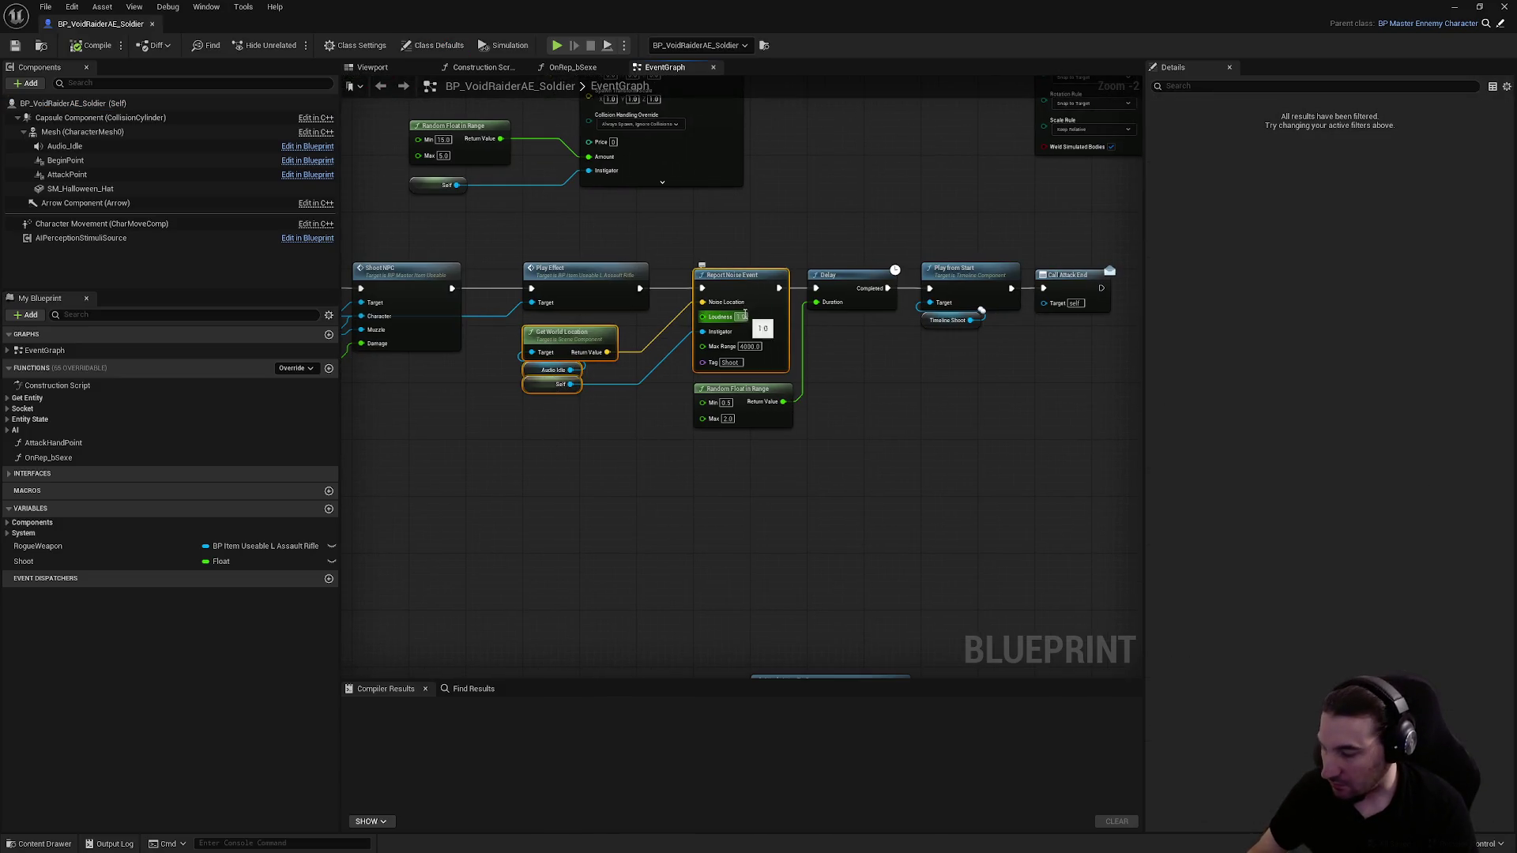
pyautogui.click(824, 206)
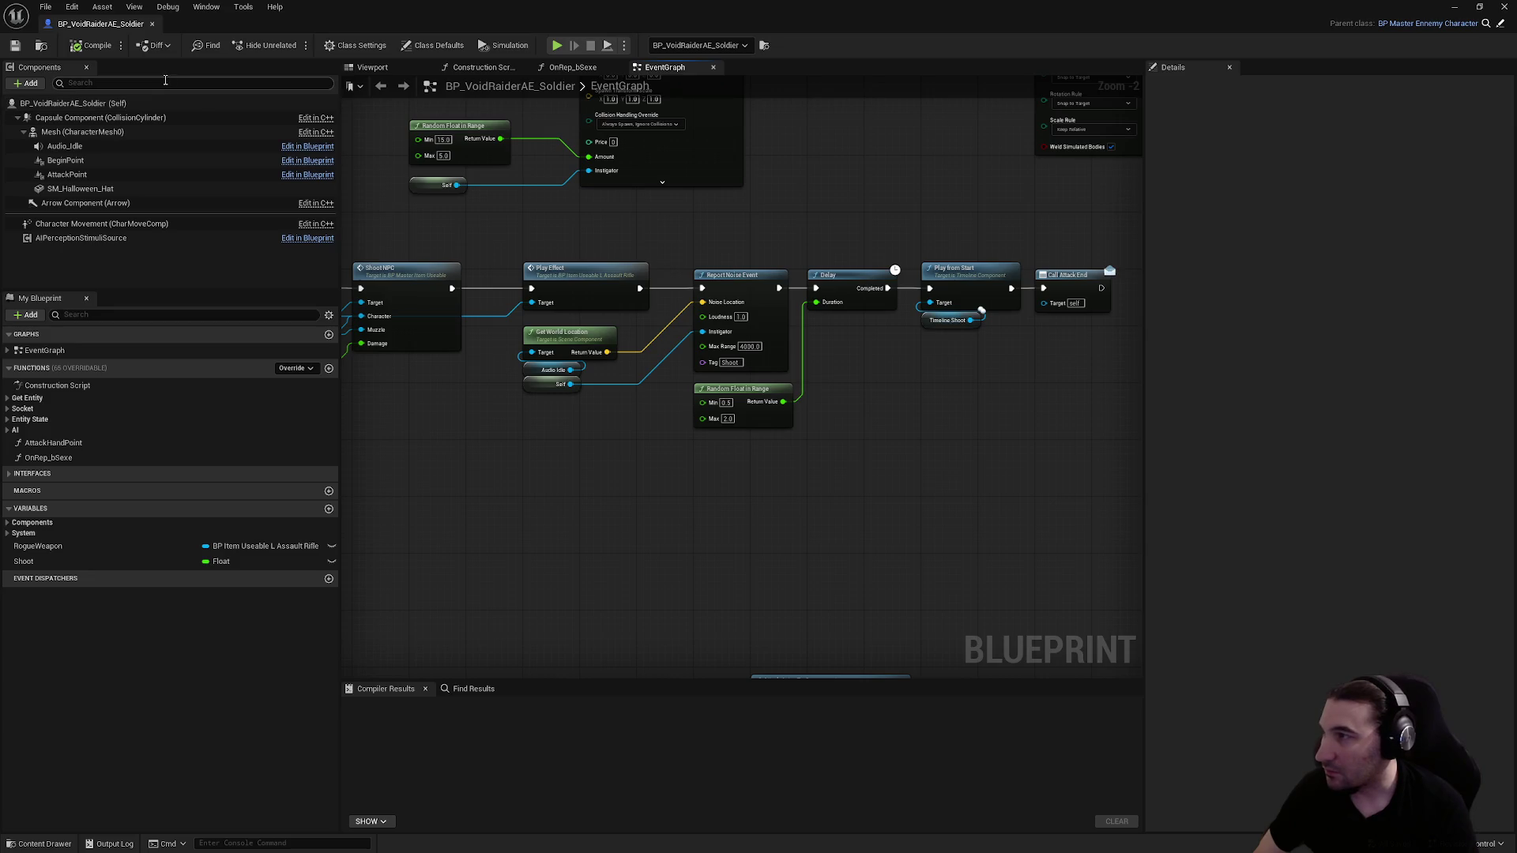
pyautogui.click(150, 147)
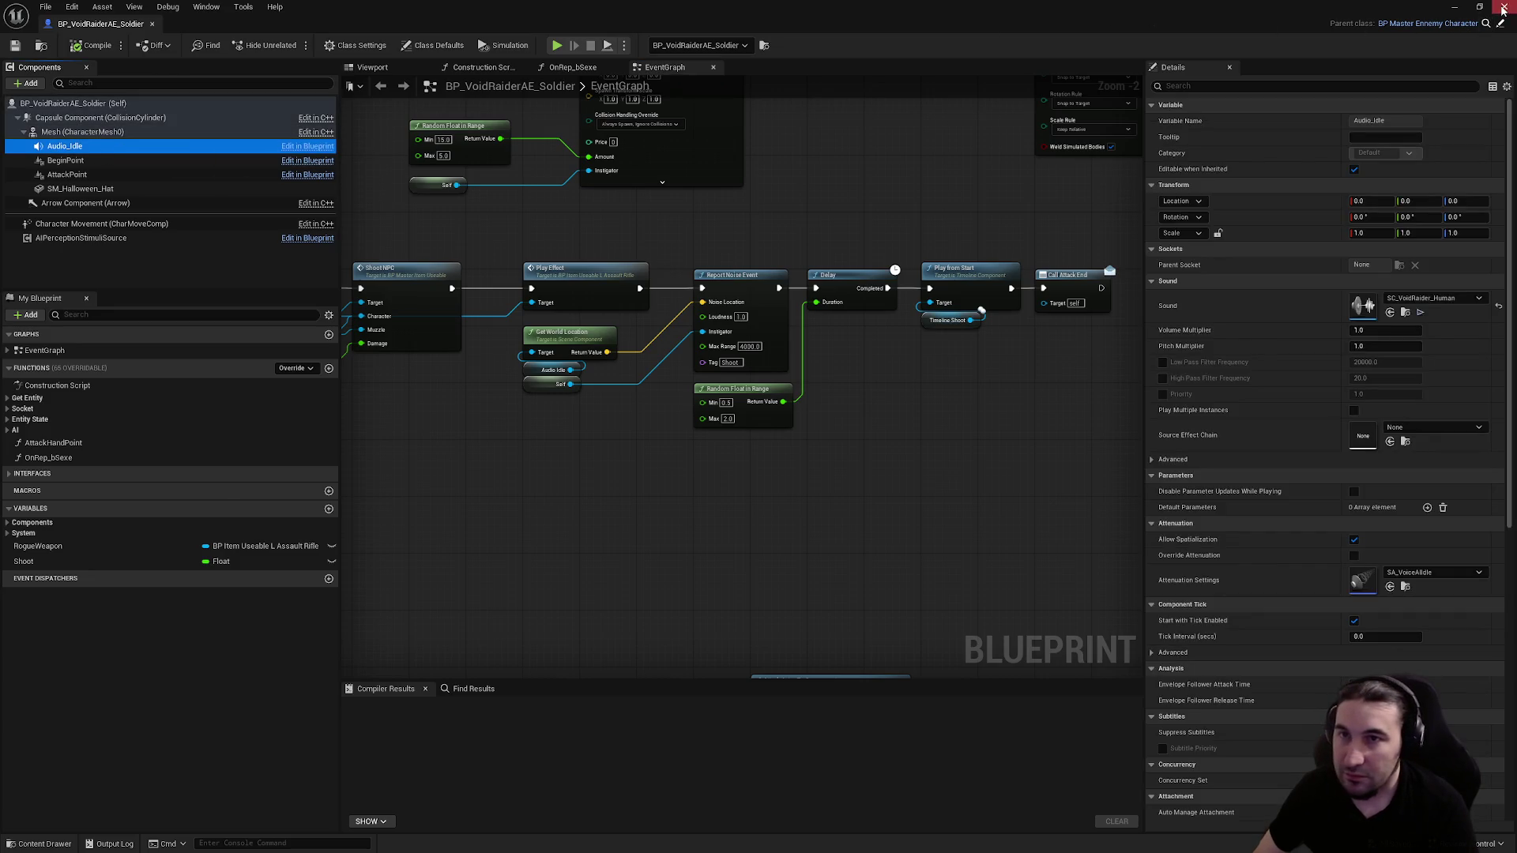
pyautogui.click(1503, 7)
# Browse to Characters/NPCs/Ennemy/Security/Turret and open the BP_Security_Robot_01 blueprint
pyautogui.click(81, 734)
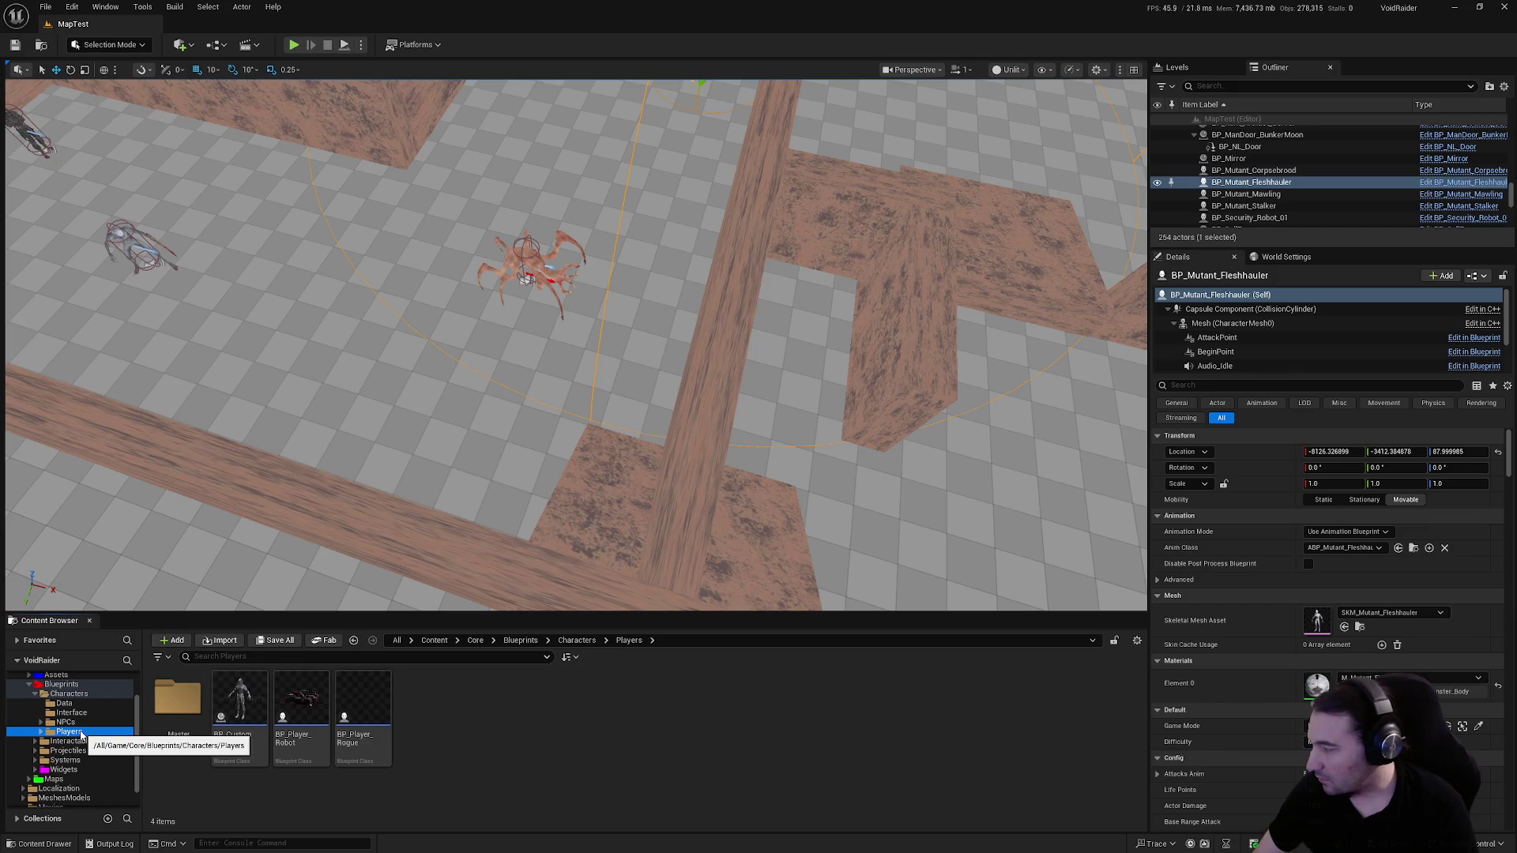
pyautogui.click(32, 695)
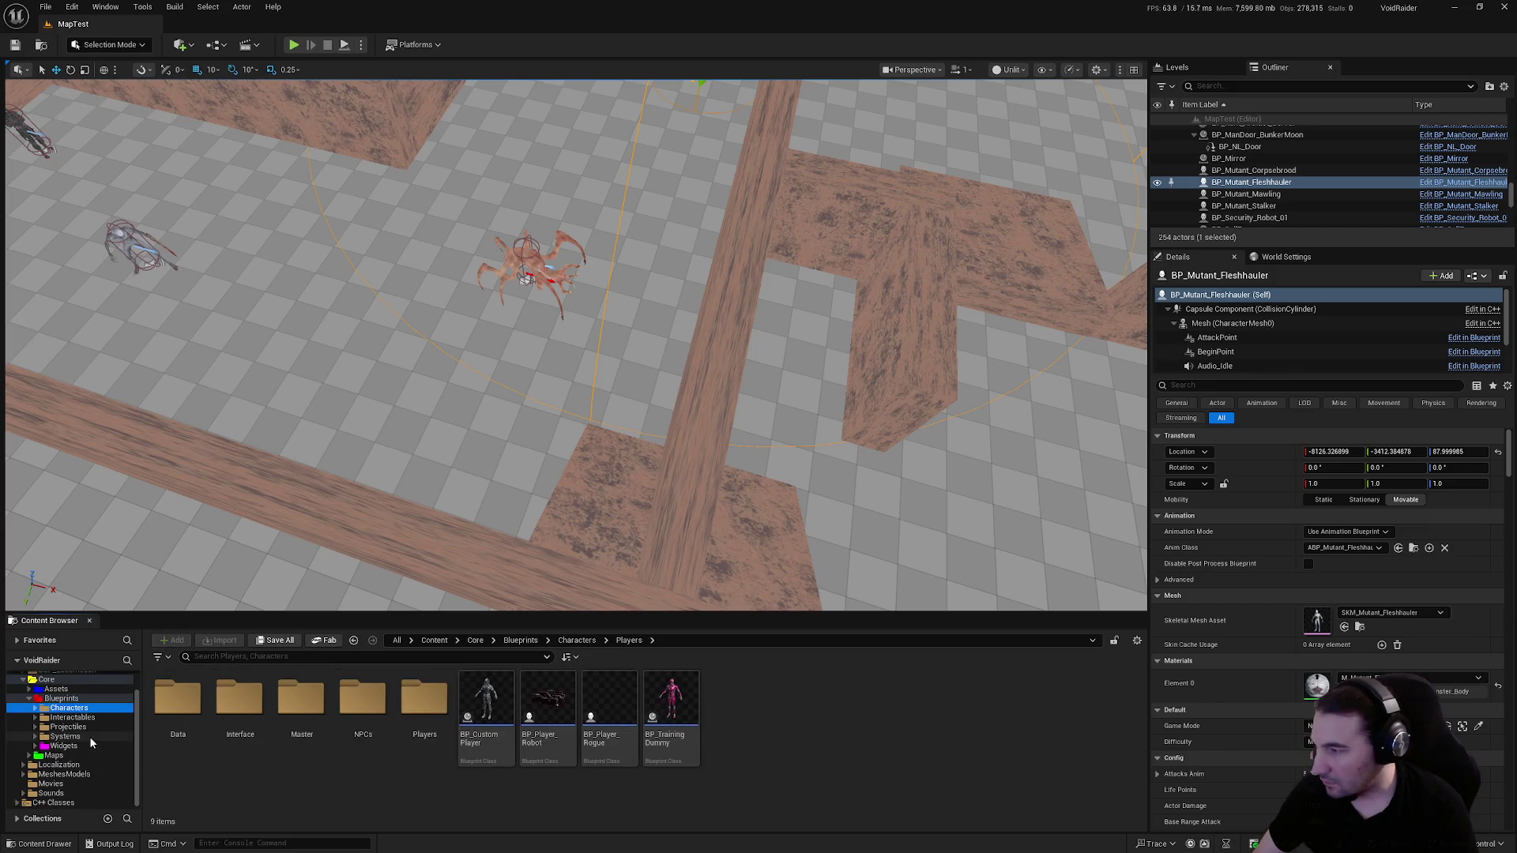
pyautogui.click(46, 699)
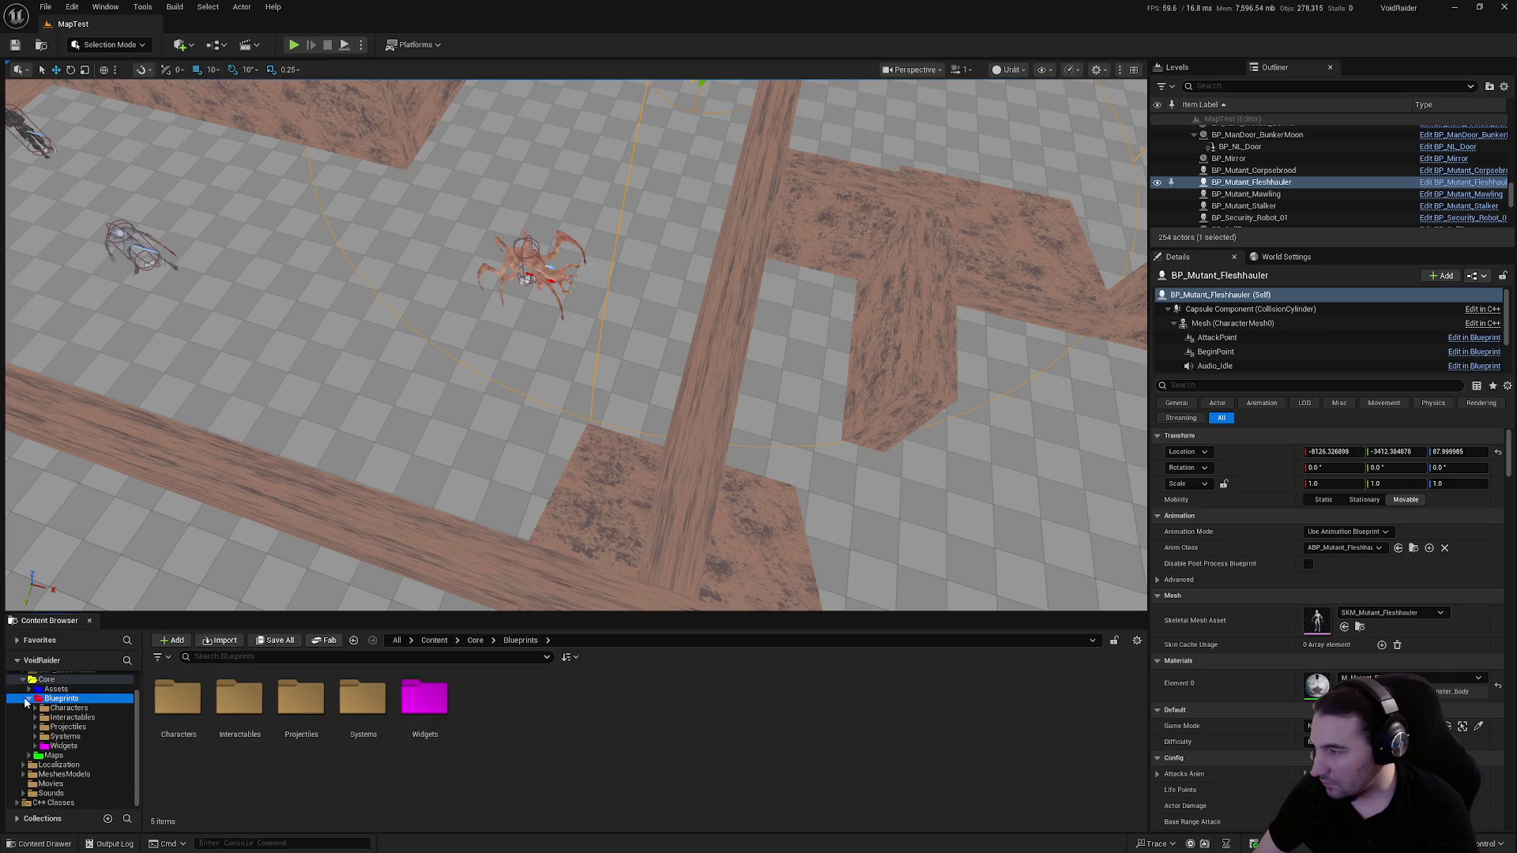
pyautogui.click(29, 699)
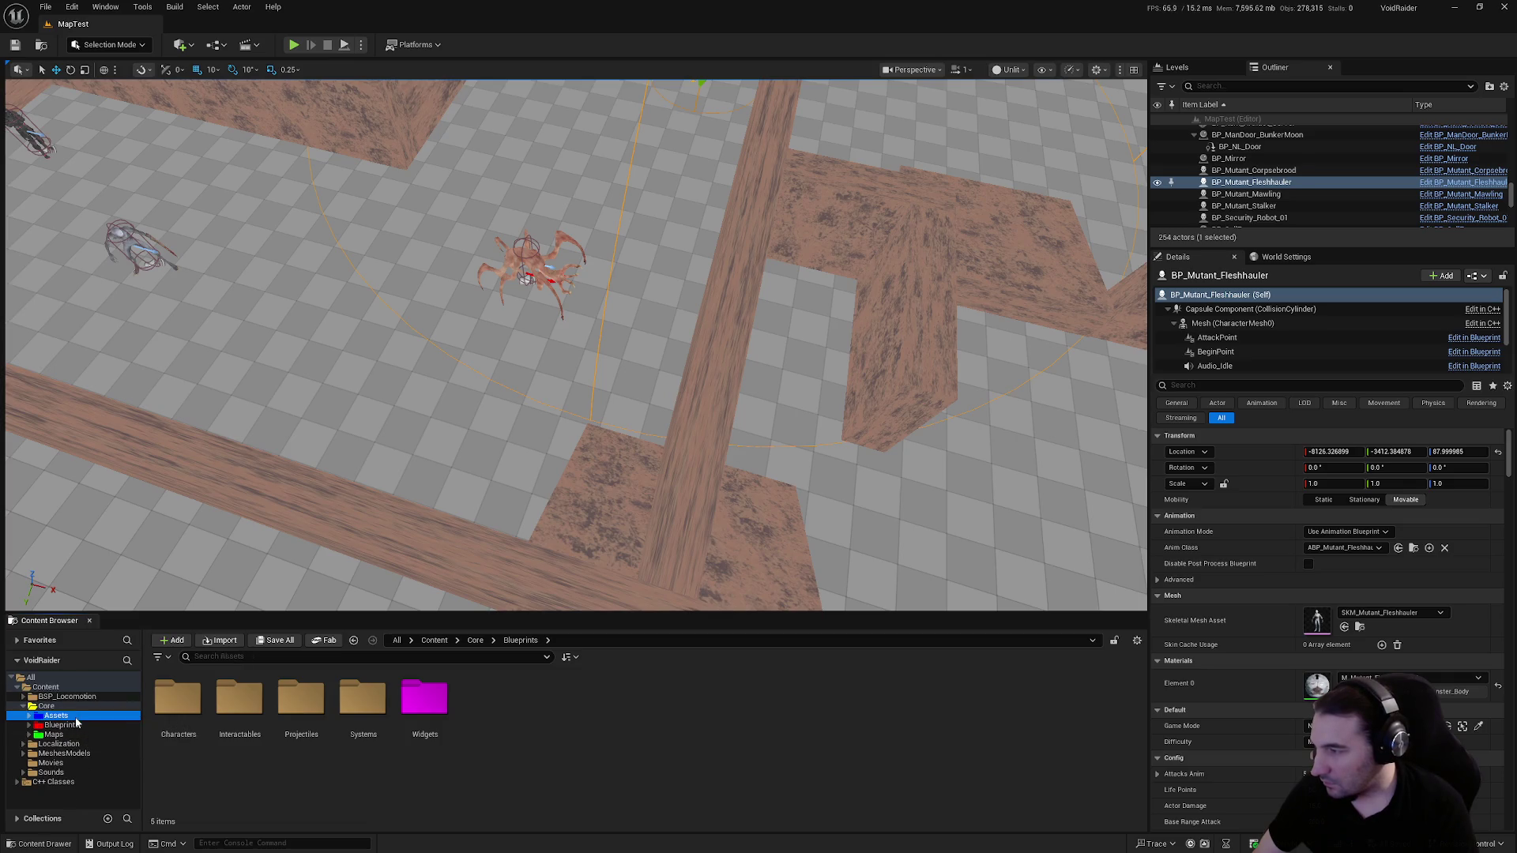
pyautogui.doubleClick(178, 697)
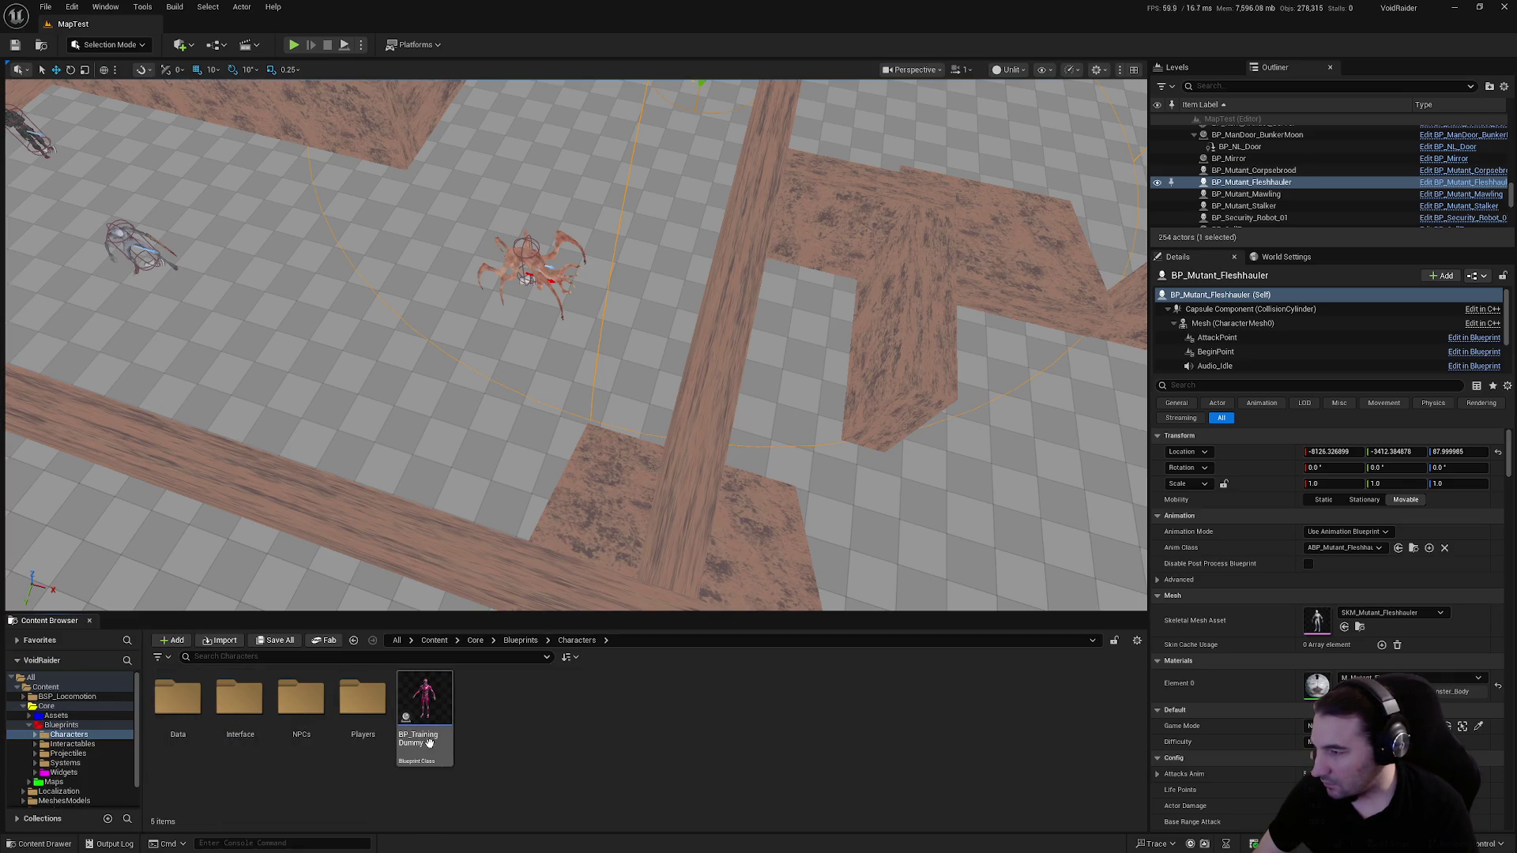
pyautogui.doubleClick(301, 697)
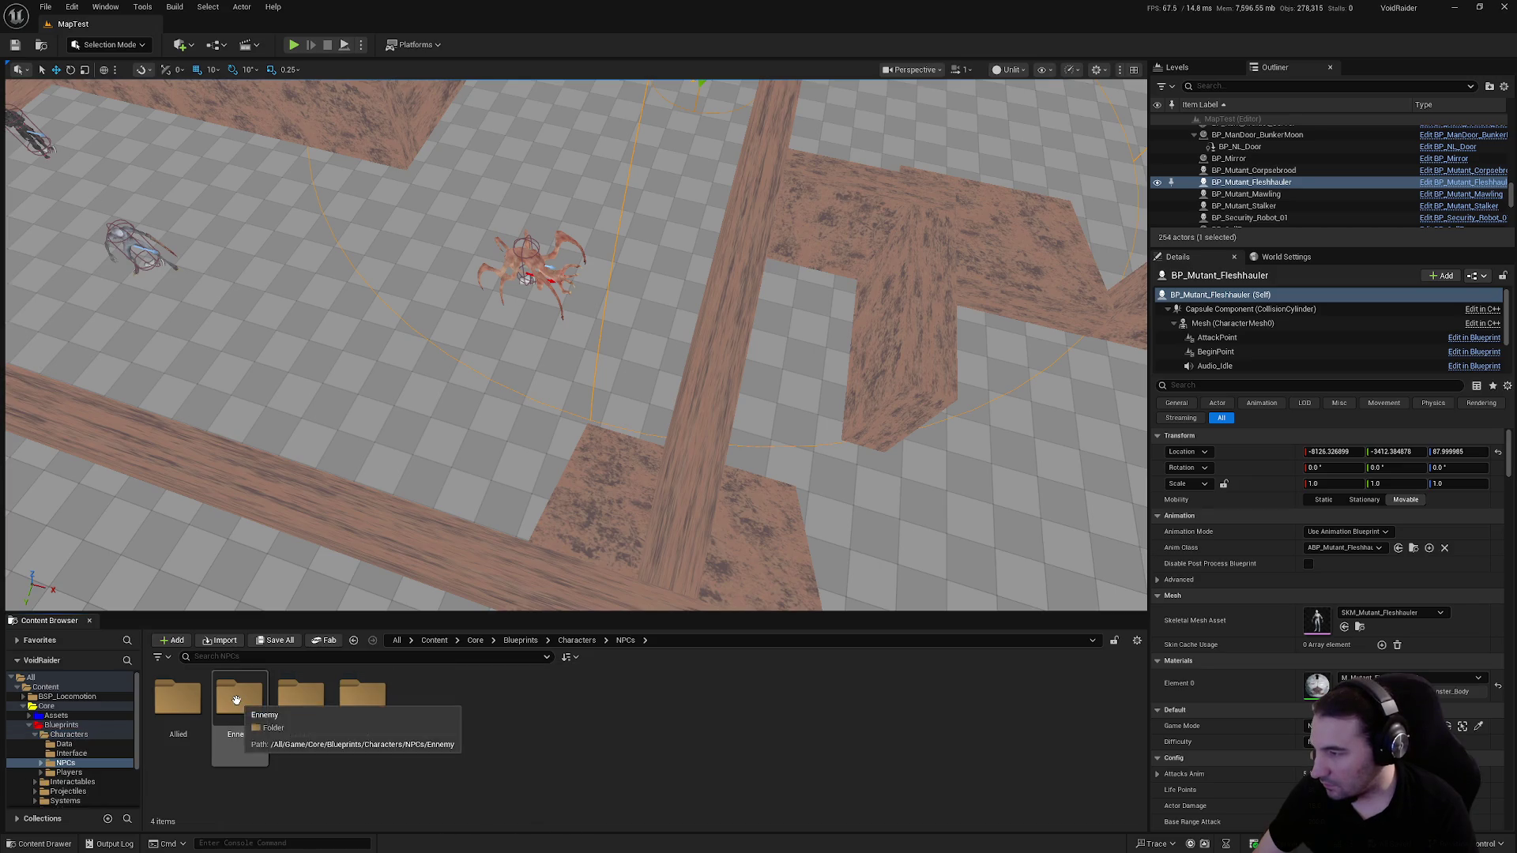
pyautogui.doubleClick(236, 699)
pyautogui.doubleClick(300, 699)
pyautogui.doubleClick(297, 703)
pyautogui.doubleClick(199, 708)
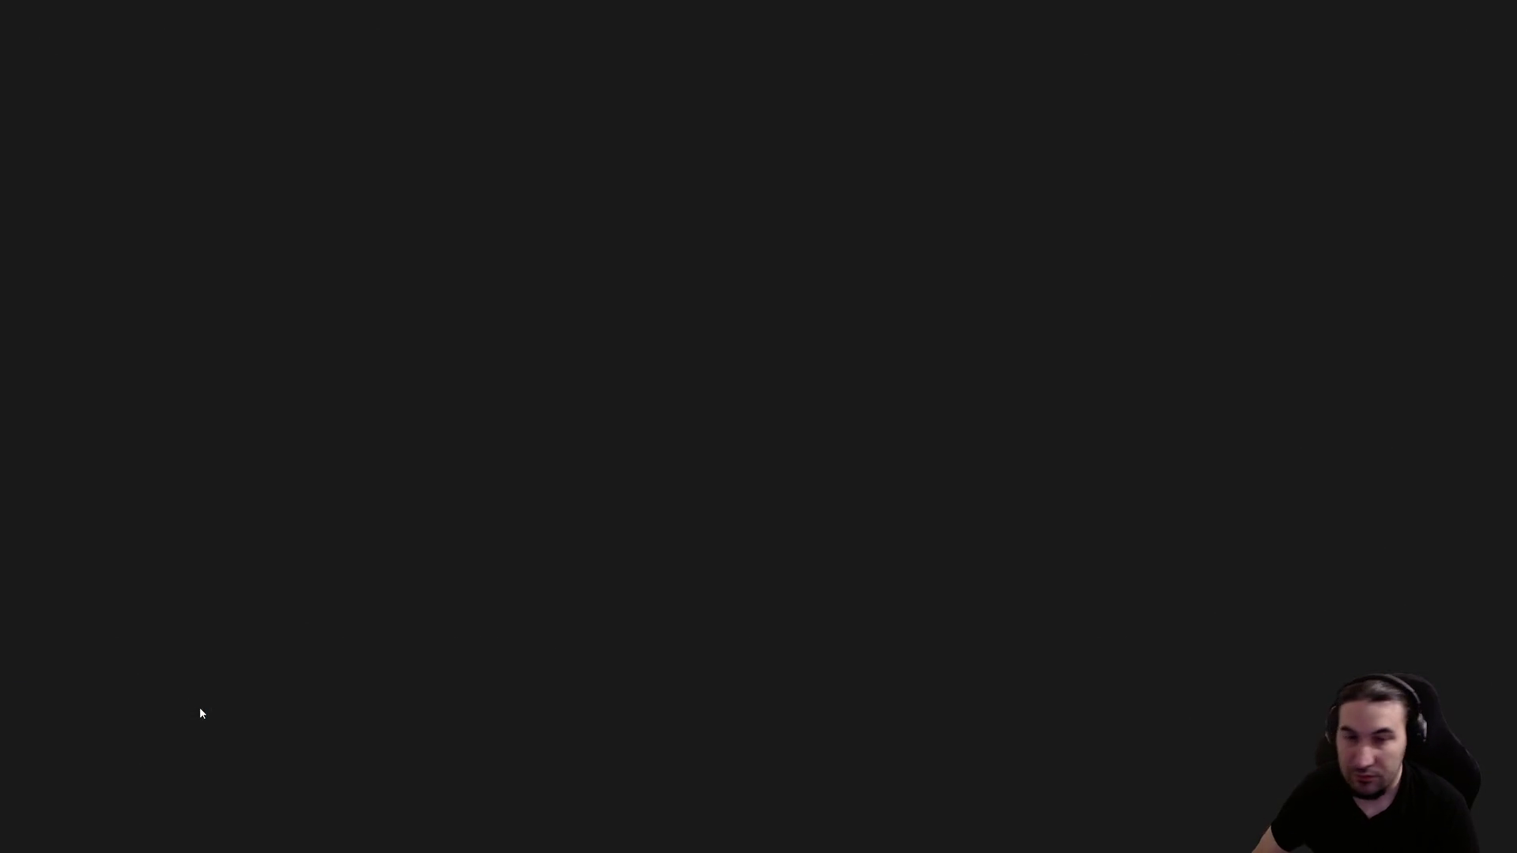
pyautogui.scroll(-5, 672, 462)
# Push the Delay nodes right and place the Report Noise Event group between Shoot and Delay
pyautogui.scroll(5, 856, 306)
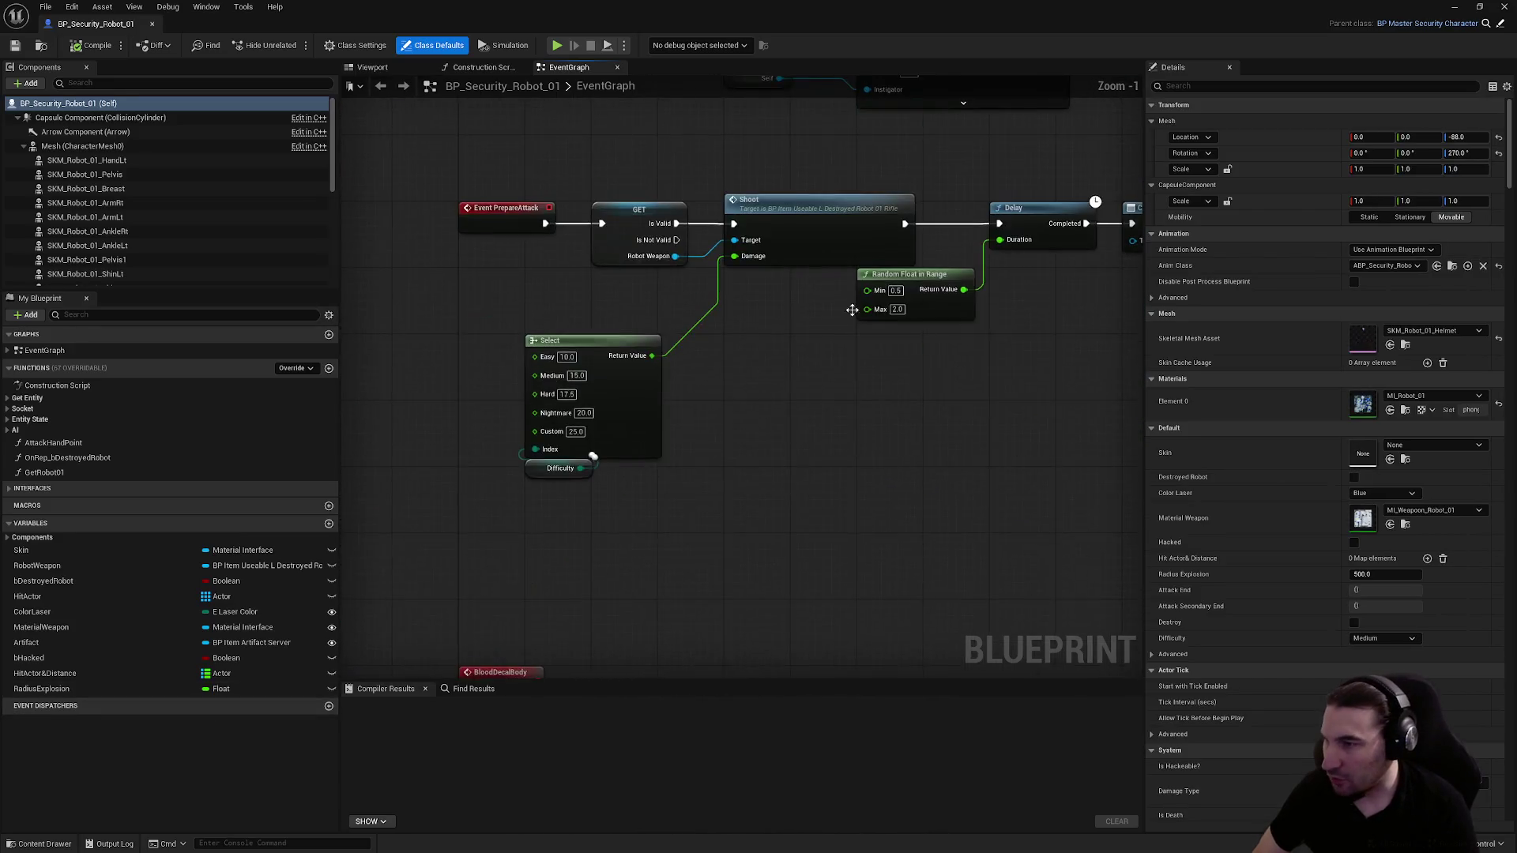
pyautogui.moveTo(916, 482); pyautogui.dragTo(585, 336)
pyautogui.click(637, 273)
pyautogui.moveTo(733, 182); pyautogui.dragTo(973, 275)
pyautogui.moveTo(818, 217); pyautogui.dragTo(1046, 215)
pyautogui.moveTo(563, 371); pyautogui.dragTo(909, 486)
pyautogui.moveTo(833, 349); pyautogui.dragTo(751, 216)
# Wire Shoot → Report Noise Event → Delay and set Max Range to 2000
pyautogui.click(643, 228)
pyautogui.moveTo(624, 222); pyautogui.dragTo(719, 222)
pyautogui.moveTo(810, 222); pyautogui.dragTo(983, 224)
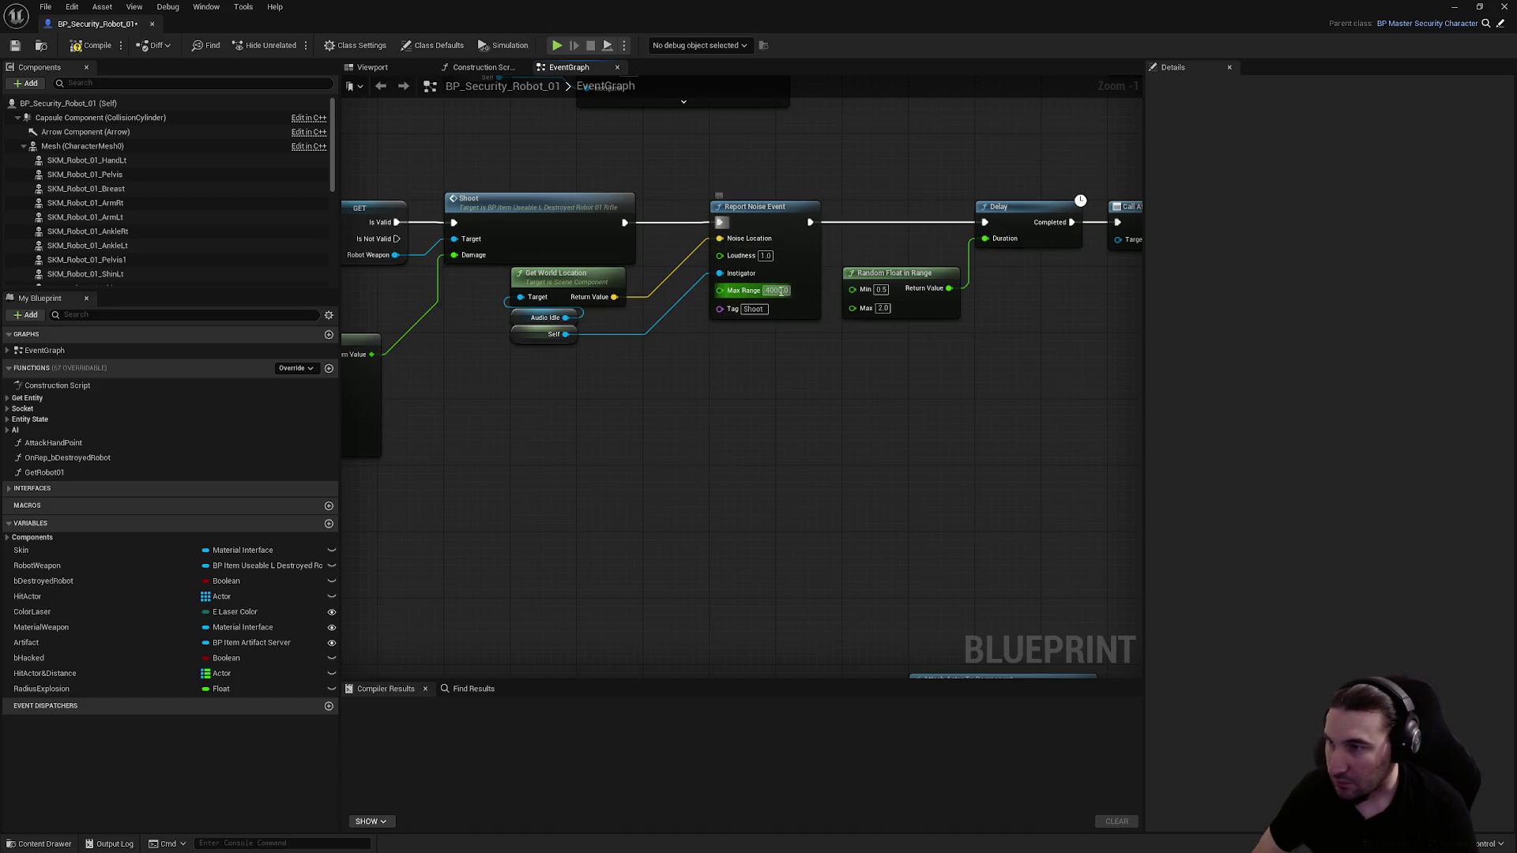
pyautogui.write('2000')
pyautogui.press('Return')
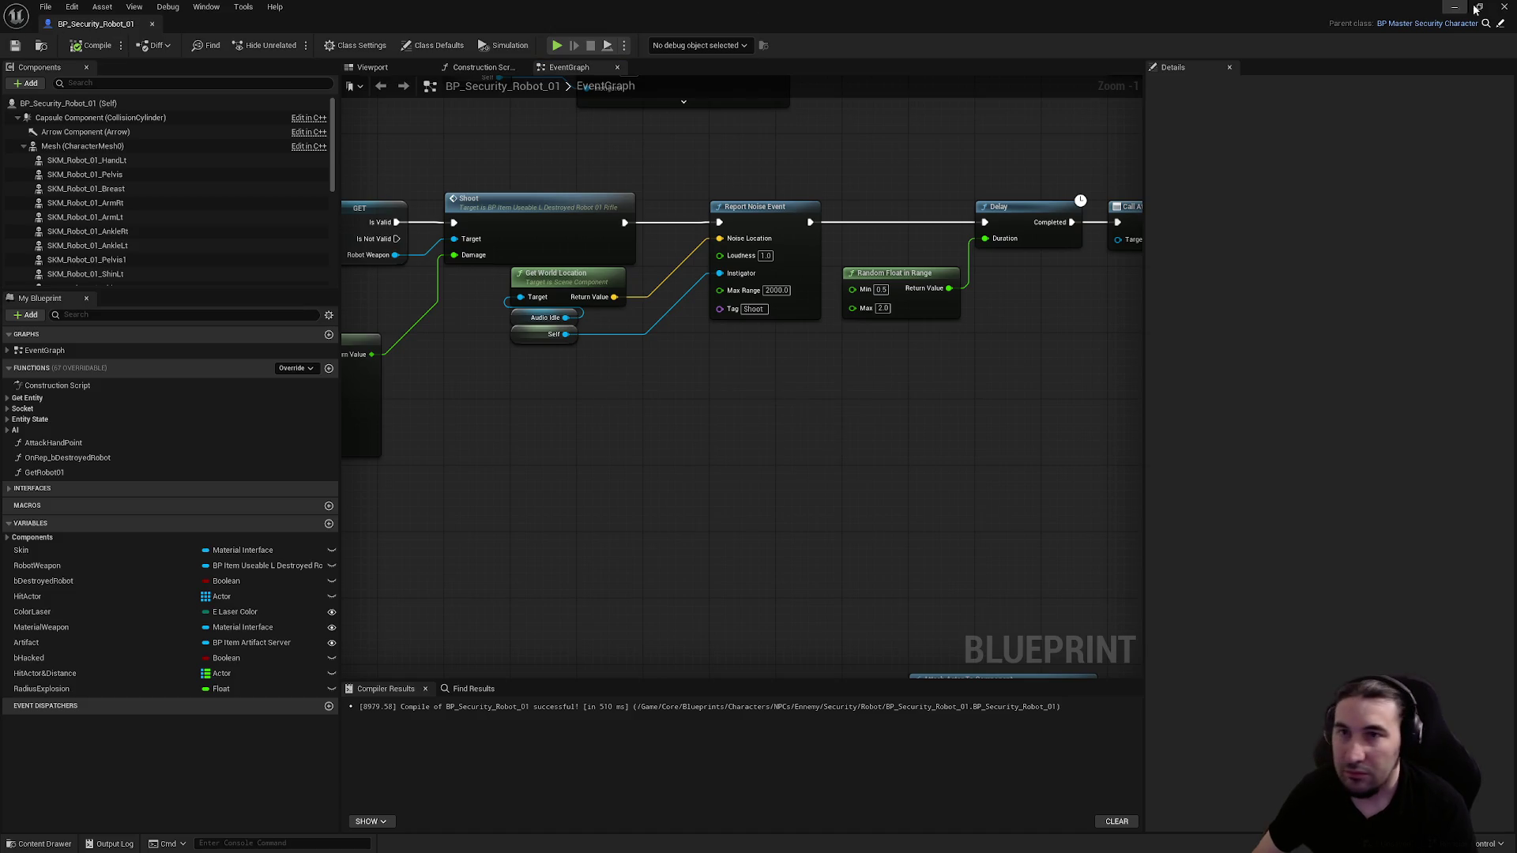
pyautogui.click(1506, 8)
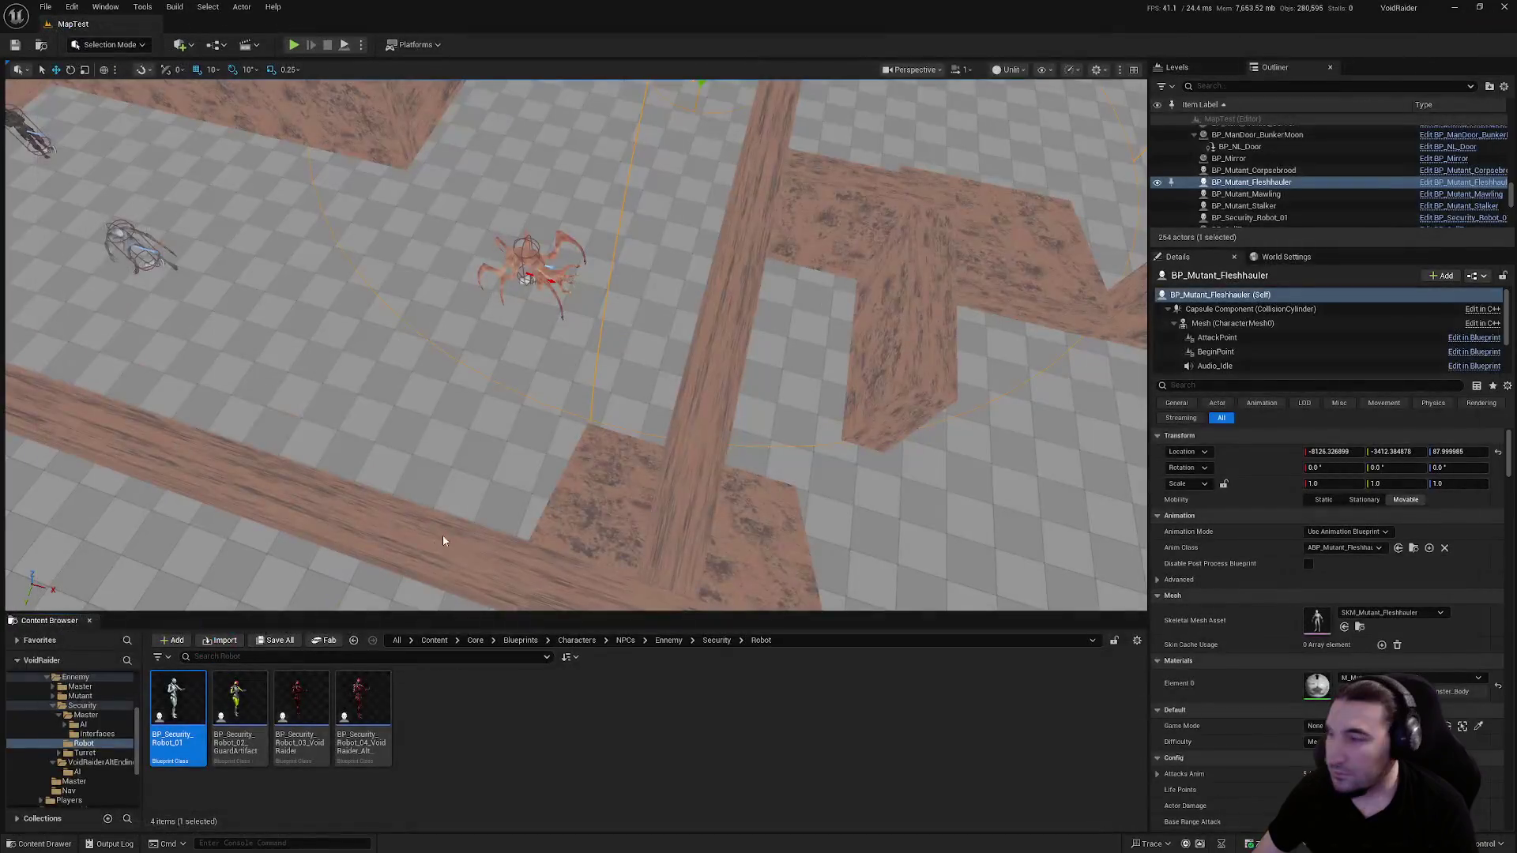
# Save all modified assets, then fly over the maze to survey the enemies
pyautogui.click(269, 641)
pyautogui.click(846, 567)
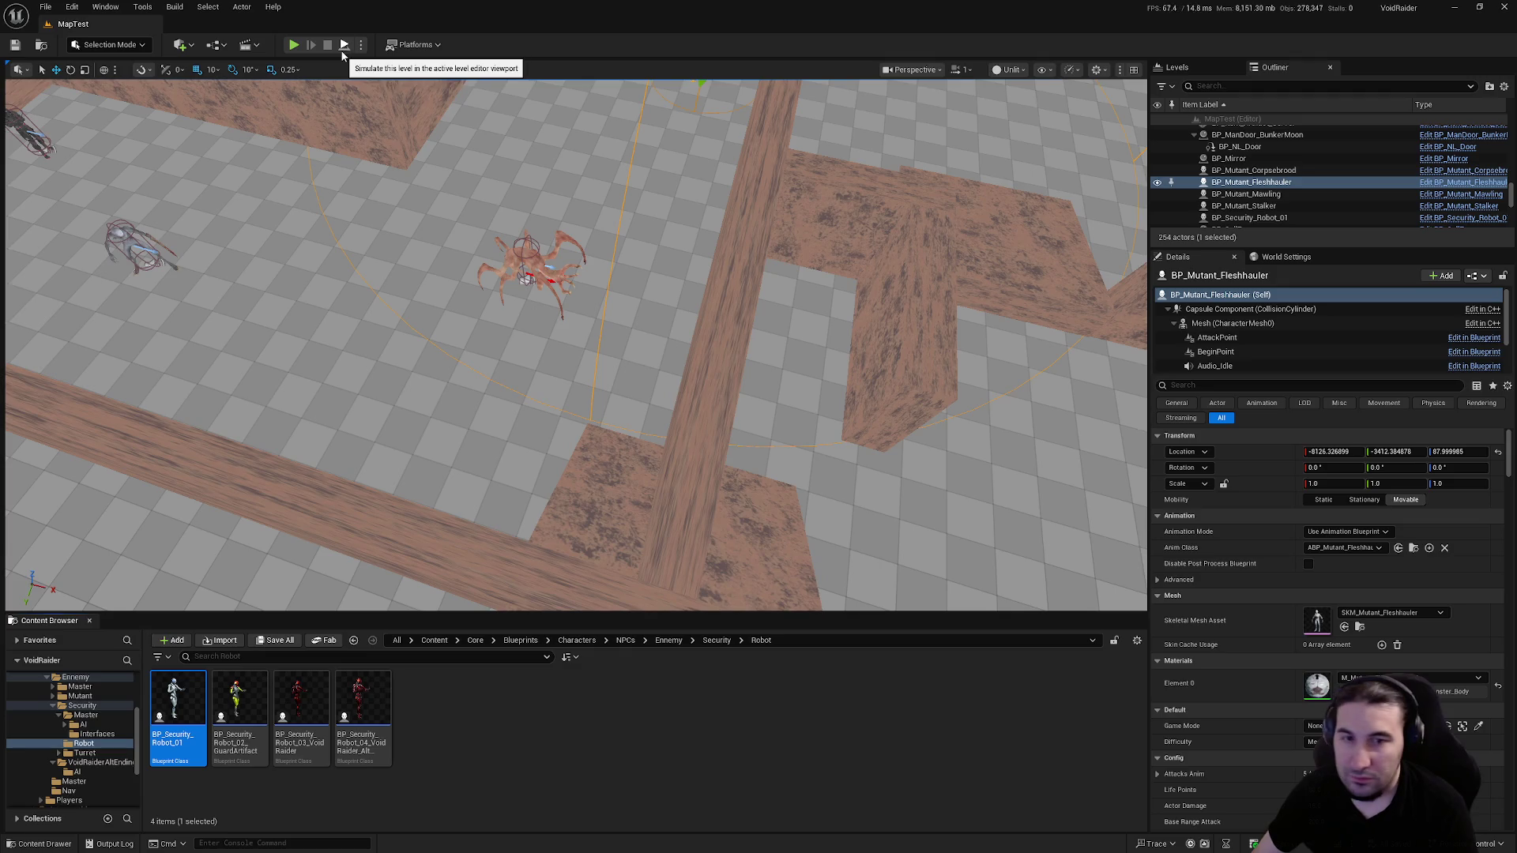
pyautogui.moveTo(379, 150); pyautogui.dragTo(379, 229)
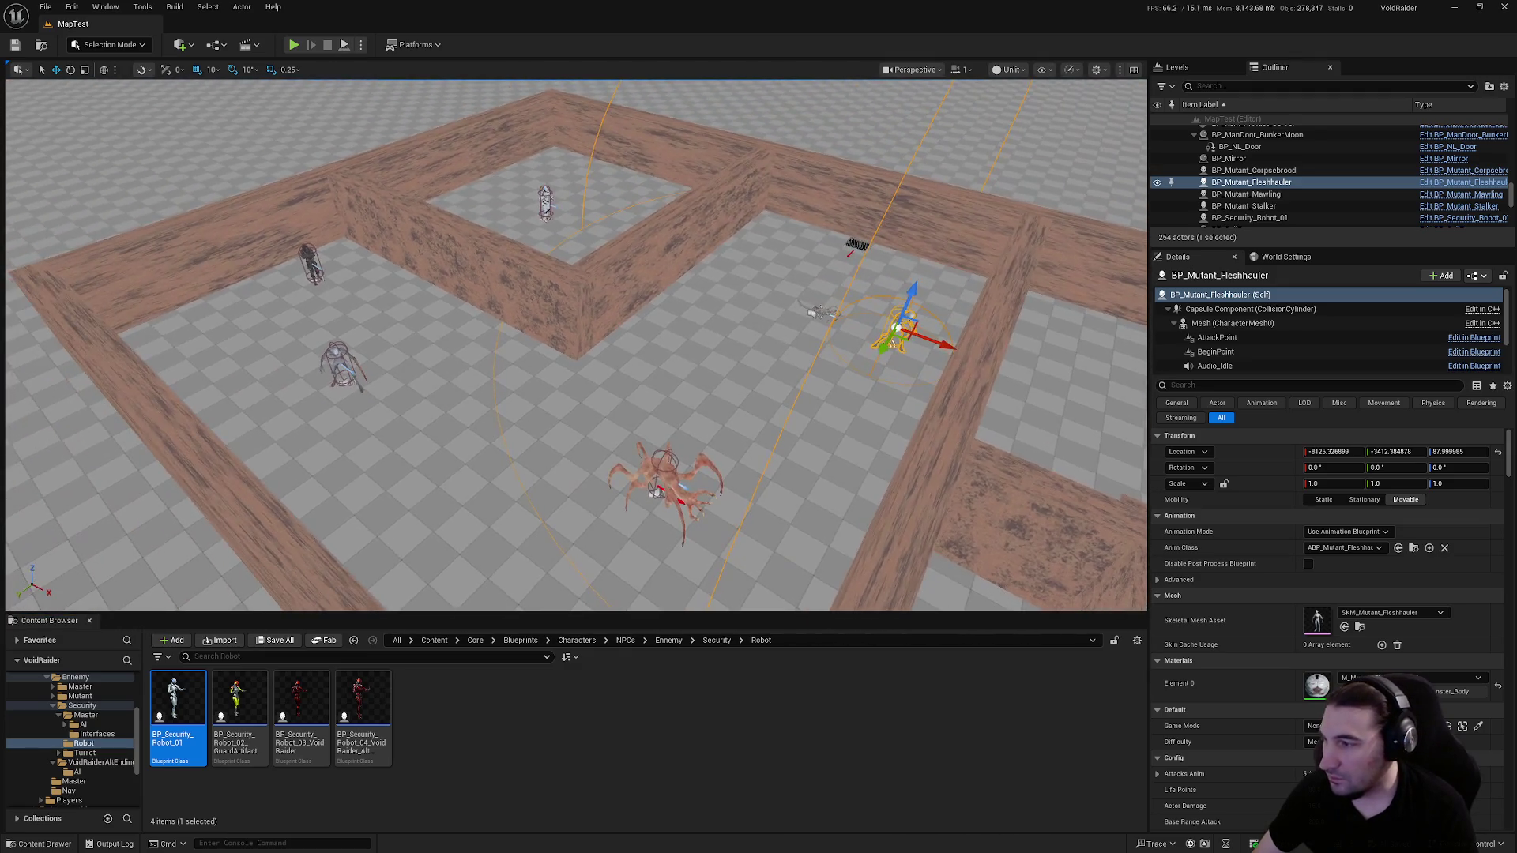
pyautogui.moveTo(542, 304)
pyautogui.mouseDown()
pyautogui.moveTo(542, 225)
pyautogui.moveTo(542, 304)
pyautogui.mouseUp()
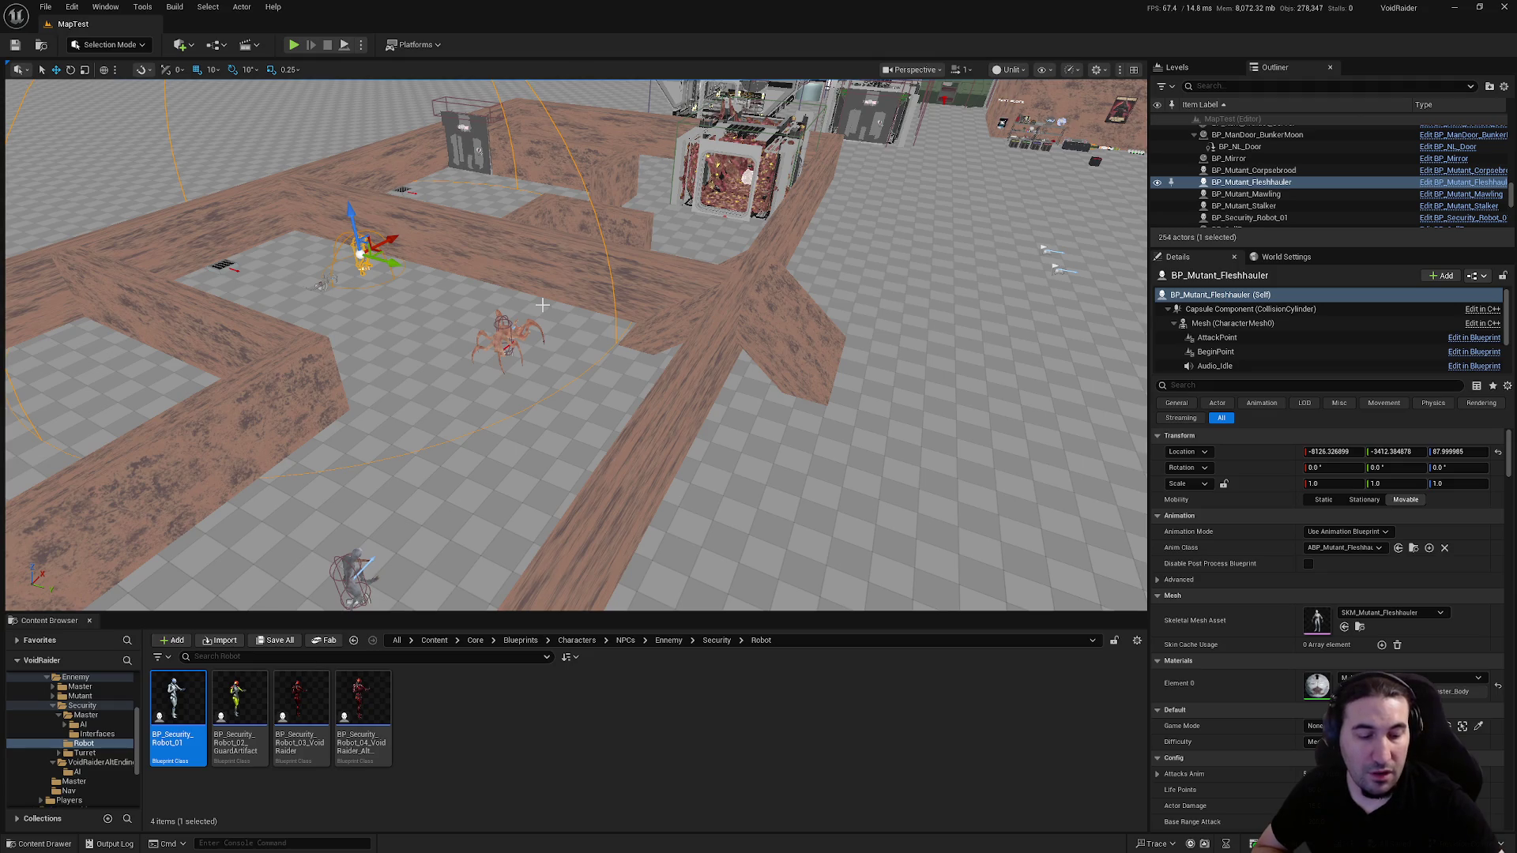
pyautogui.moveTo(553, 316)
pyautogui.mouseDown()
pyautogui.moveTo(553, 261)
pyautogui.moveTo(280, 410)
pyautogui.mouseUp()
pyautogui.click(270, 412)
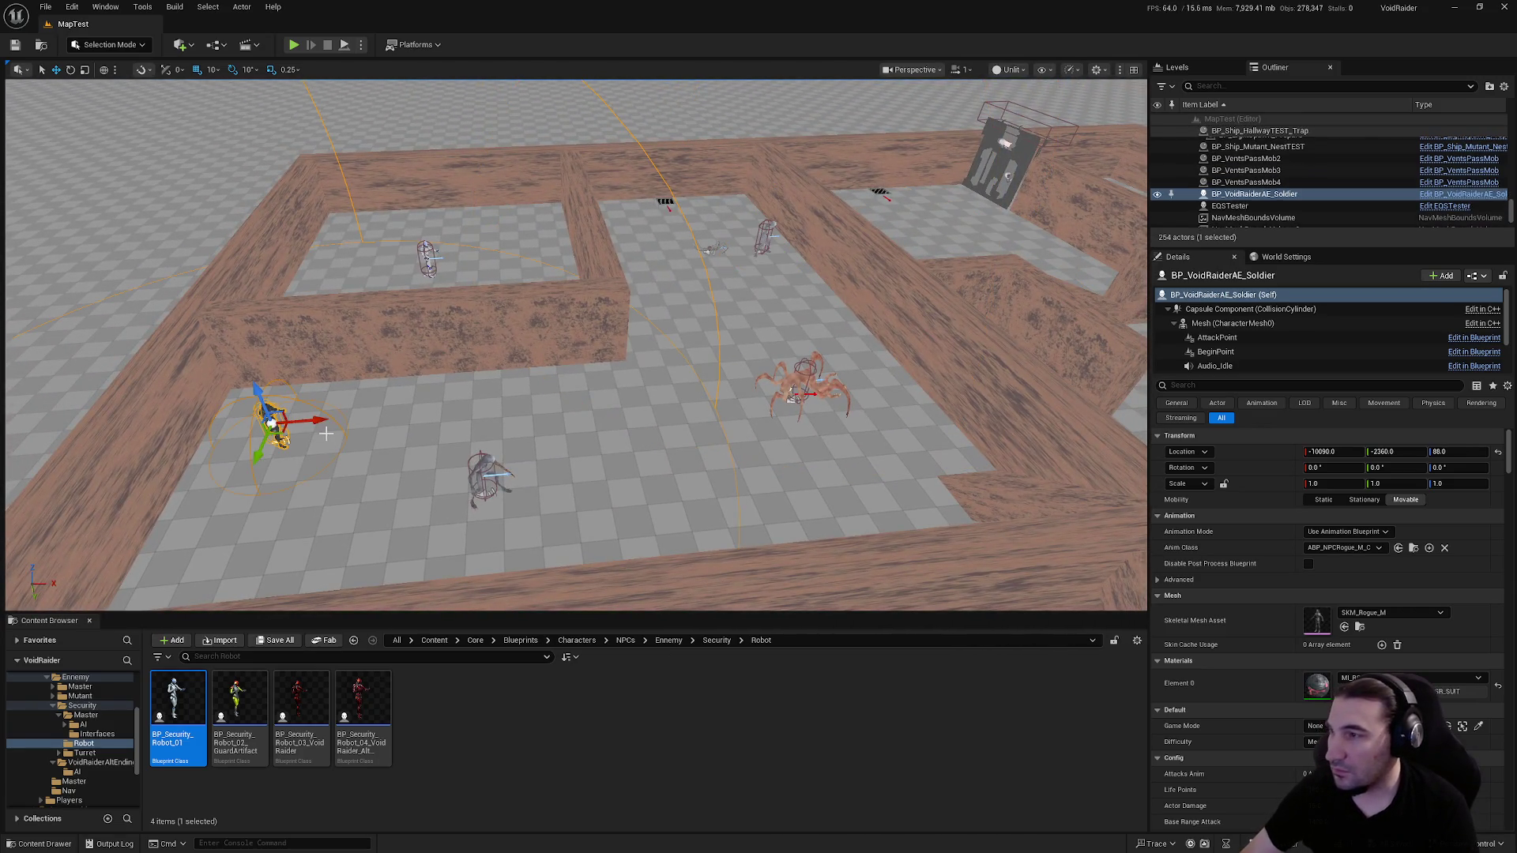
pyautogui.moveTo(707, 255)
pyautogui.mouseDown()
pyautogui.moveTo(706, 237)
pyautogui.moveTo(706, 256)
pyautogui.mouseUp()
# Select maze wall Cube17 and set its Z scale to 2.5
pyautogui.click(700, 290)
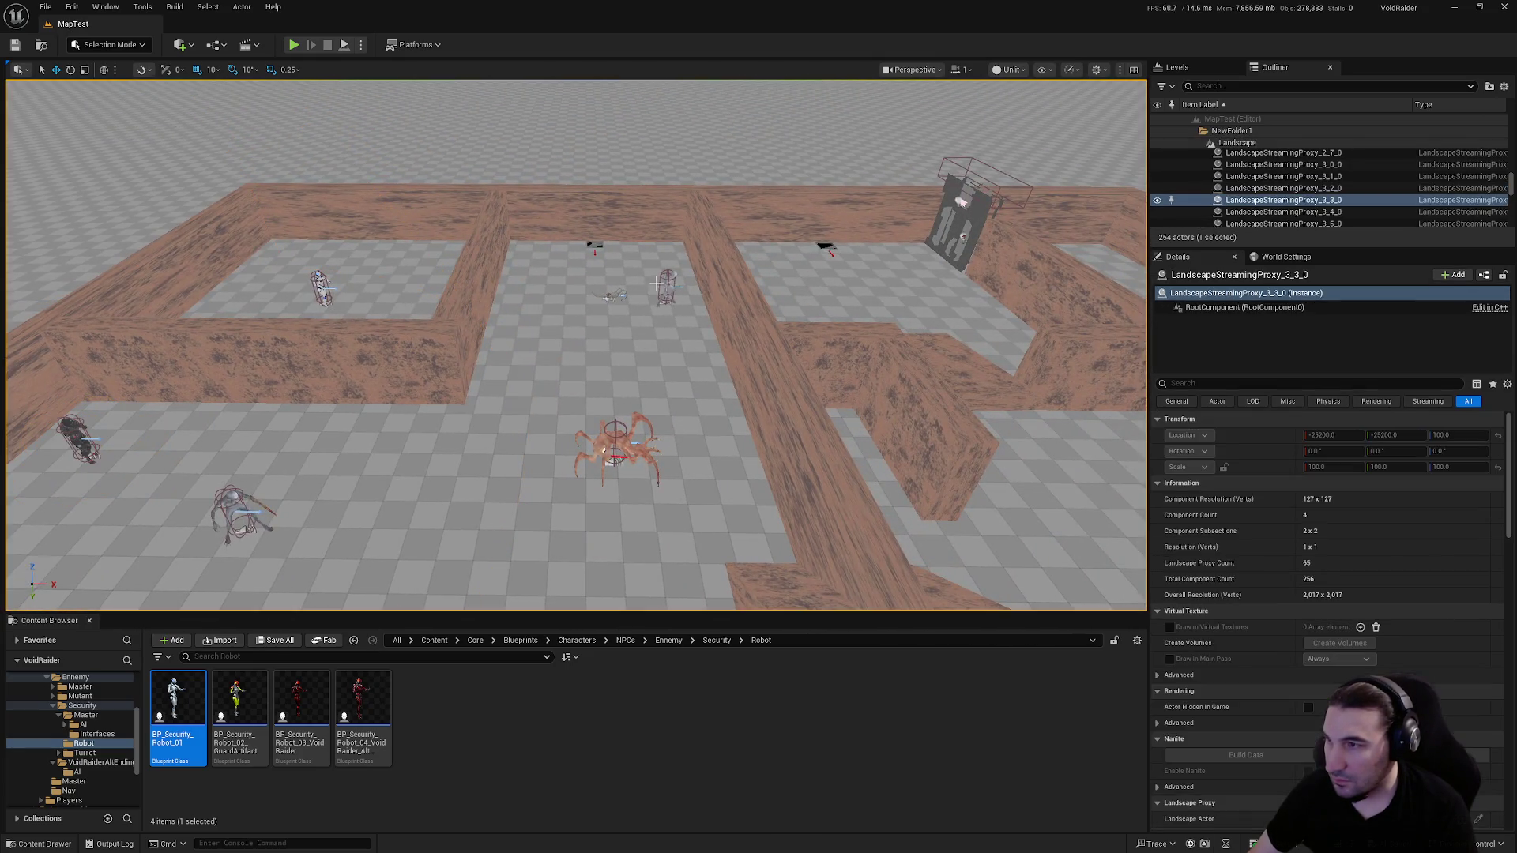
pyautogui.click(663, 297)
pyautogui.click(458, 375)
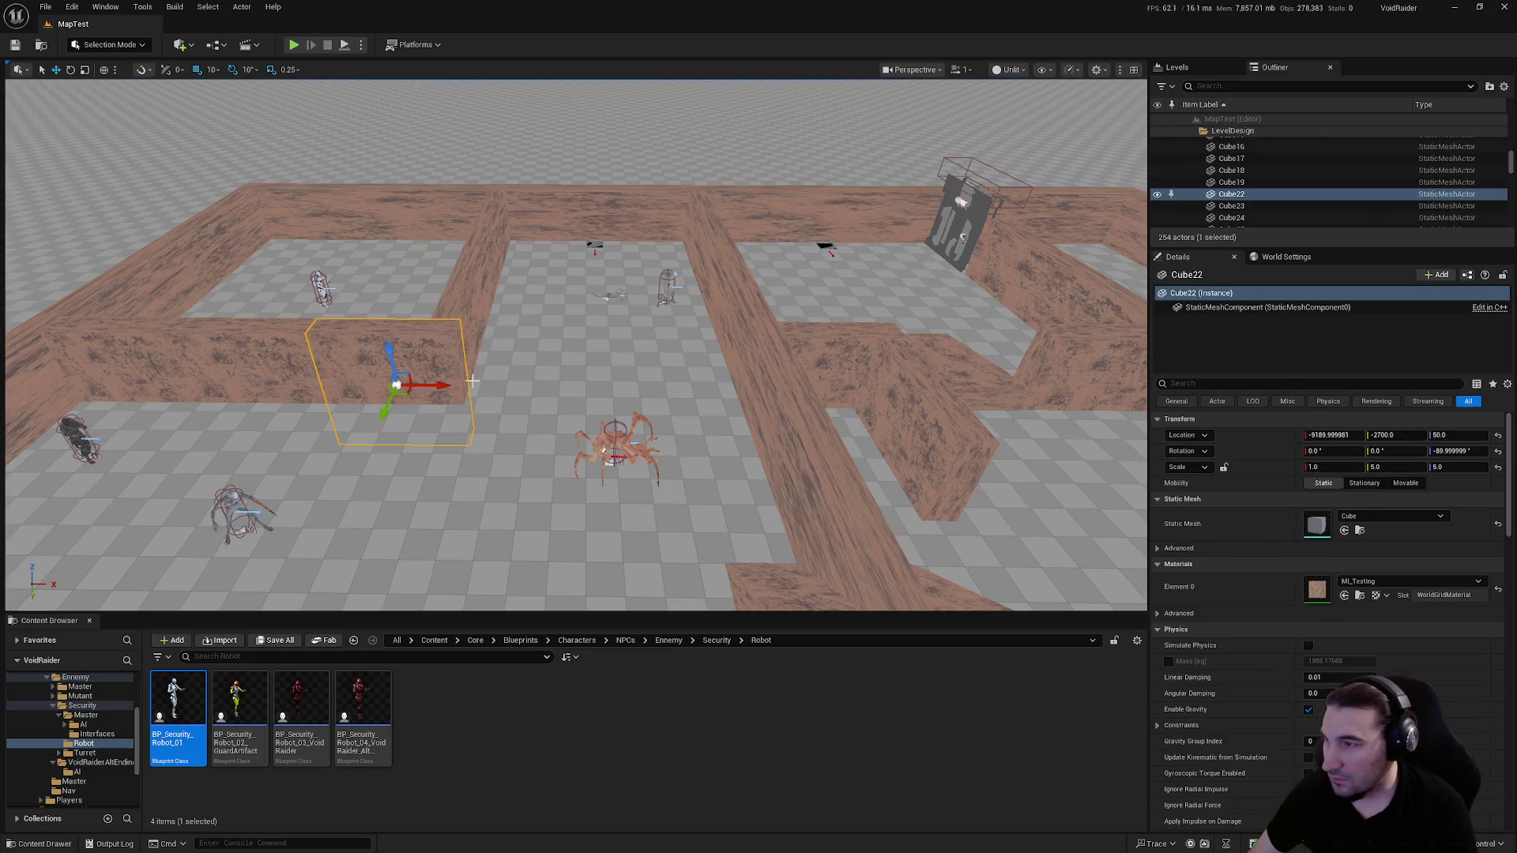
pyautogui.press('f')
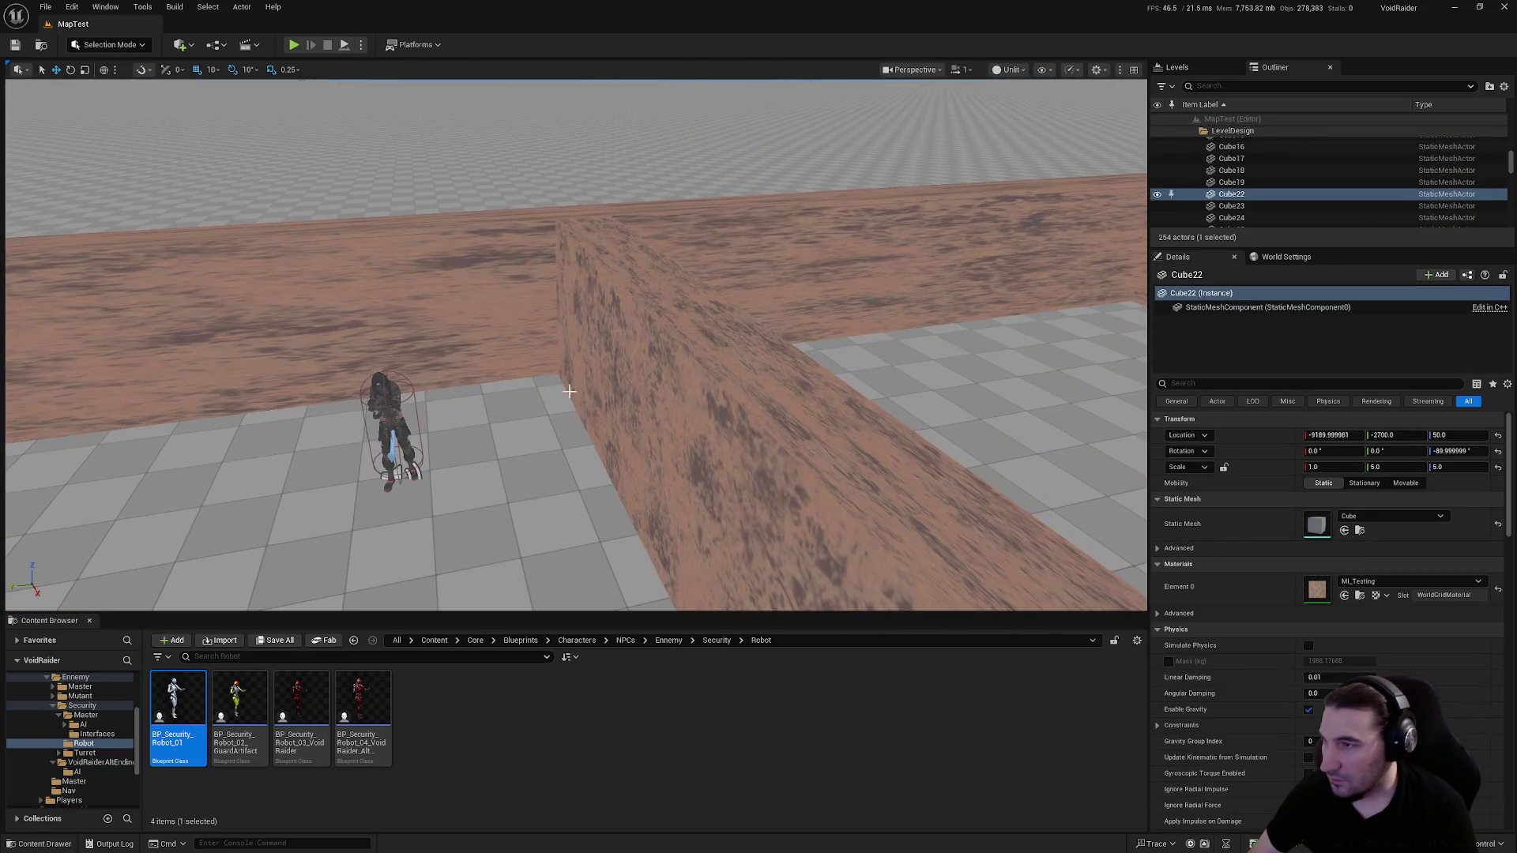
pyautogui.click(684, 424)
pyautogui.scroll(-5, 684, 425)
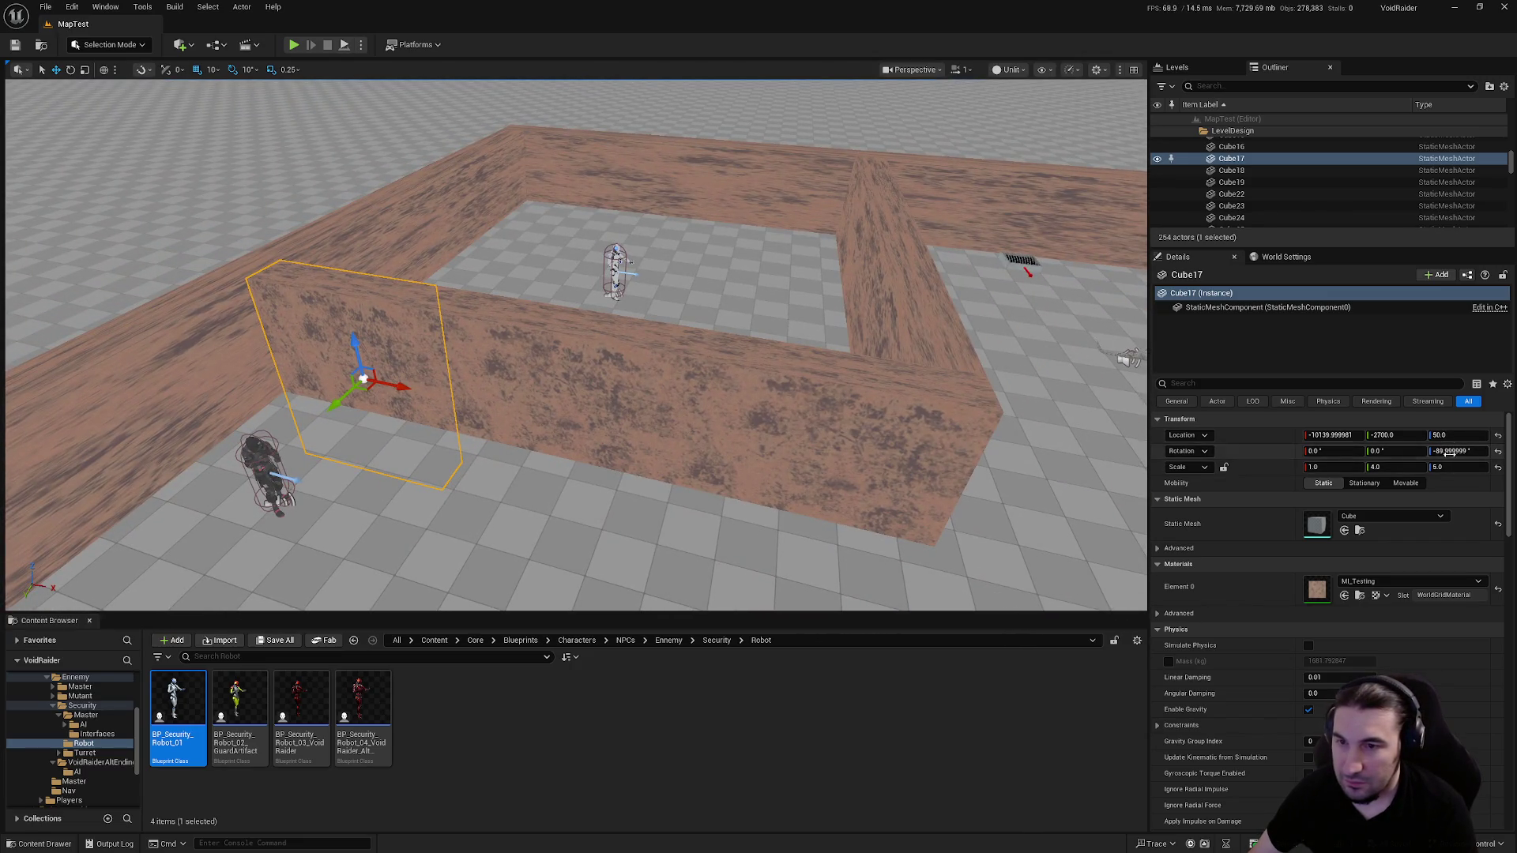
pyautogui.press('Return')
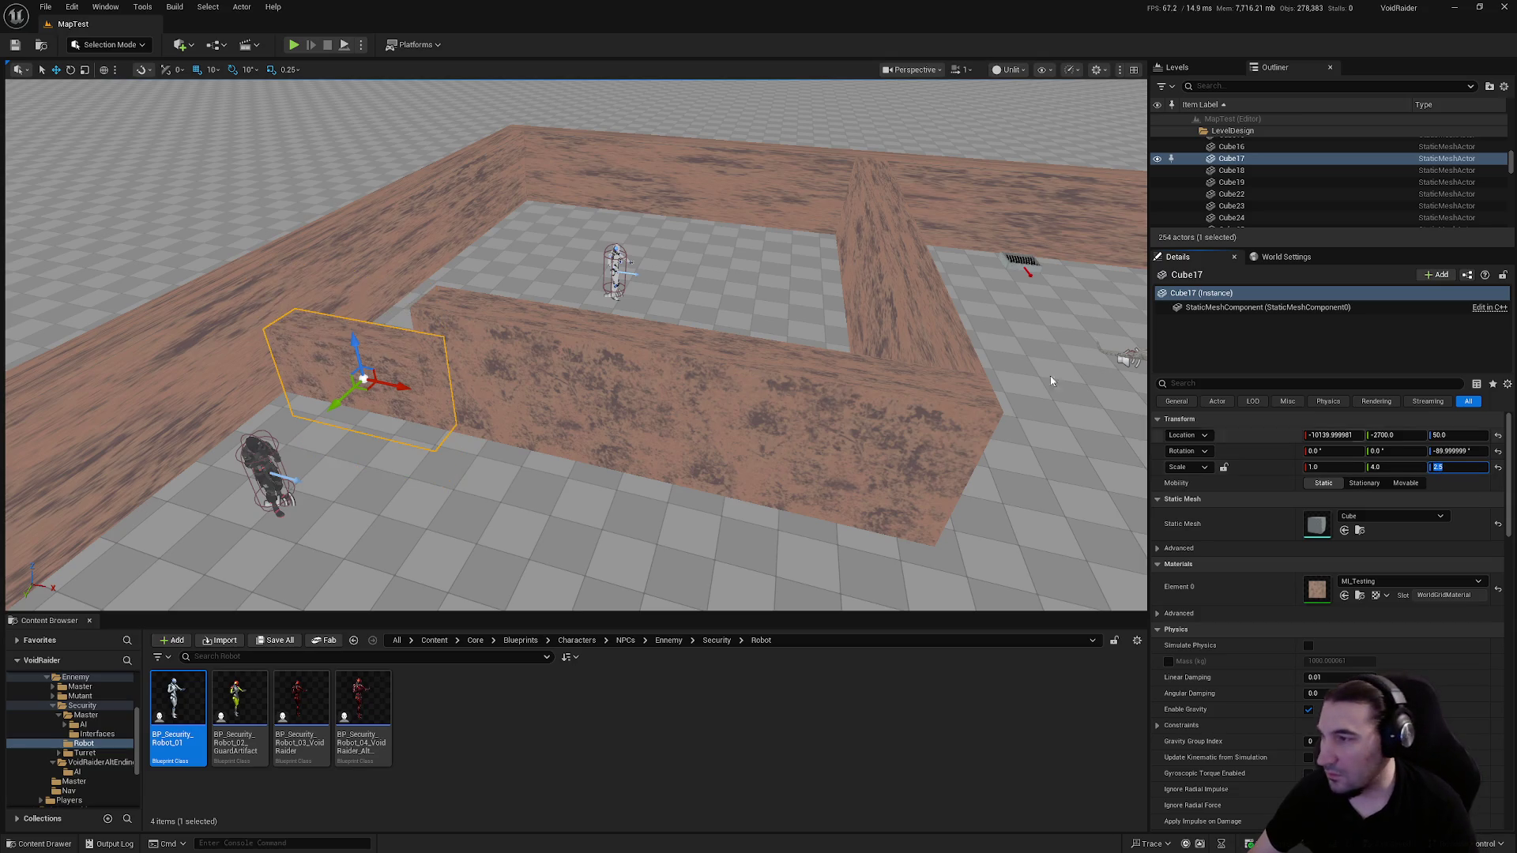
# Set wall Cube17's height scale to 3 and raise it to Z 150
pyautogui.press('f')
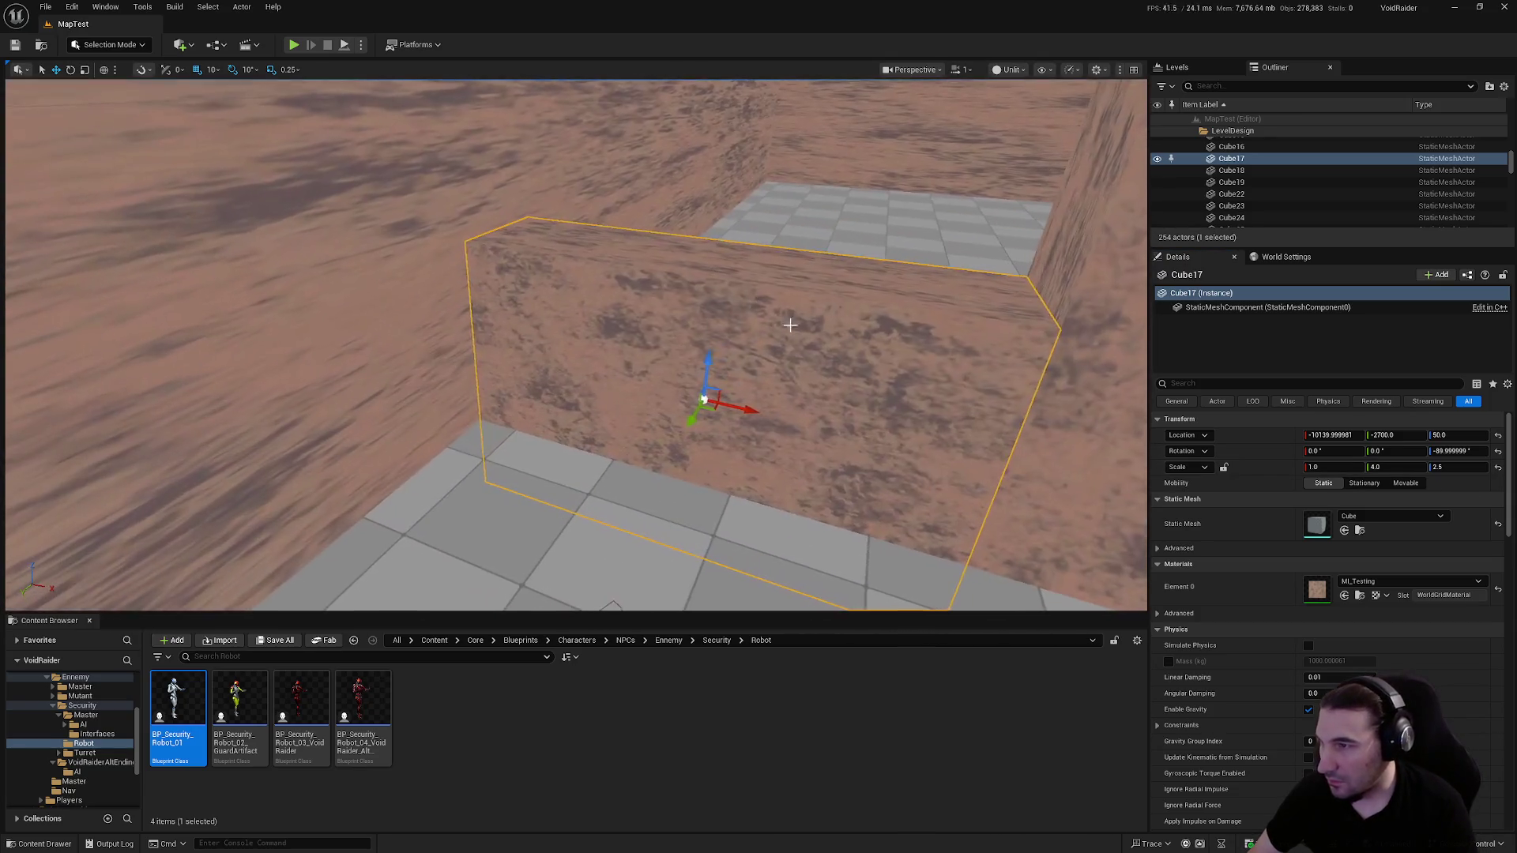
pyautogui.moveTo(711, 364)
pyautogui.mouseDown()
pyautogui.moveTo(728, 265)
pyautogui.moveTo(727, 298)
pyautogui.moveTo(728, 283)
pyautogui.mouseUp()
pyautogui.scroll(-5, 728, 282)
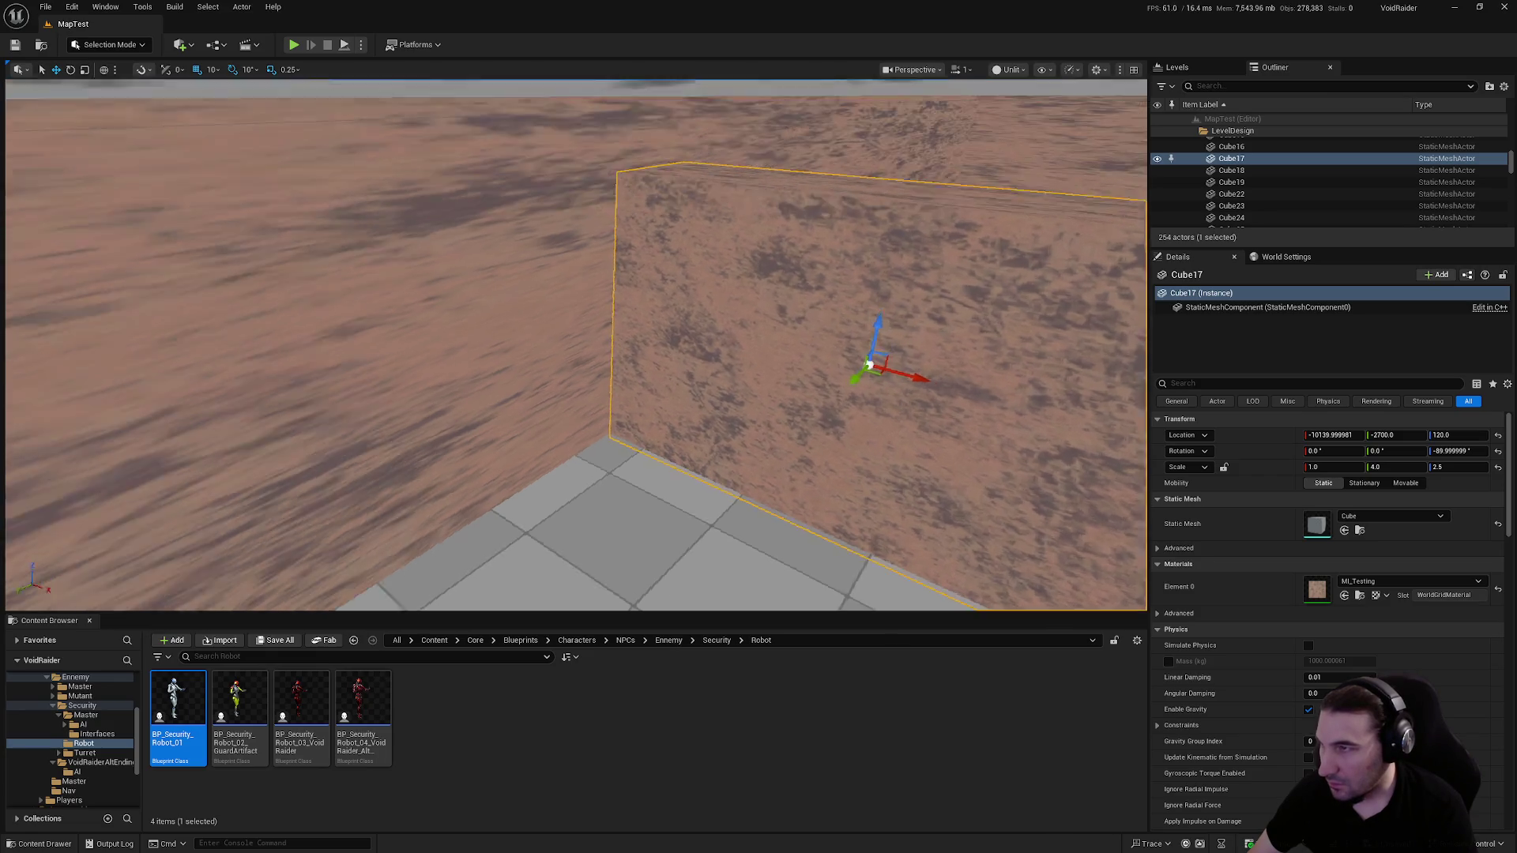
pyautogui.scroll(-1, 761, 324)
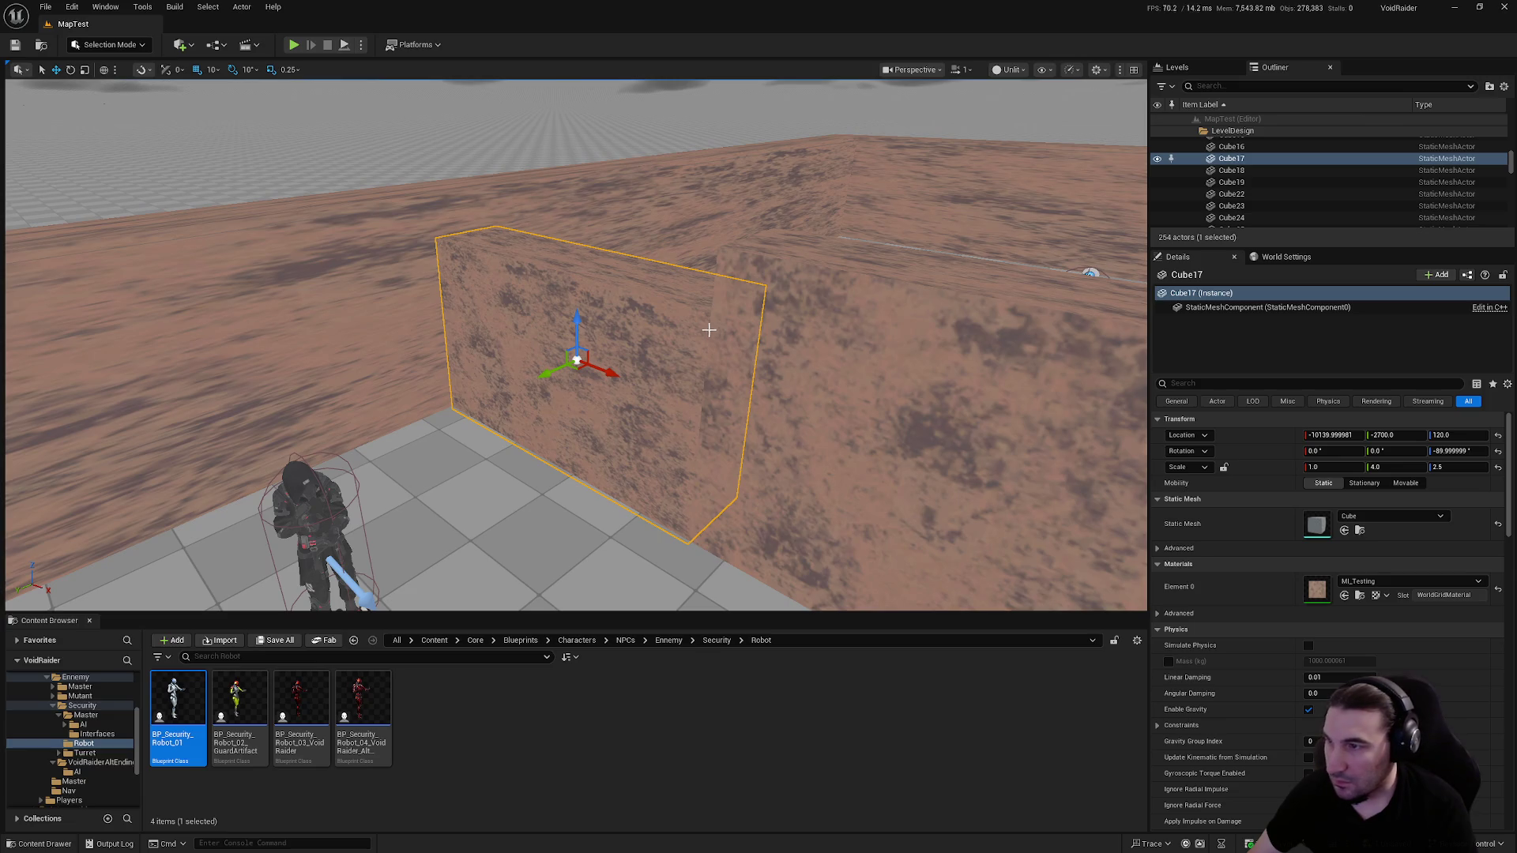
pyautogui.click(1422, 467)
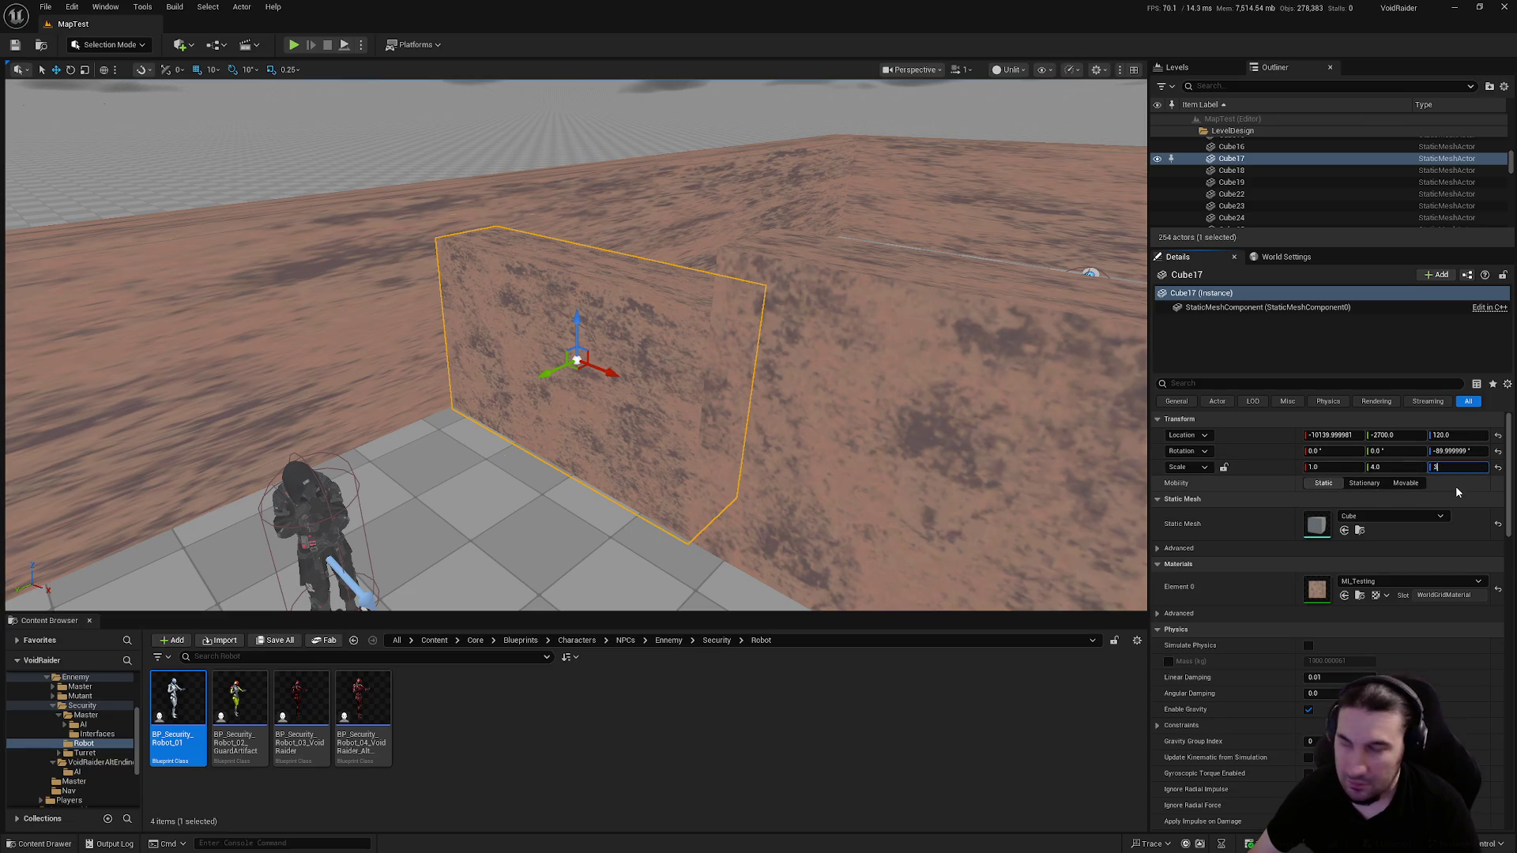
pyautogui.press('Return')
pyautogui.moveTo(576, 317)
pyautogui.mouseDown()
pyautogui.moveTo(583, 294)
pyautogui.moveTo(506, 308)
pyautogui.moveTo(588, 305)
pyautogui.mouseUp()
# Delete wall Cube29, the right front wall and the angled wall
pyautogui.click(610, 317)
pyautogui.press('f')
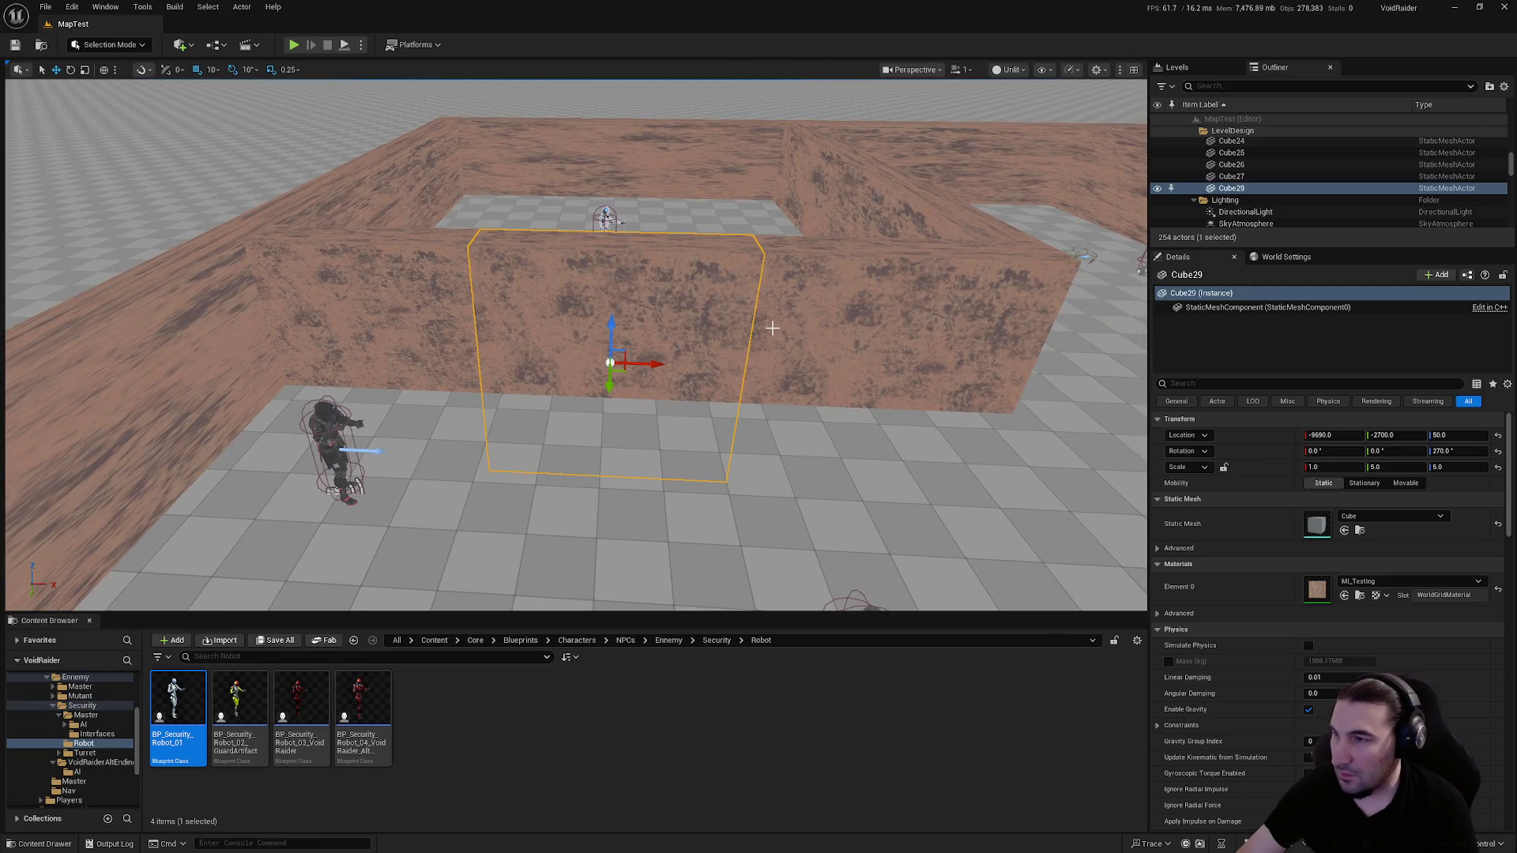
pyautogui.press('Delete')
pyautogui.click(907, 261)
pyautogui.press('Delete')
pyautogui.click(889, 254)
pyautogui.press('Delete')
# Slide wall Cube17 along Y to -3250
pyautogui.click(460, 323)
pyautogui.moveTo(681, 282); pyautogui.dragTo(270, 342)
pyautogui.moveTo(320, 288); pyautogui.dragTo(582, 299)
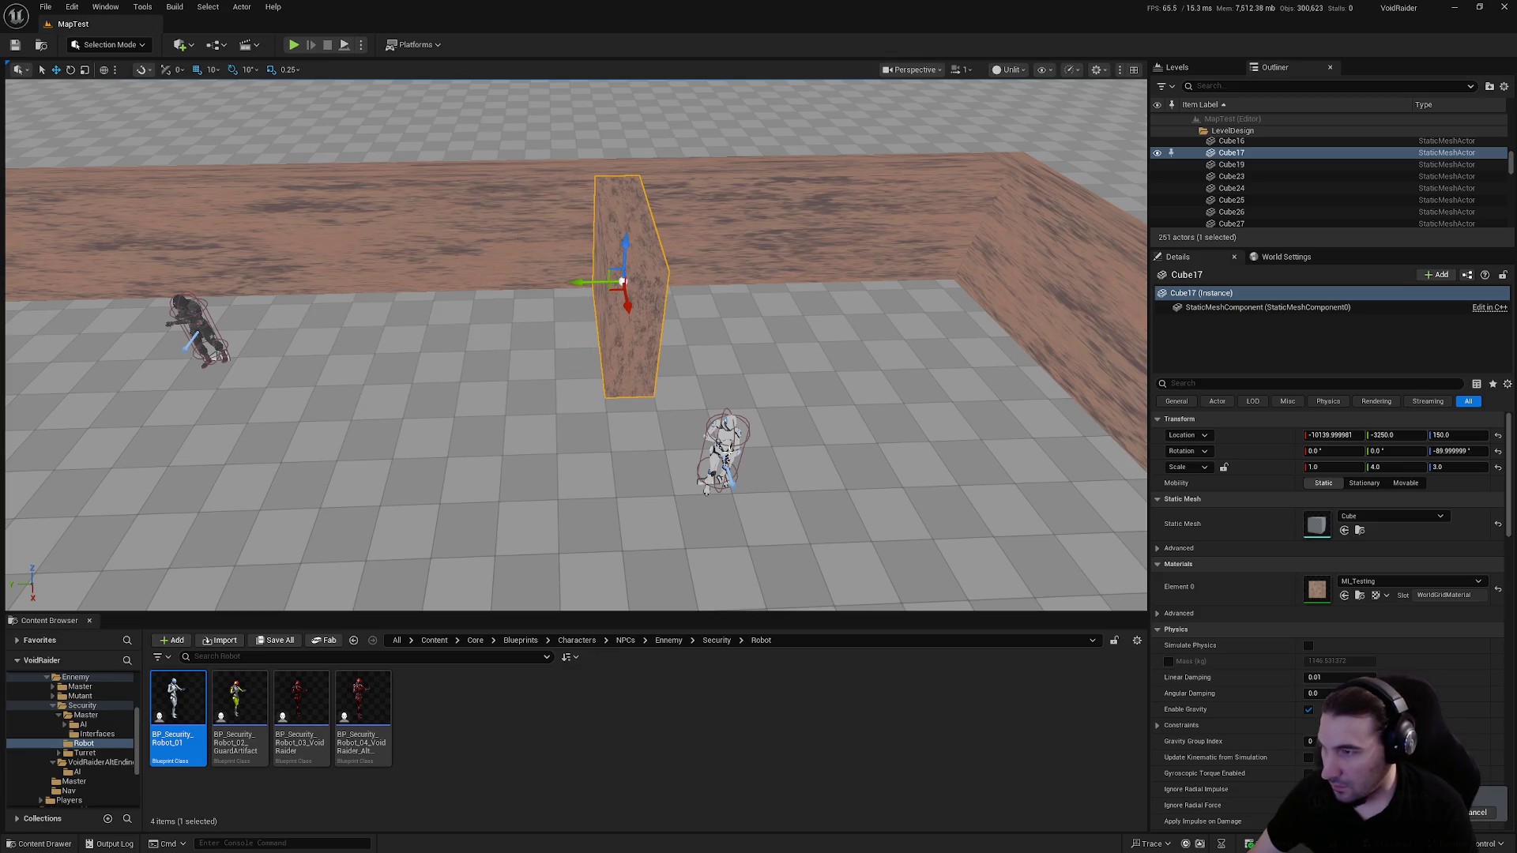
# Move BP_Security_Robot_01 back along X and aside along Y
pyautogui.click(735, 454)
pyautogui.moveTo(727, 474); pyautogui.dragTo(720, 389)
pyautogui.moveTo(652, 349); pyautogui.dragTo(716, 369)
# Give wall Cube17 a length scale of 10 and move it to about X -9830
pyautogui.click(615, 332)
pyautogui.moveTo(616, 332)
pyautogui.mouseDown()
pyautogui.moveTo(423, 348)
pyautogui.moveTo(419, 365)
pyautogui.moveTo(474, 376)
pyautogui.mouseUp()
pyautogui.click(1395, 467)
pyautogui.write('10')
pyautogui.press('Return')
pyautogui.moveTo(573, 281)
pyautogui.mouseDown()
pyautogui.moveTo(567, 333)
pyautogui.moveTo(771, 378)
pyautogui.moveTo(769, 451)
pyautogui.moveTo(777, 436)
pyautogui.mouseUp()
# Set Cube17's width scale to 2
pyautogui.press('w')
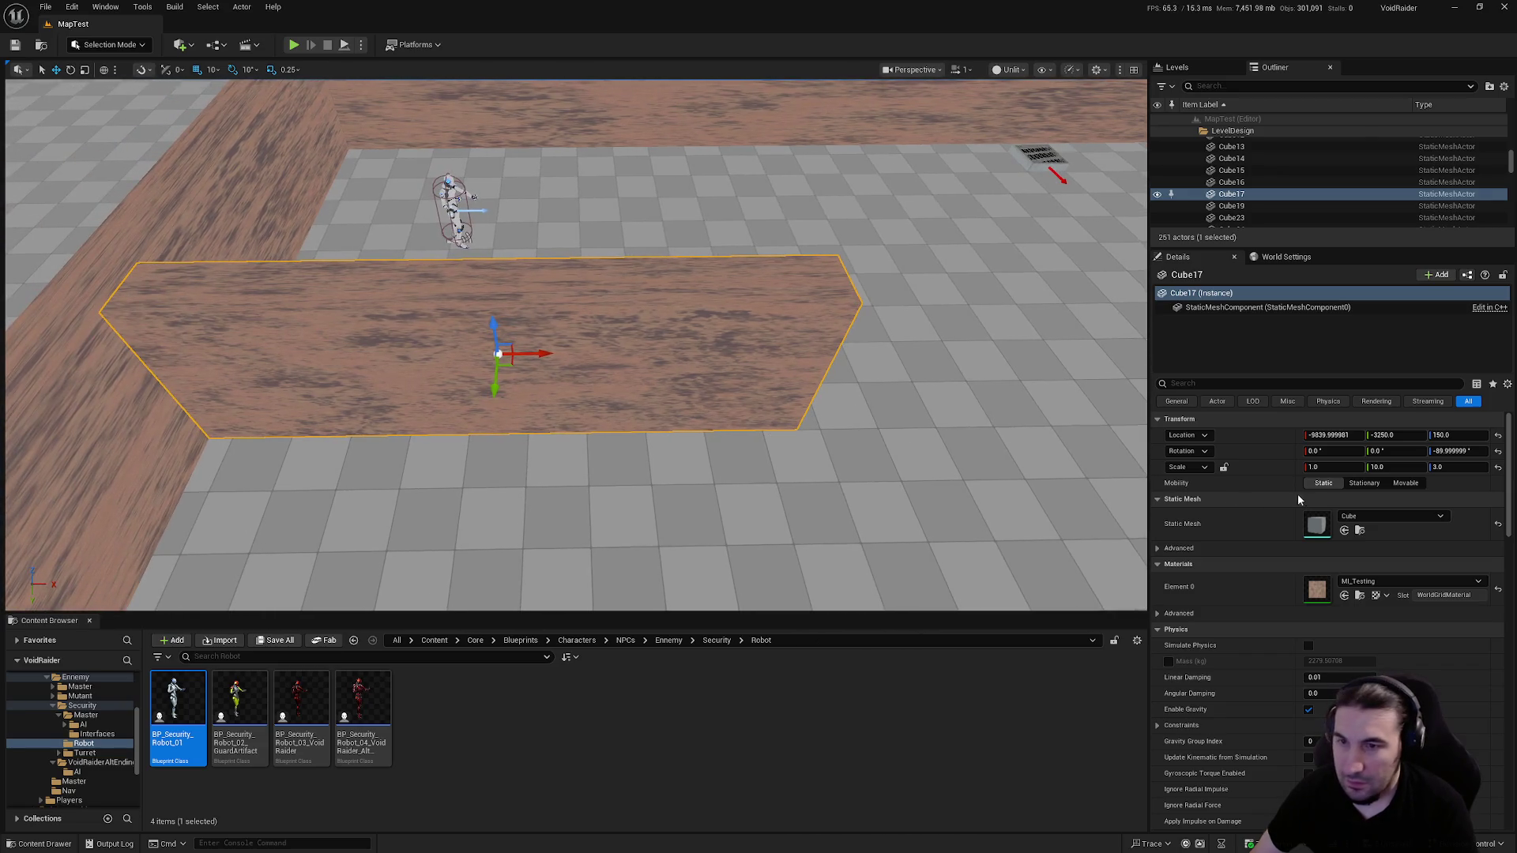
pyautogui.write('3')
pyautogui.press('Return')
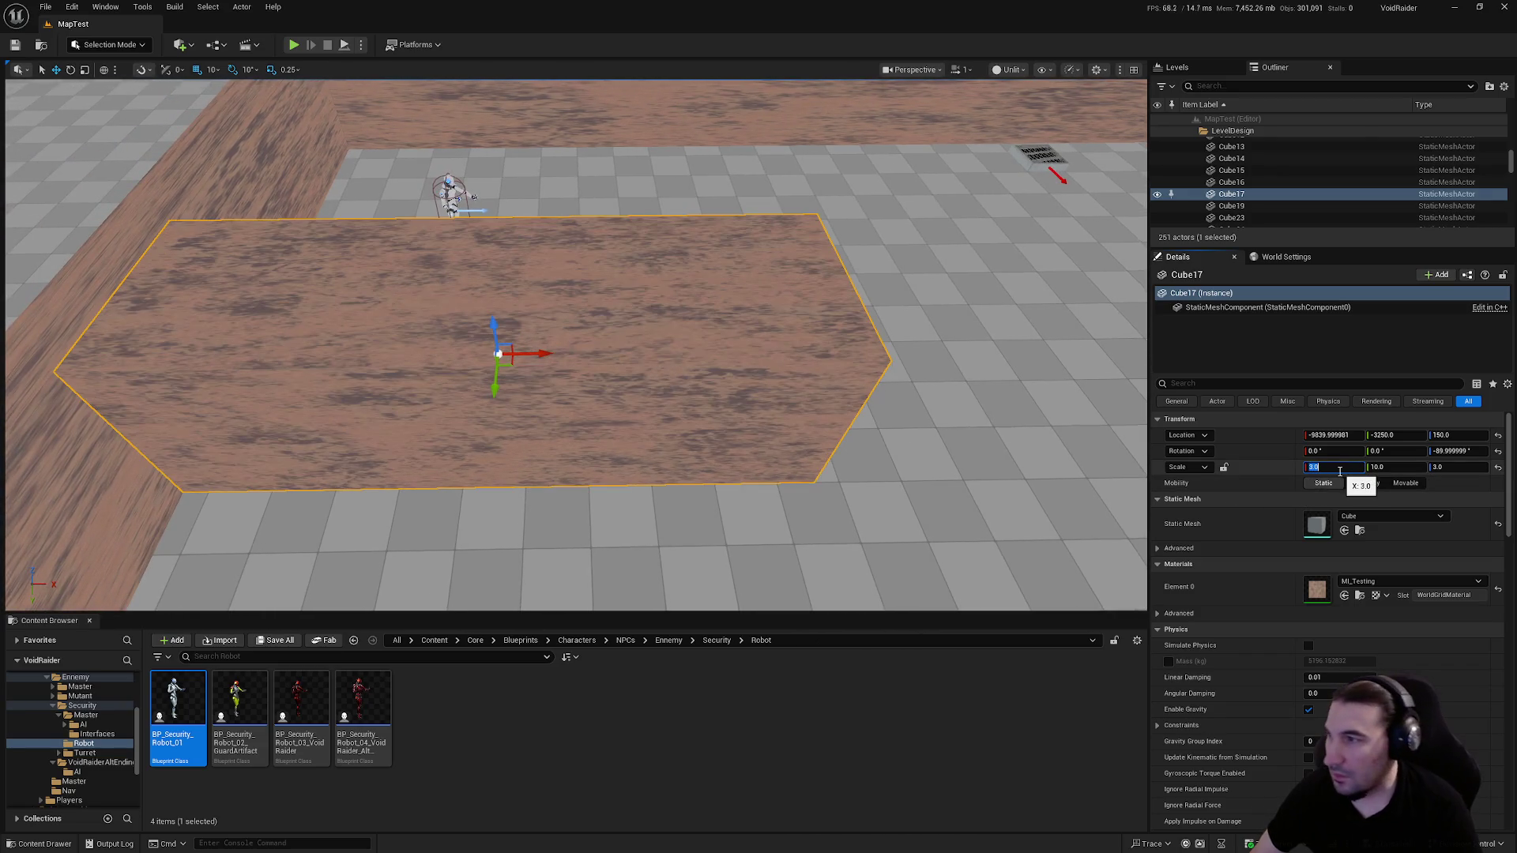
pyautogui.write('2')
pyautogui.press('Return')
pyautogui.moveTo(843, 337); pyautogui.dragTo(636, 210)
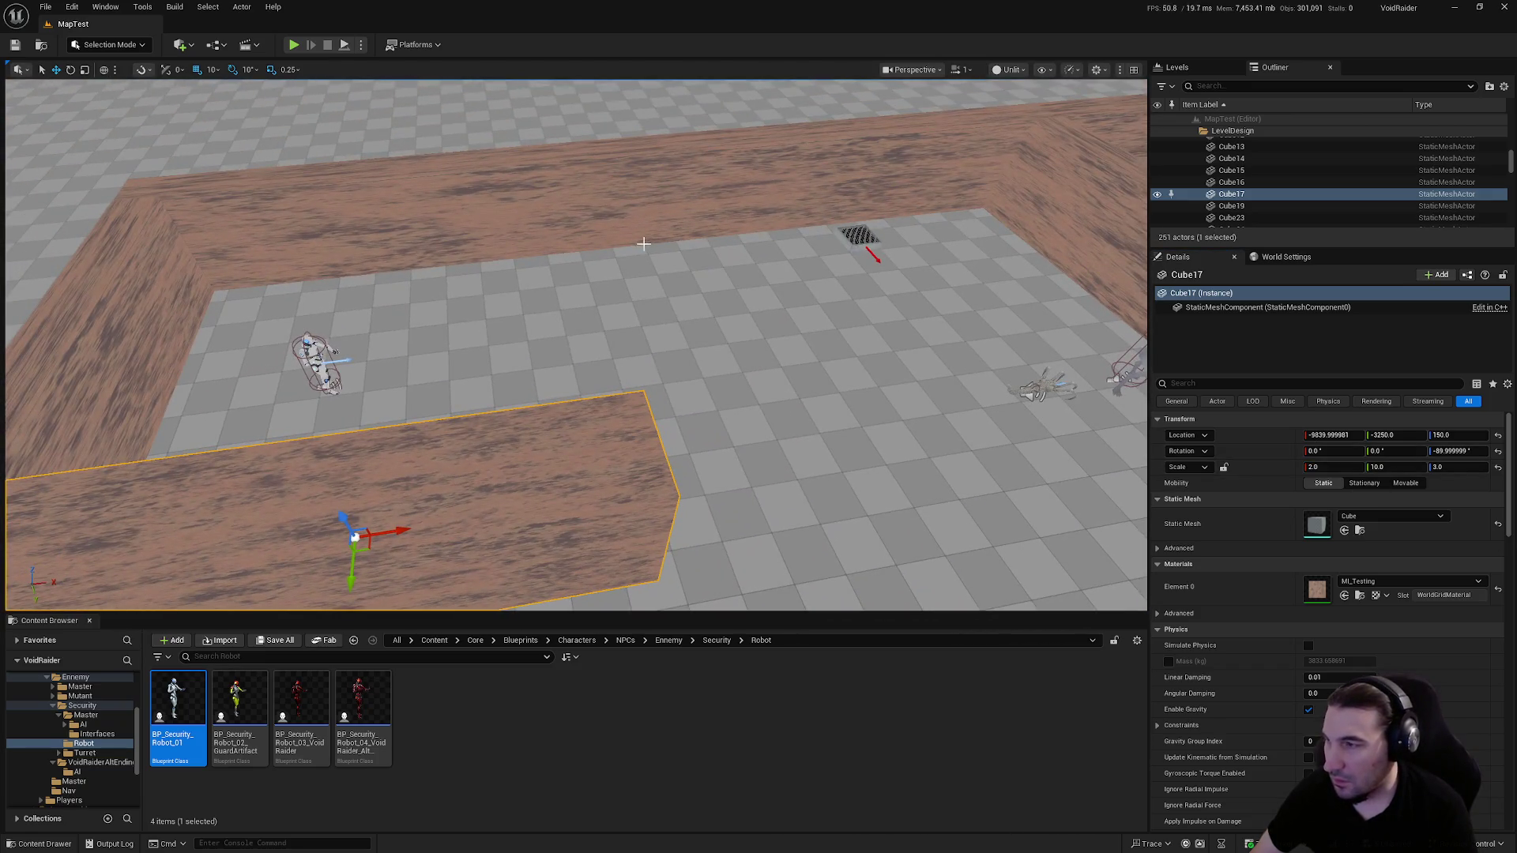
# Duplicate Cube17 as Cube18, rotate it 90°, and slide it to about X -9240
pyautogui.hotkey('ctrl', 'd')
pyautogui.press('e')
pyautogui.moveTo(419, 553)
pyautogui.mouseDown()
pyautogui.moveTo(415, 581)
pyautogui.moveTo(355, 604)
pyautogui.mouseUp()
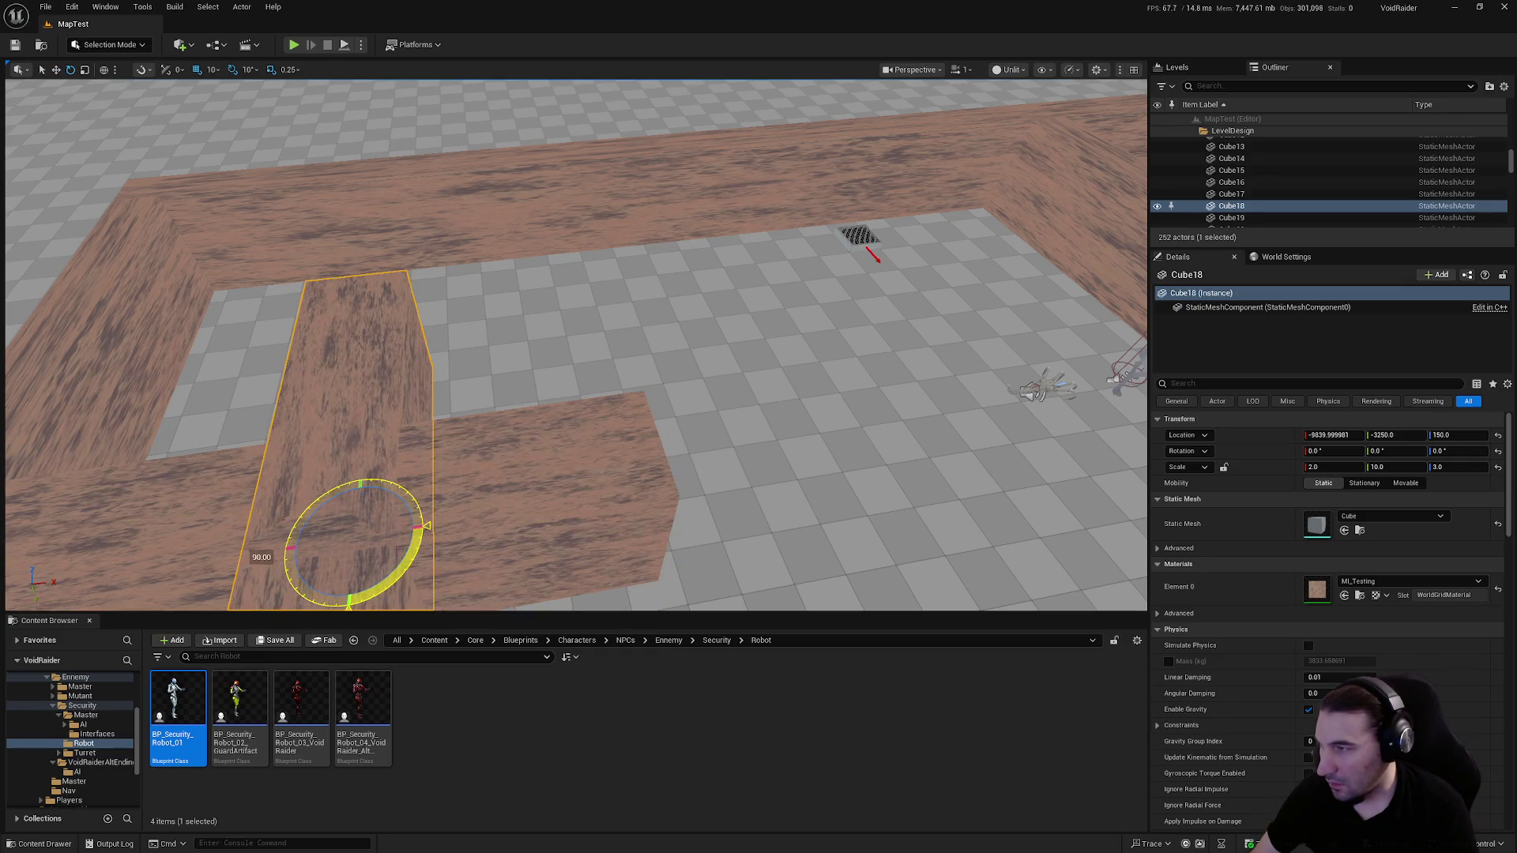
pyautogui.press('w')
pyautogui.moveTo(399, 529)
pyautogui.mouseDown()
pyautogui.moveTo(751, 481)
pyautogui.moveTo(644, 340)
pyautogui.moveTo(652, 351)
pyautogui.mouseUp()
pyautogui.moveTo(782, 316); pyautogui.dragTo(816, 282)
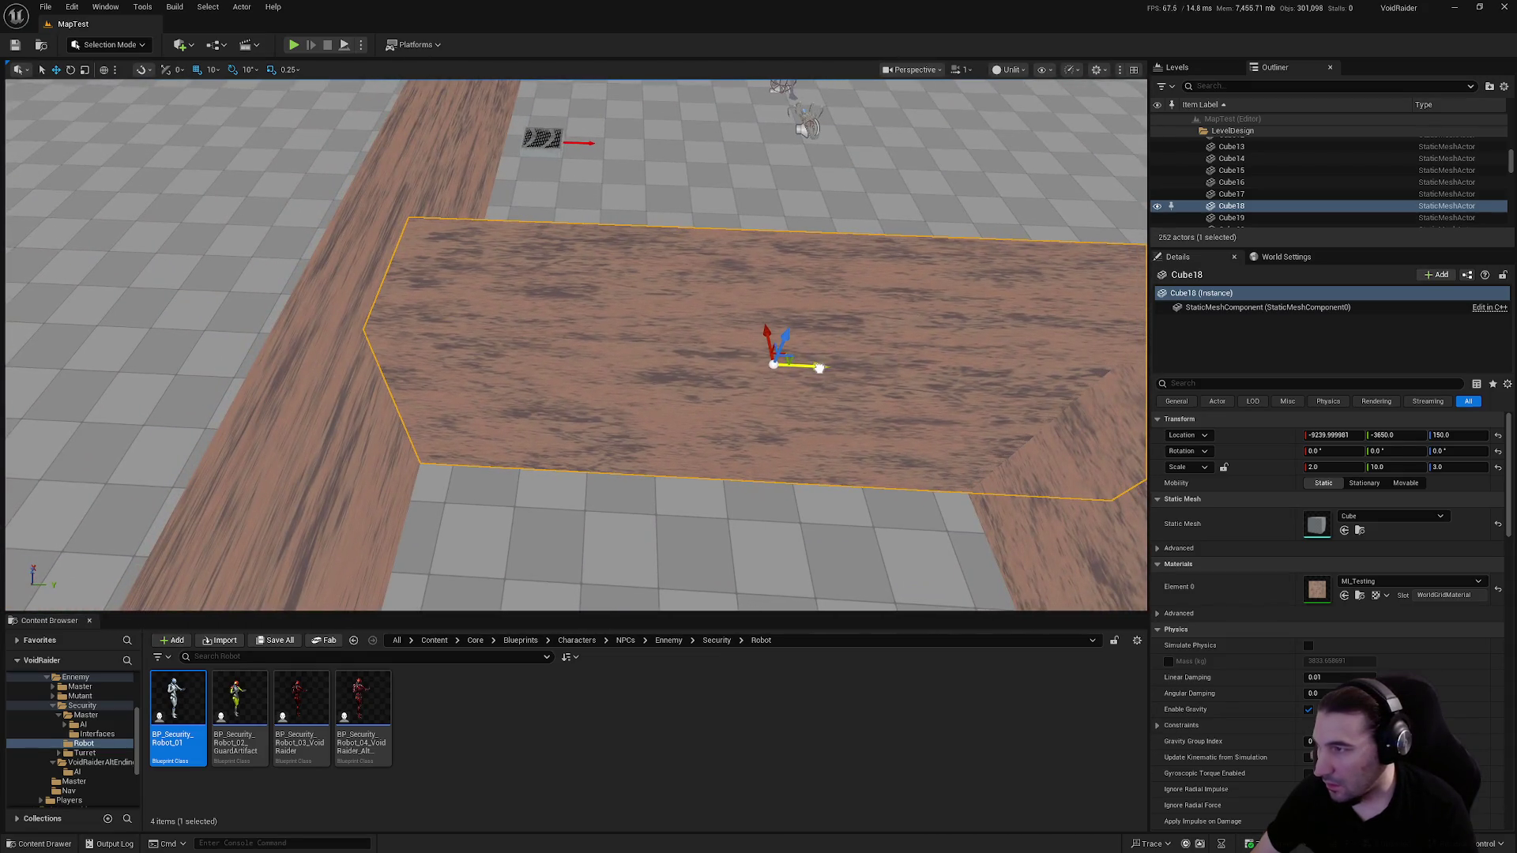
pyautogui.click(846, 383)
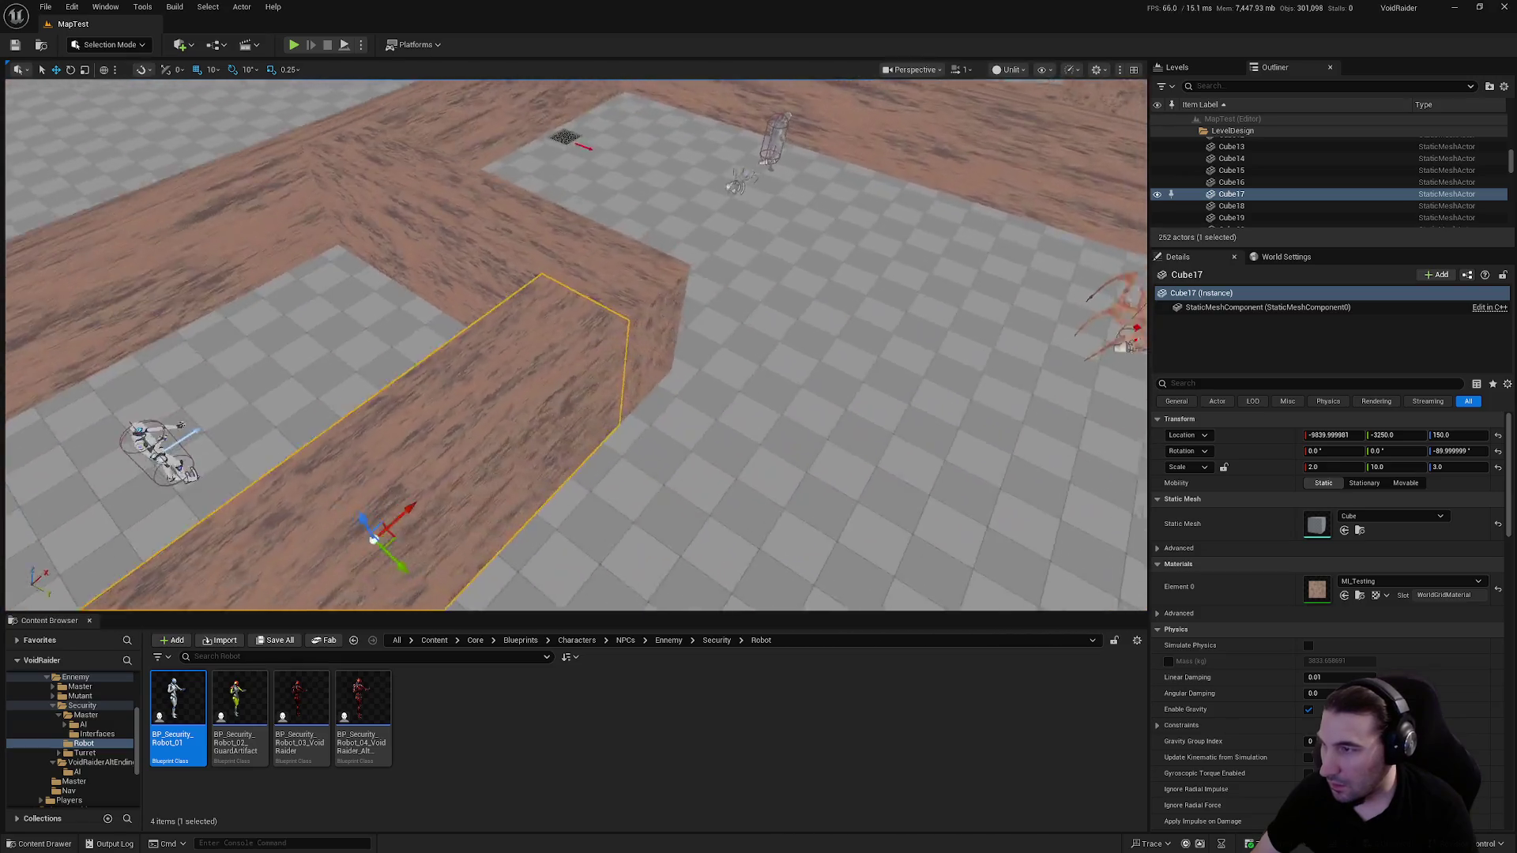
# Duplicate wall Cube17 as Cube20, placed further along X
pyautogui.moveTo(839, 390); pyautogui.dragTo(840, 390)
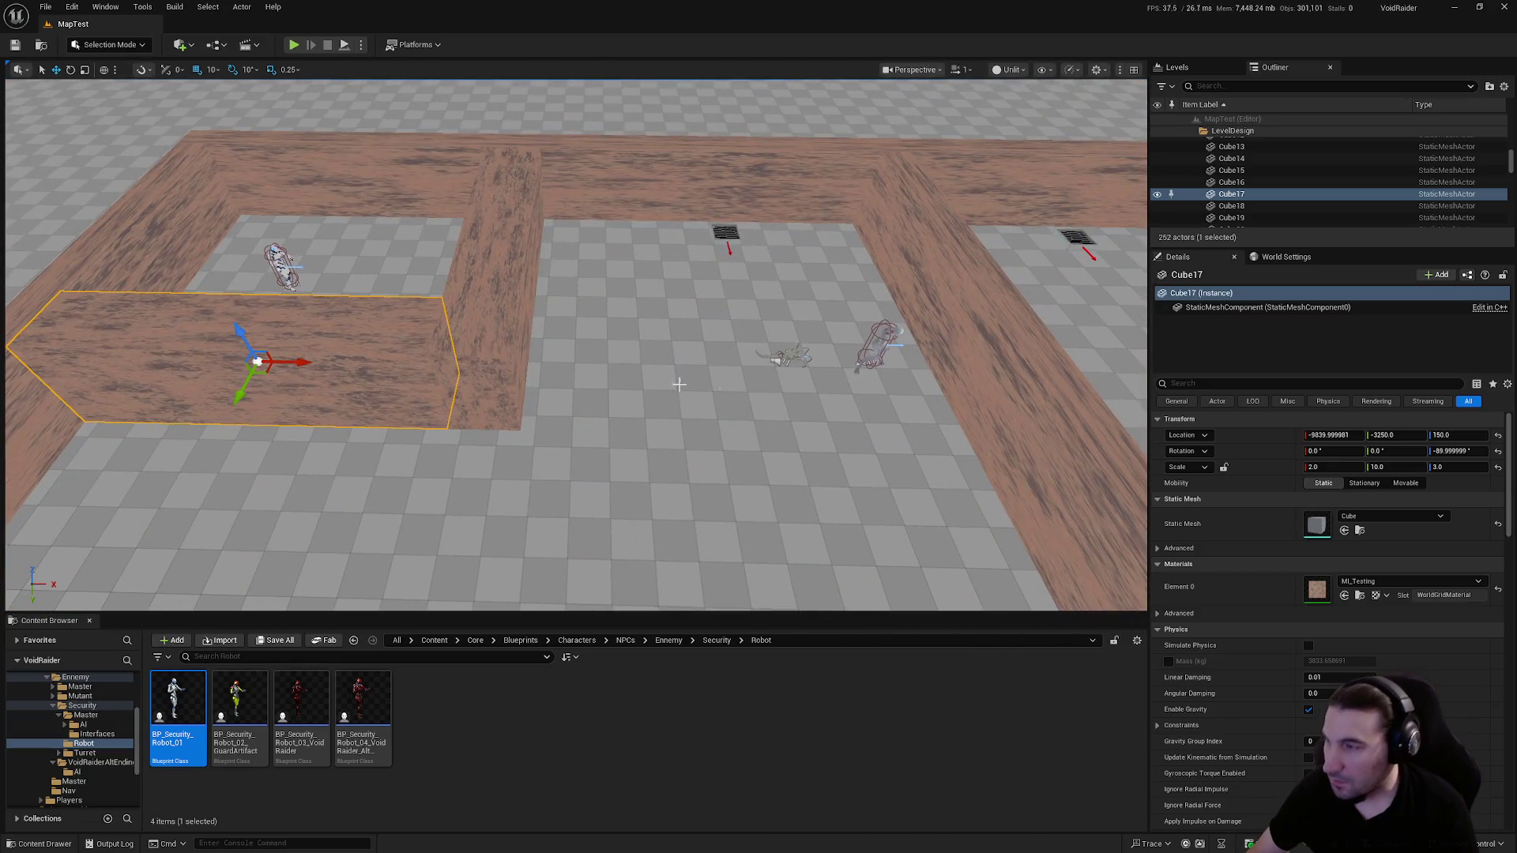
pyautogui.hotkey('ctrl', 'd')
pyautogui.moveTo(297, 363)
pyautogui.mouseDown()
pyautogui.moveTo(789, 389)
pyautogui.moveTo(782, 402)
pyautogui.moveTo(812, 409)
pyautogui.mouseUp()
pyautogui.moveTo(602, 379); pyautogui.dragTo(602, 379)
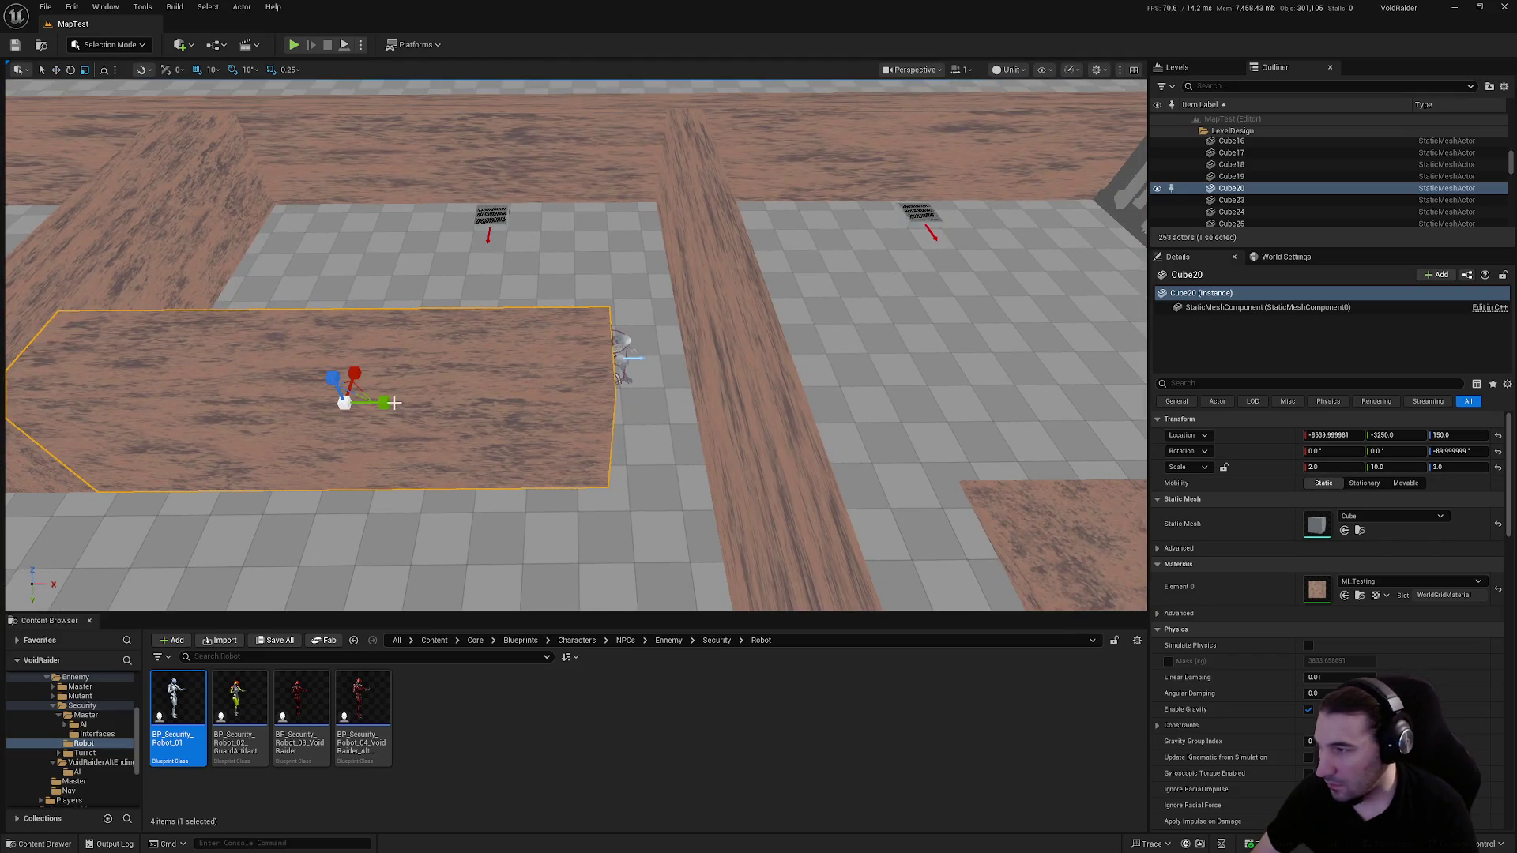
# Stretch Cube20 to a length scale of 12 and nudge it into place along X
pyautogui.moveTo(383, 403)
pyautogui.mouseDown()
pyautogui.moveTo(450, 409)
pyautogui.moveTo(431, 409)
pyautogui.mouseUp()
pyautogui.press('w')
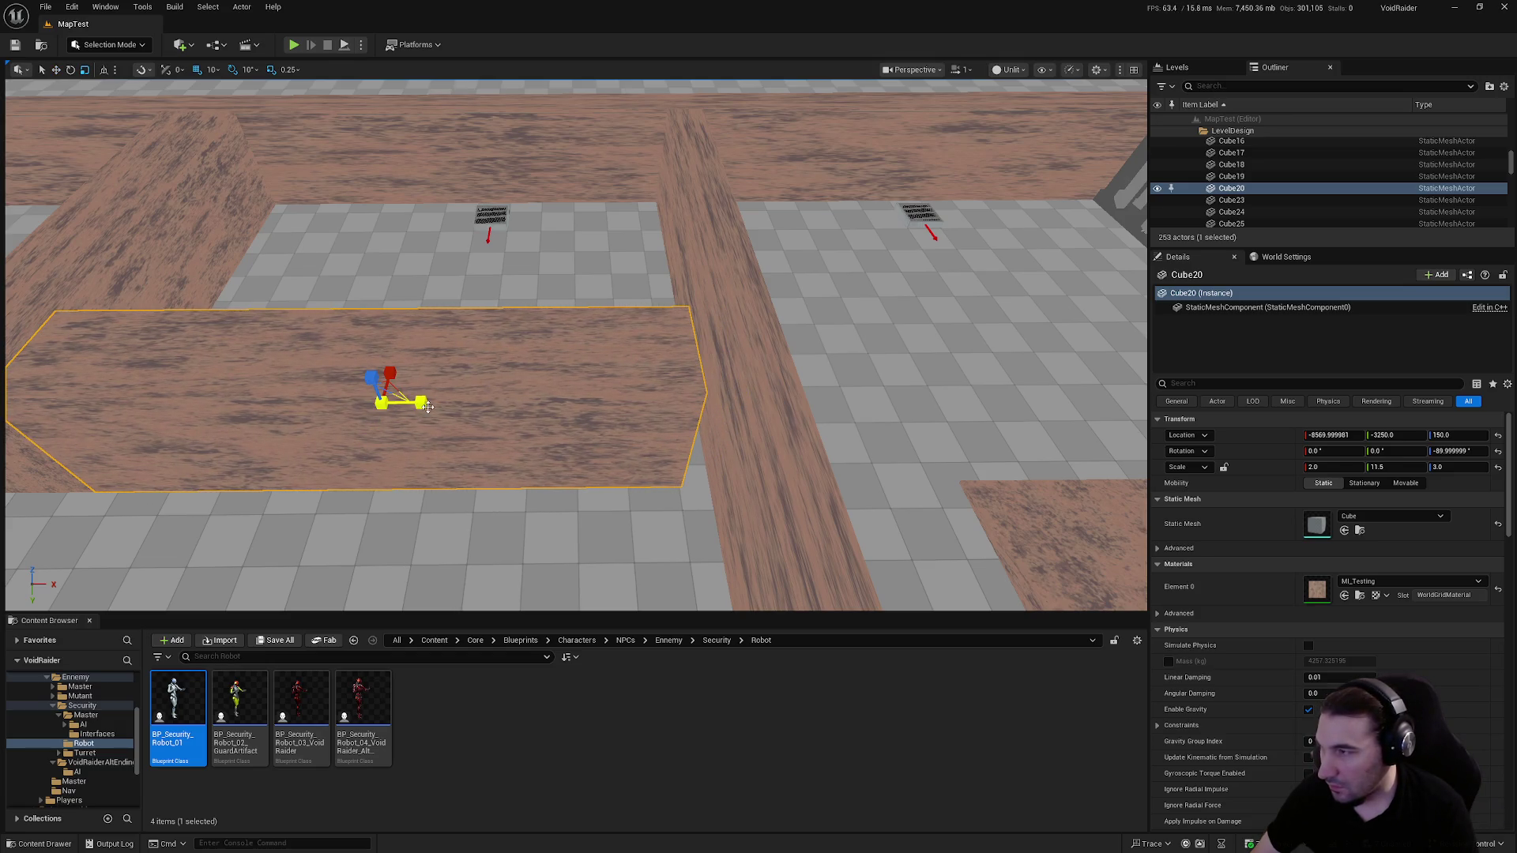
pyautogui.moveTo(427, 404); pyautogui.dragTo(441, 405)
pyautogui.press('w')
pyautogui.scroll(5, 521, 441)
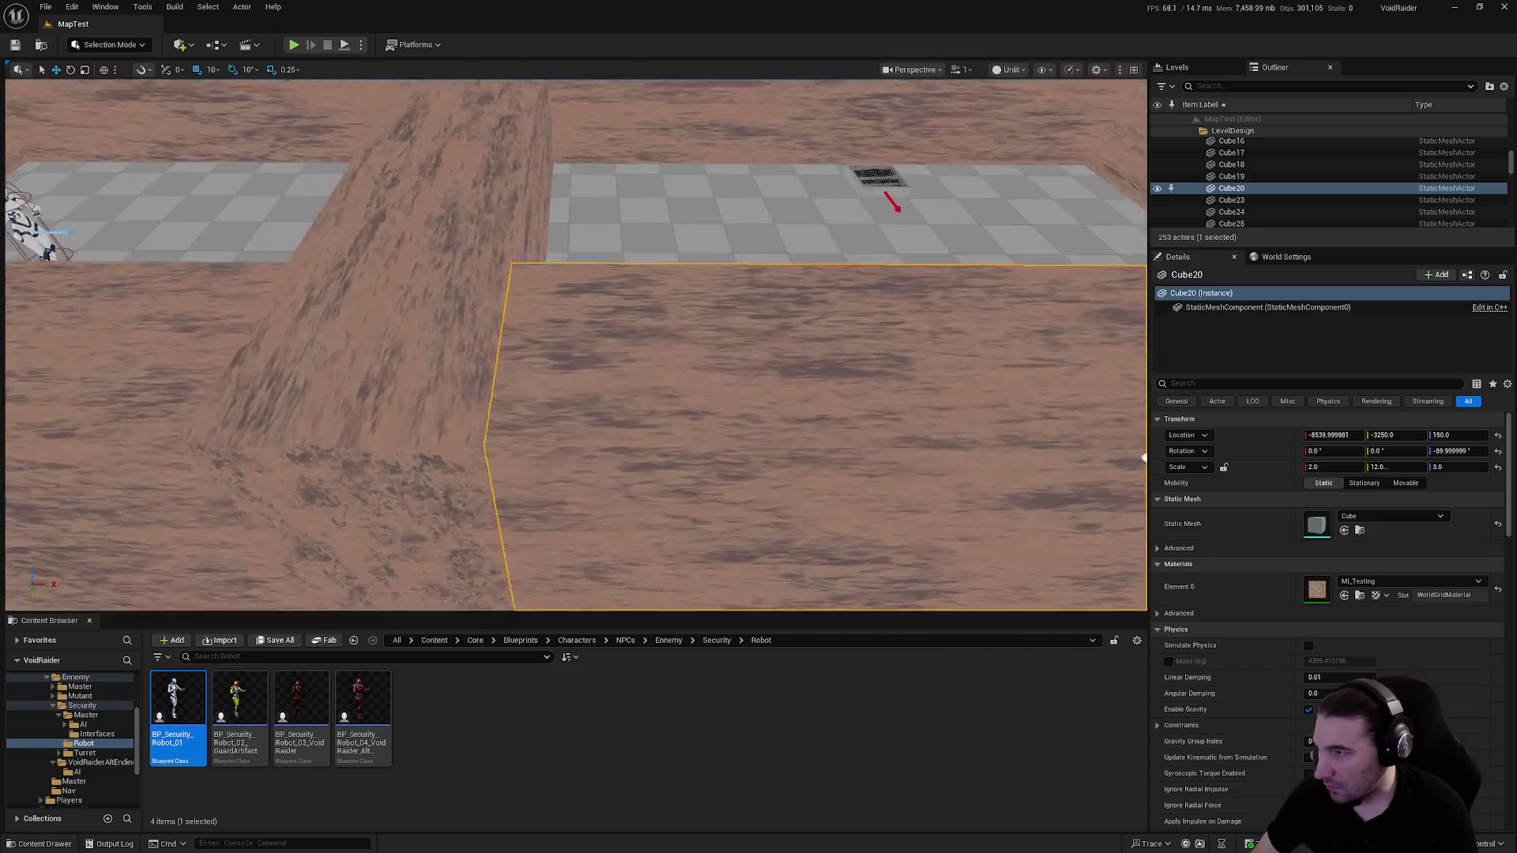
pyautogui.scroll(-10, 653, 359)
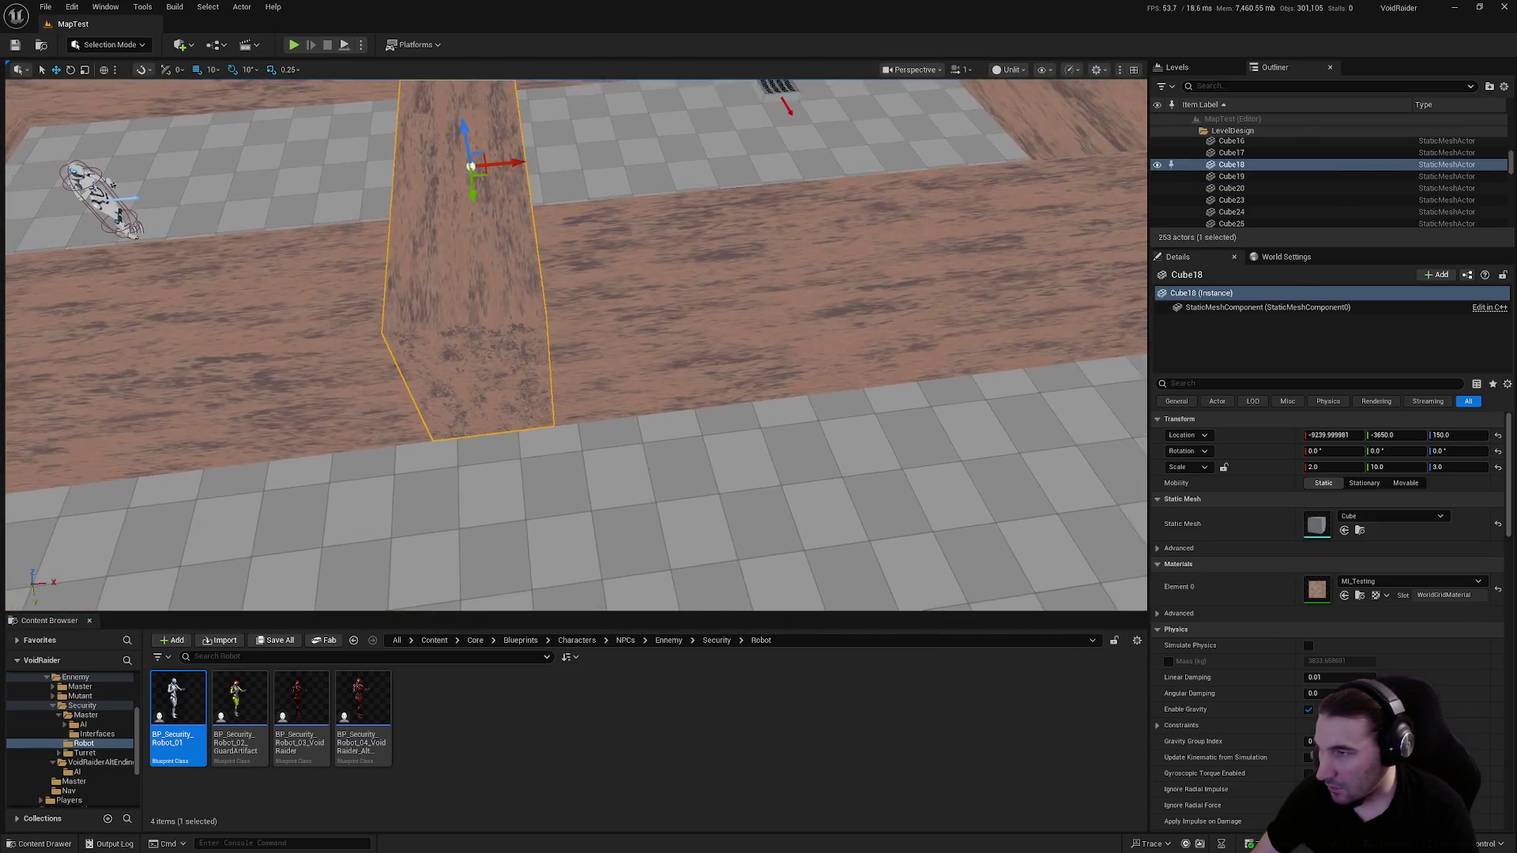
pyautogui.click(653, 360)
pyautogui.click(632, 226)
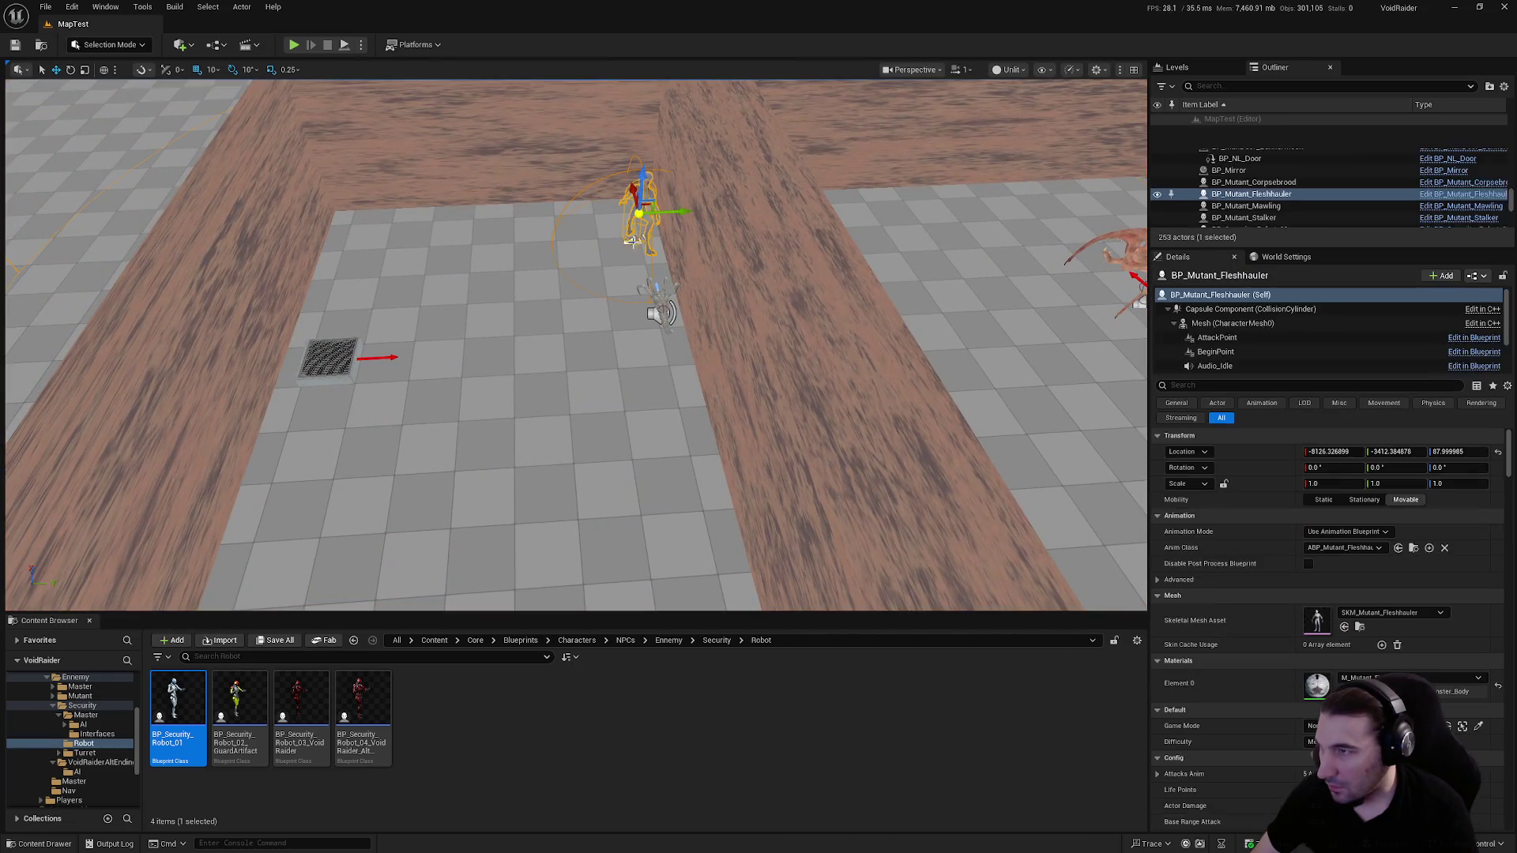
# Move the Fleshhauler mutant left along the corridor
pyautogui.moveTo(680, 230); pyautogui.dragTo(531, 229)
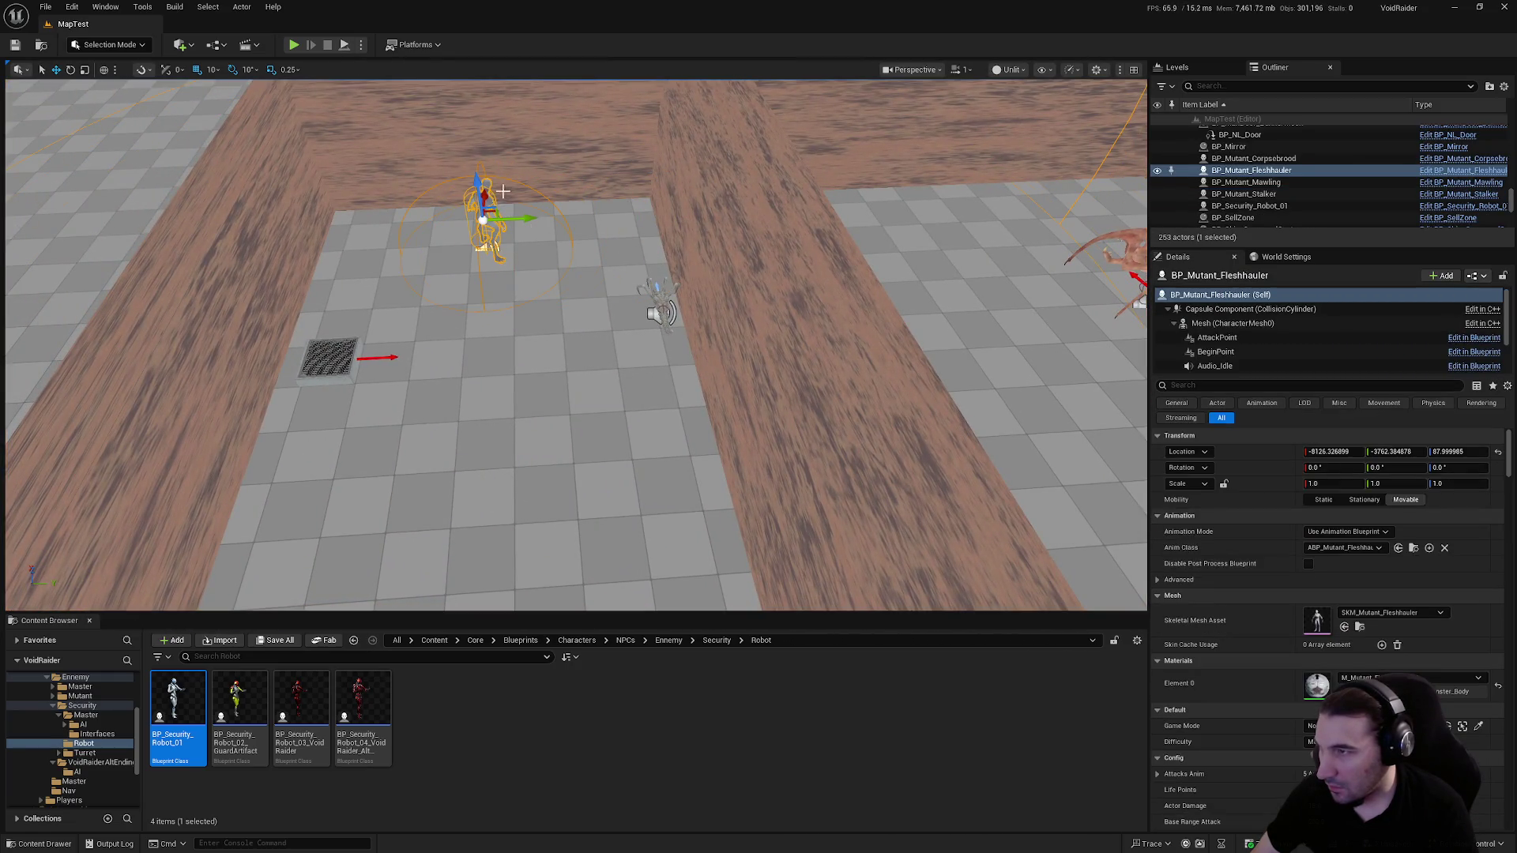
pyautogui.scroll(-8, 502, 191)
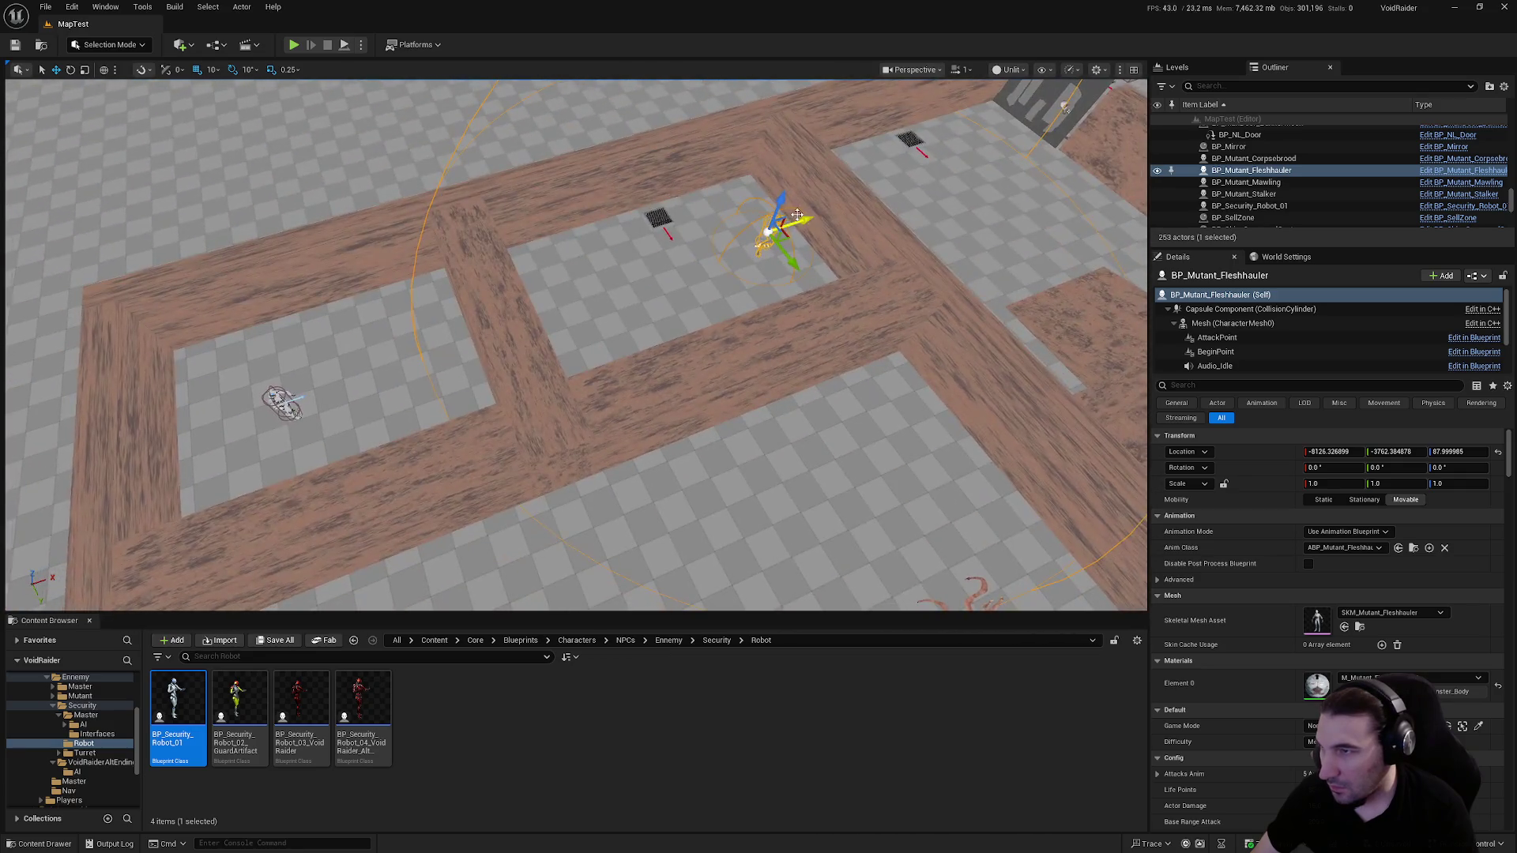
pyautogui.moveTo(681, 279)
pyautogui.mouseDown()
pyautogui.moveTo(632, 293)
pyautogui.moveTo(663, 308)
pyautogui.moveTo(588, 302)
pyautogui.mouseUp()
# Duplicate wall Cube18 into a new wall, Cube21, positioned at Y −2650
pyautogui.click(745, 387)
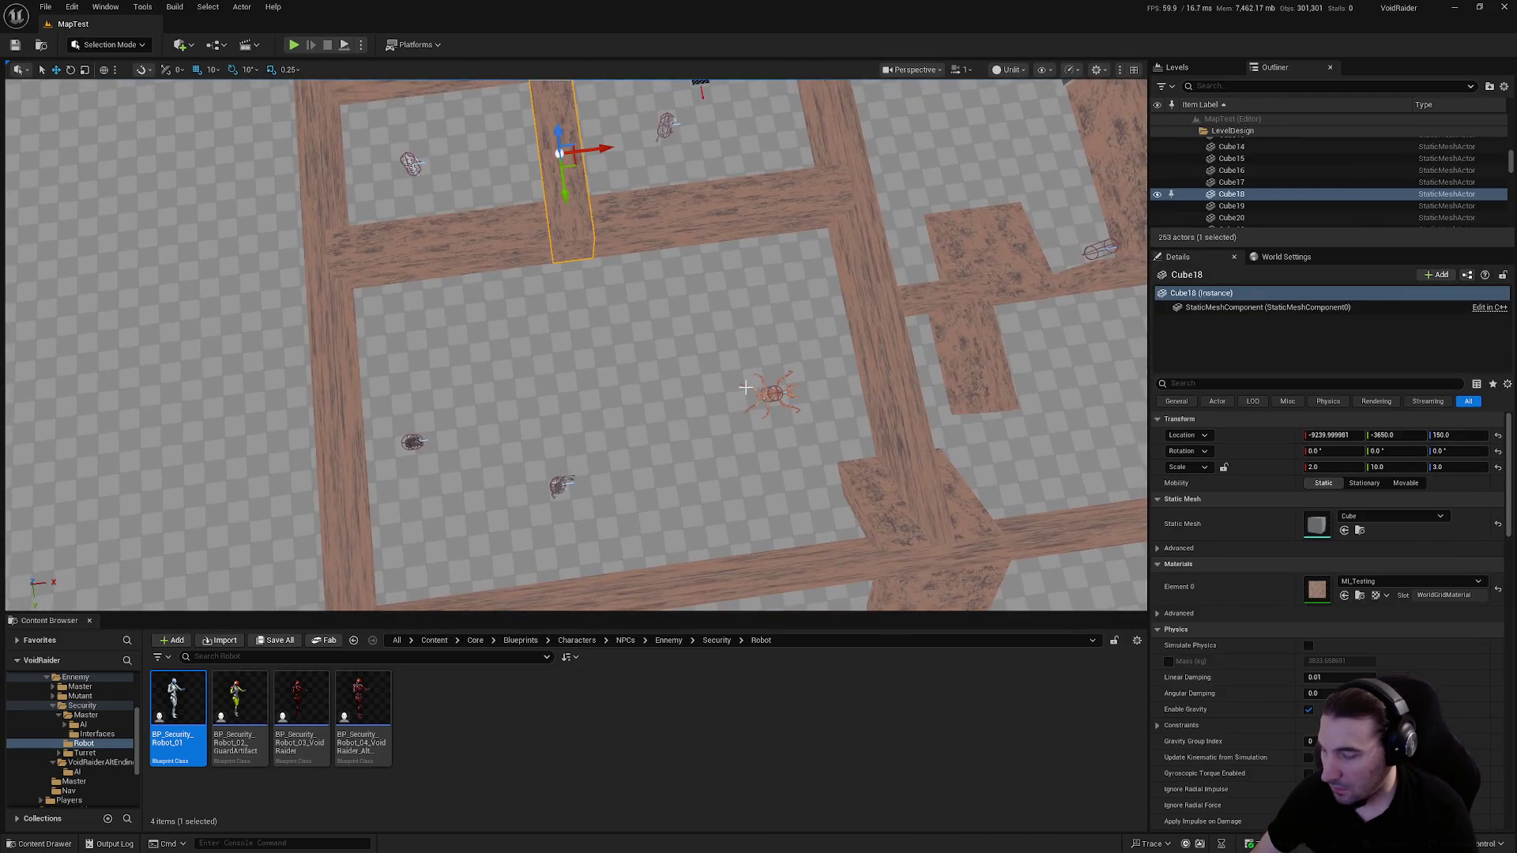
pyautogui.hotkey('ctrl', 'd')
pyautogui.moveTo(564, 190); pyautogui.dragTo(594, 474)
pyautogui.moveTo(795, 359)
pyautogui.mouseDown()
pyautogui.moveTo(759, 372)
pyautogui.moveTo(795, 359)
pyautogui.mouseUp()
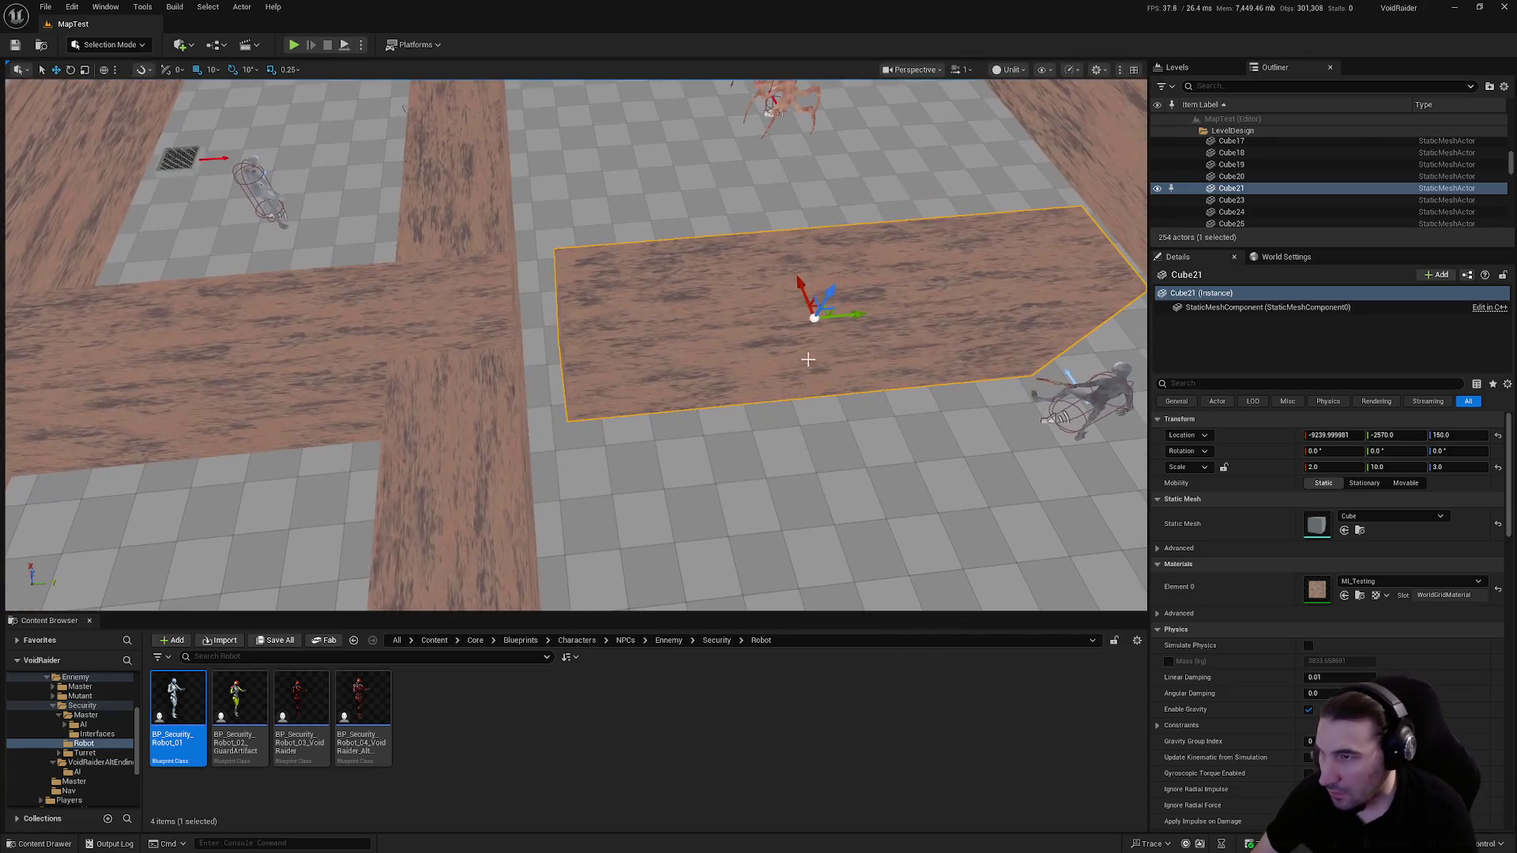
pyautogui.moveTo(858, 317)
pyautogui.mouseDown()
pyautogui.moveTo(782, 315)
pyautogui.moveTo(933, 369)
pyautogui.moveTo(522, 312)
pyautogui.moveTo(659, 562)
pyautogui.mouseUp()
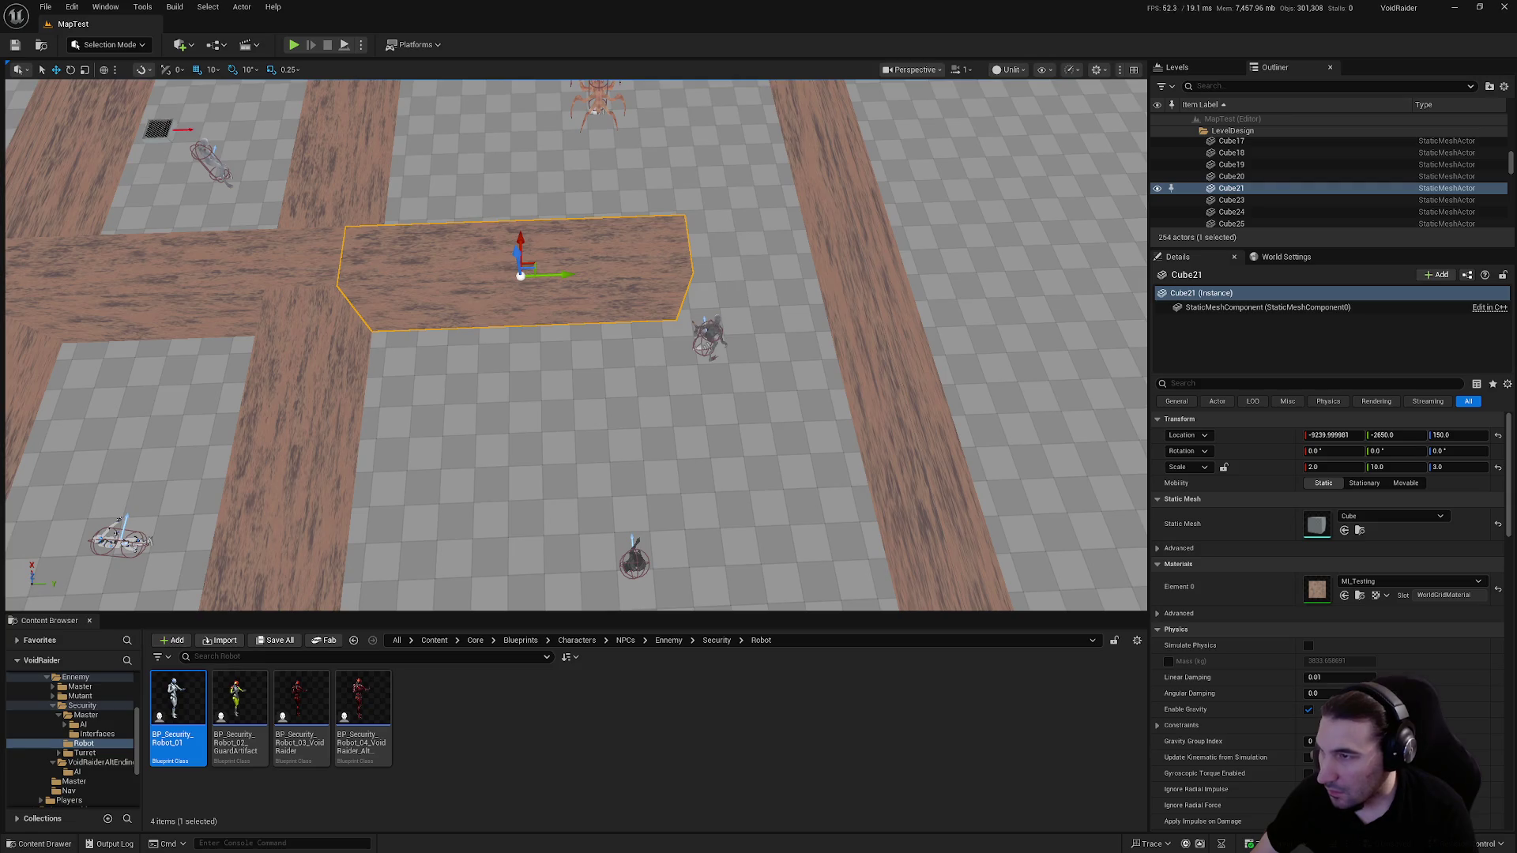
# Move the Stalker mutant to about Y −2670 and delete one robot enemy
pyautogui.click(707, 336)
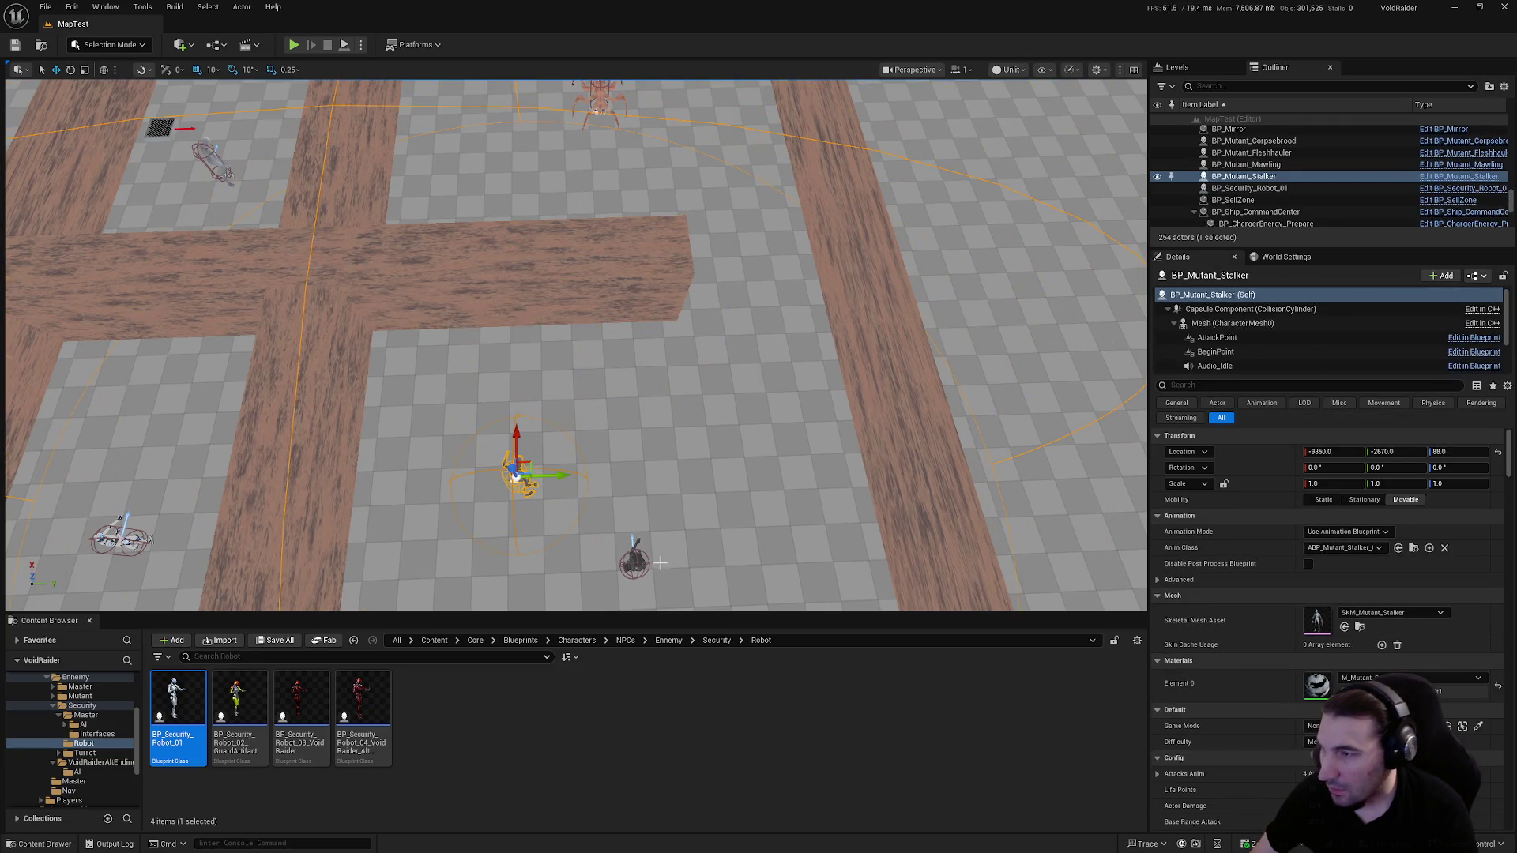
pyautogui.click(634, 559)
pyautogui.press('Delete')
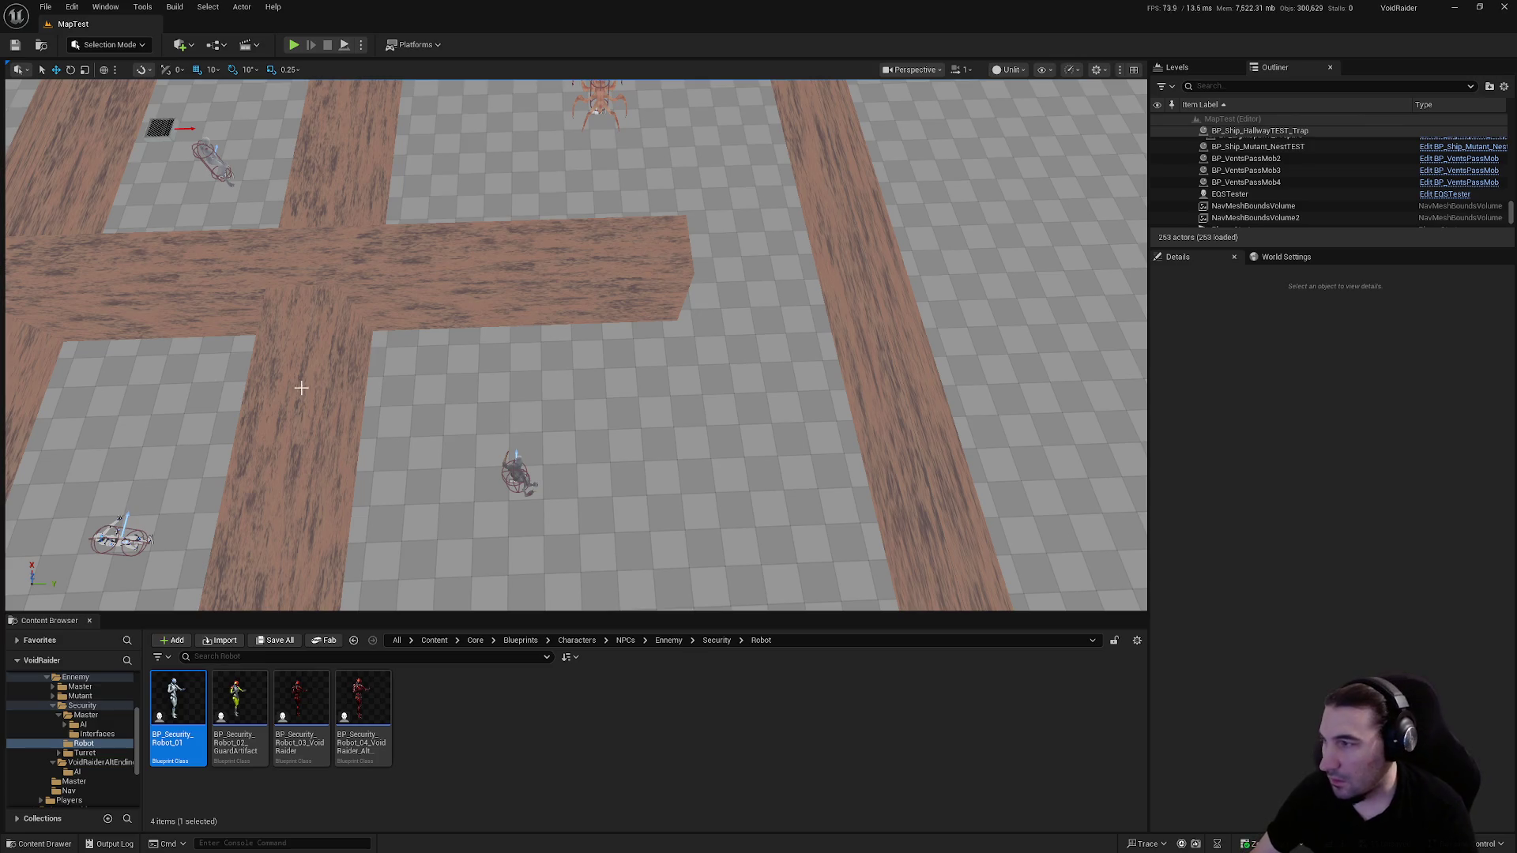
# Shift wall Cube17, delete Cube20, and move the short wall between the upper rooms
pyautogui.click(302, 387)
pyautogui.scroll(-4, 395, 391)
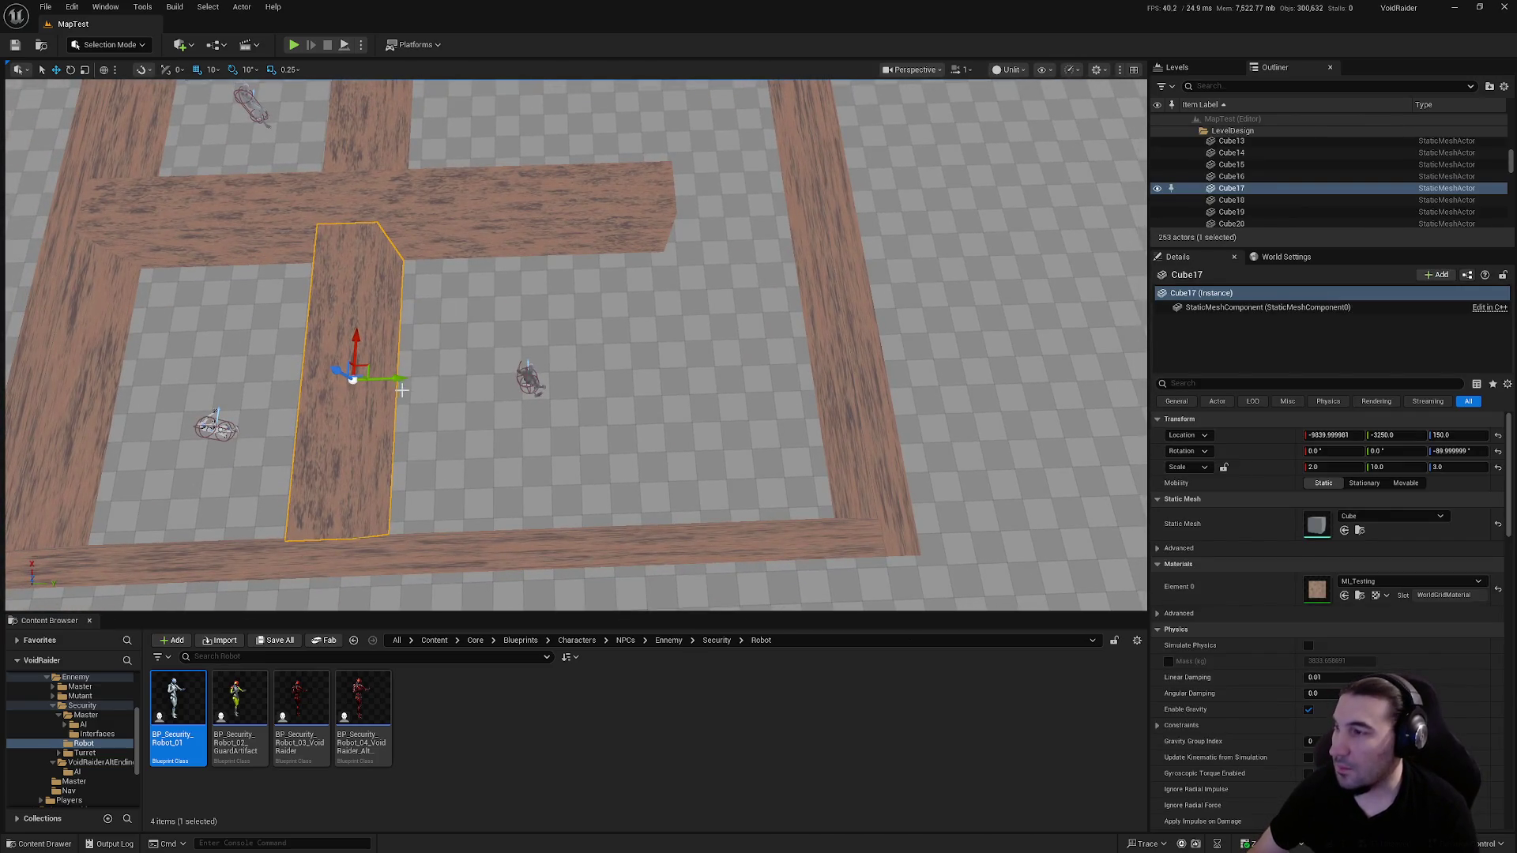
pyautogui.moveTo(396, 383)
pyautogui.mouseDown()
pyautogui.moveTo(725, 403)
pyautogui.moveTo(585, 387)
pyautogui.moveTo(669, 222)
pyautogui.mouseUp()
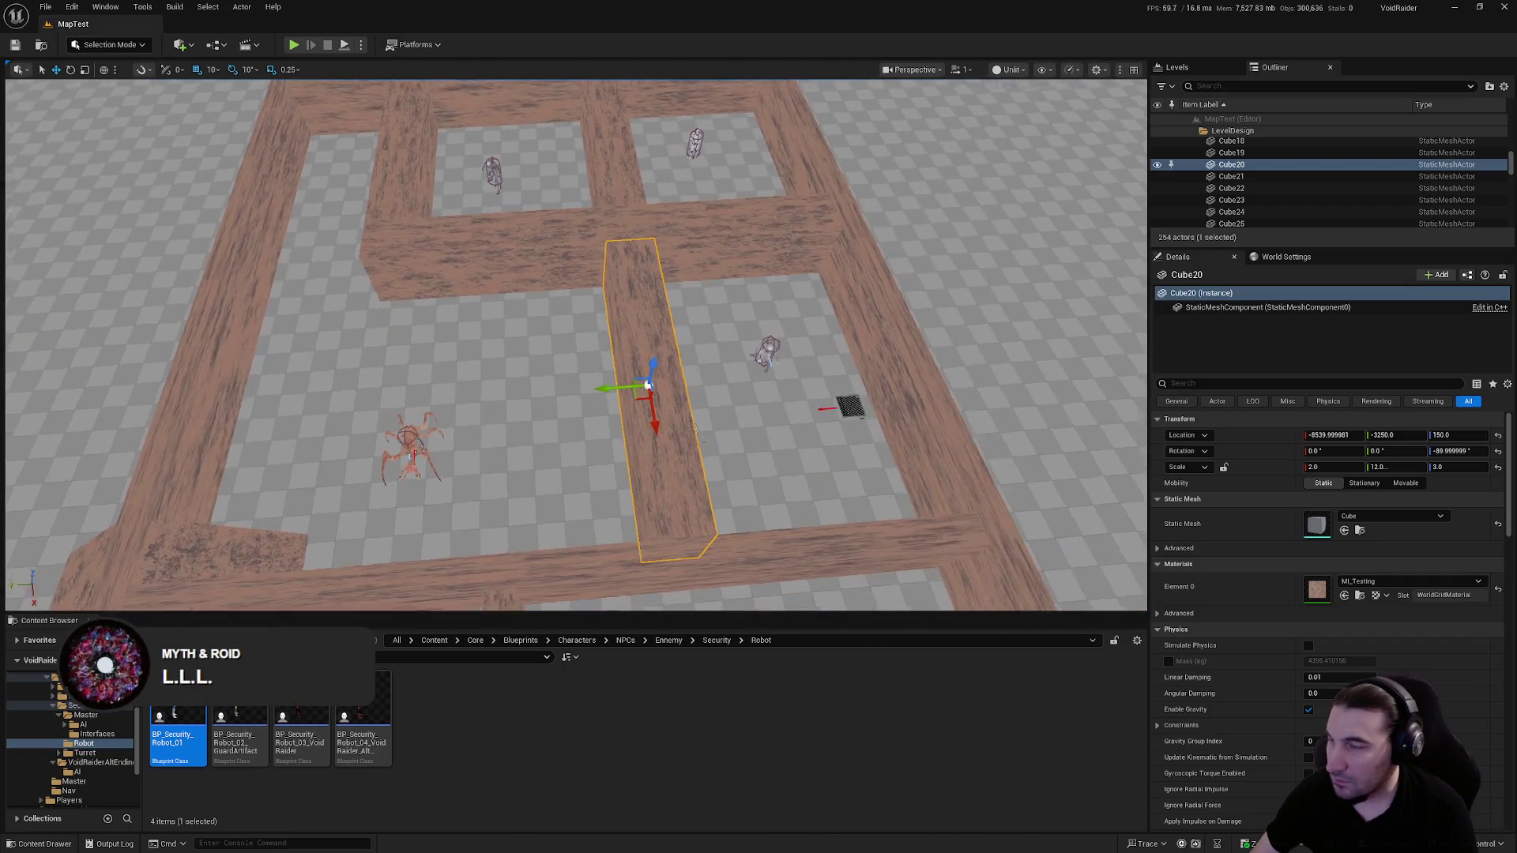
pyautogui.press('Delete')
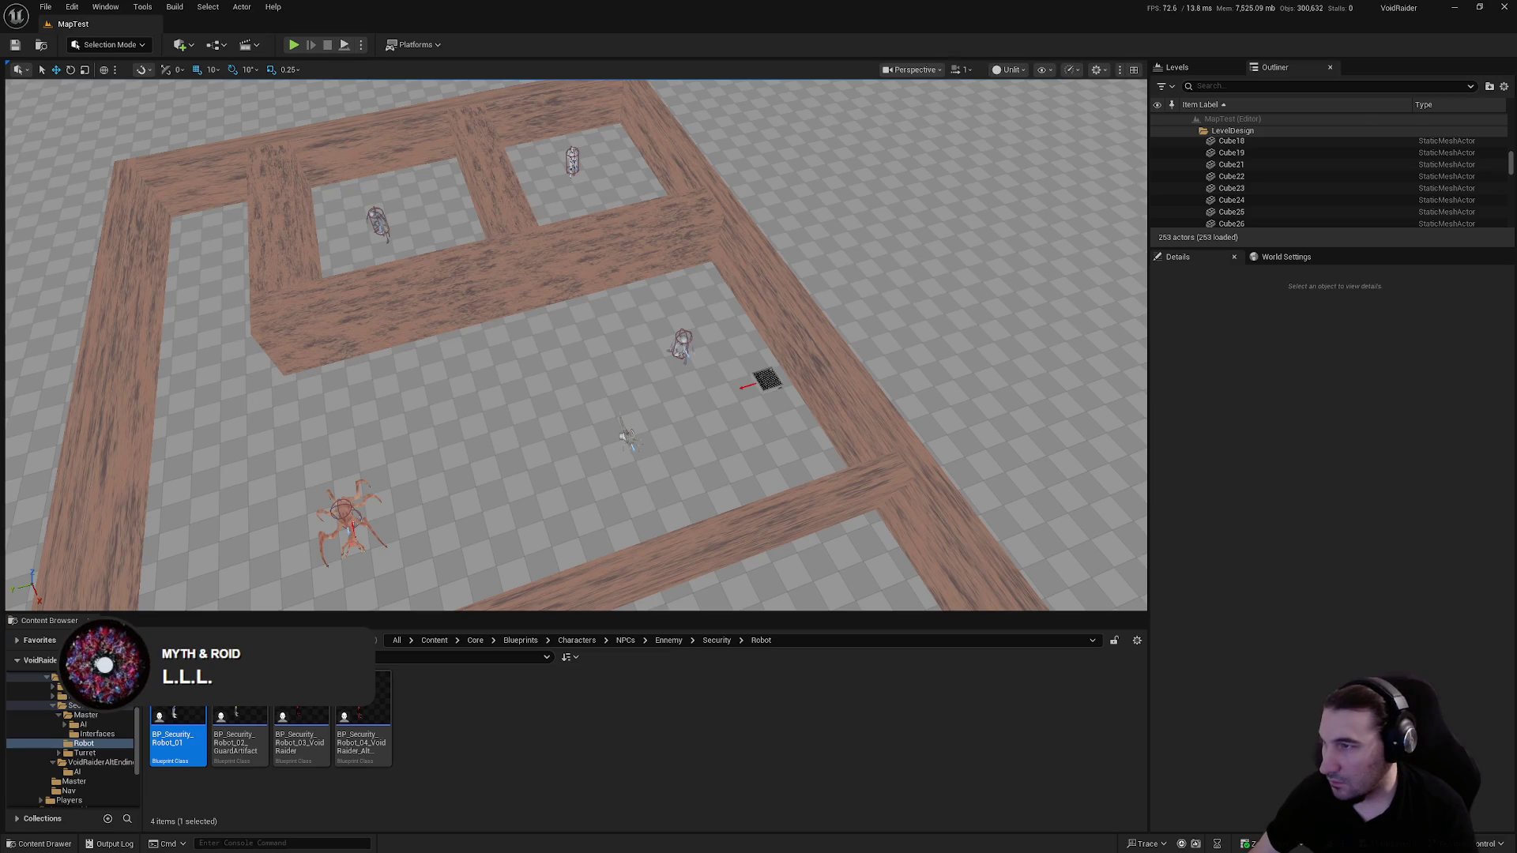
pyautogui.click(523, 240)
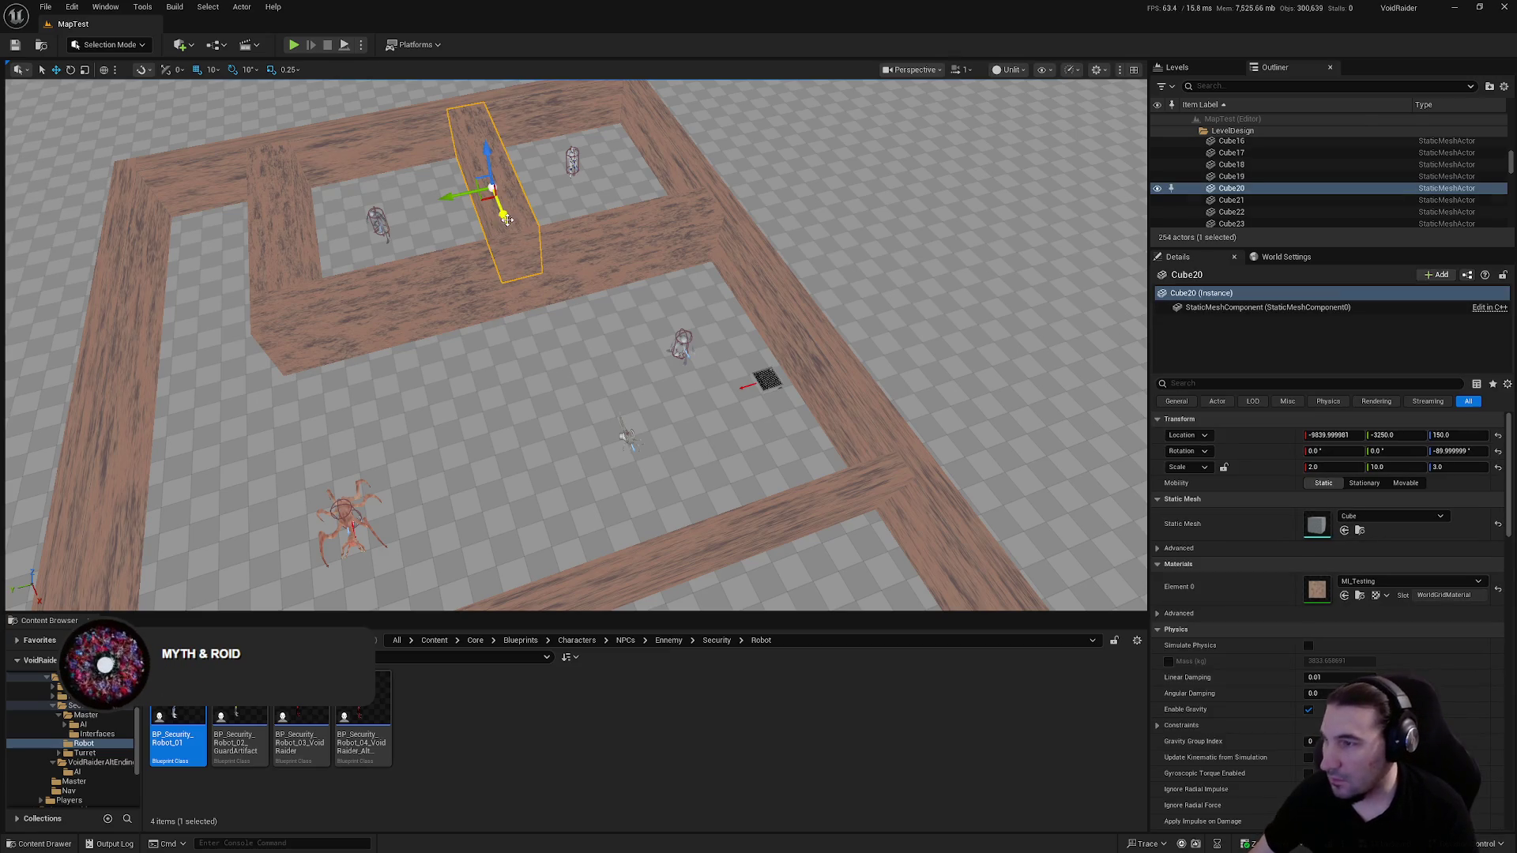
pyautogui.moveTo(507, 220); pyautogui.dragTo(564, 372)
pyautogui.scroll(5, 565, 393)
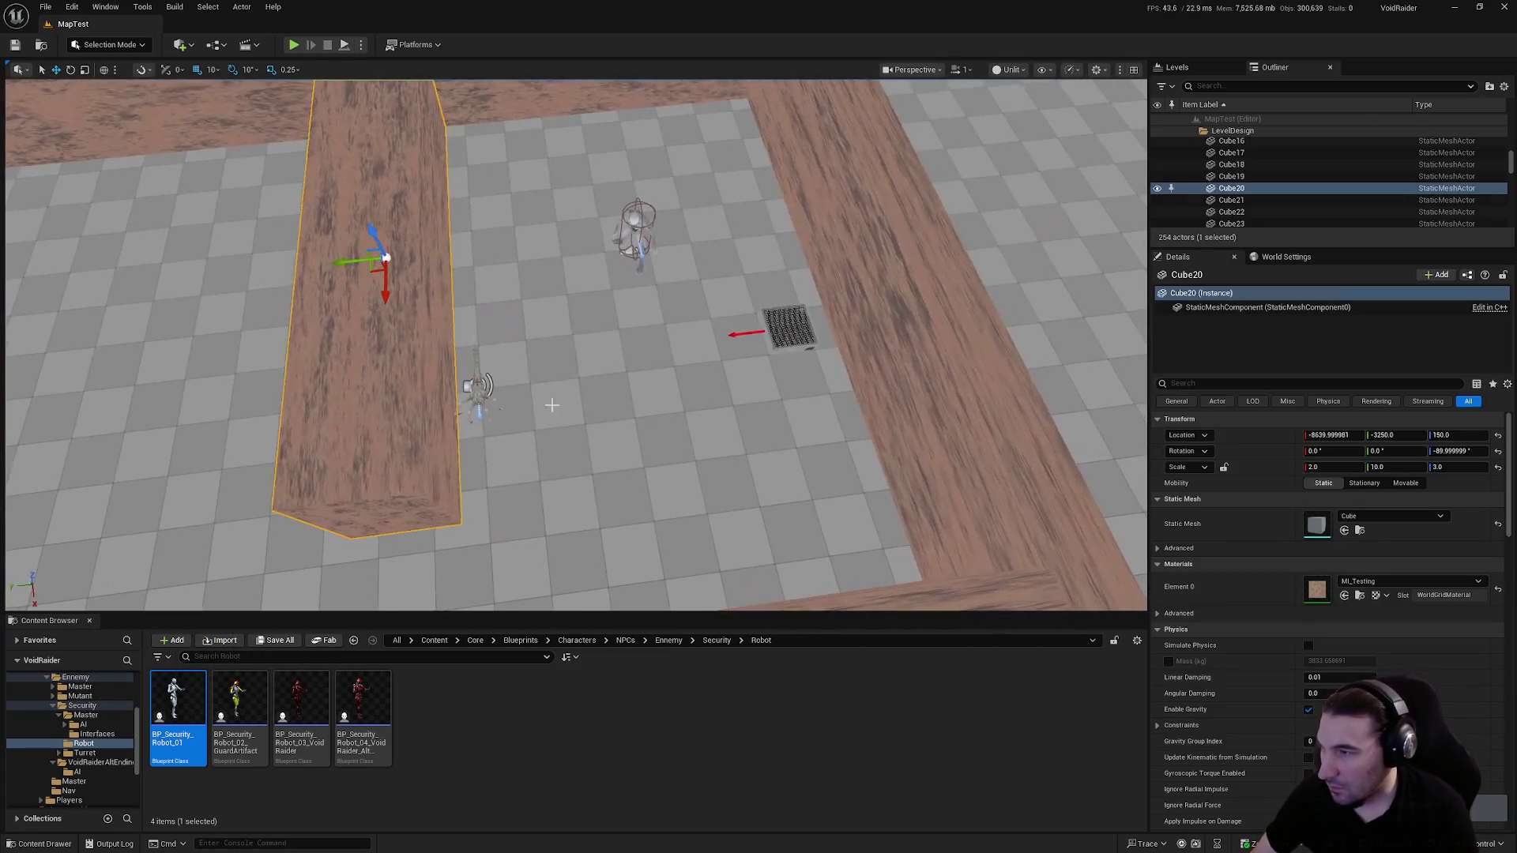
# Move the Fleshhauler mutant further along the corridor
pyautogui.click(504, 400)
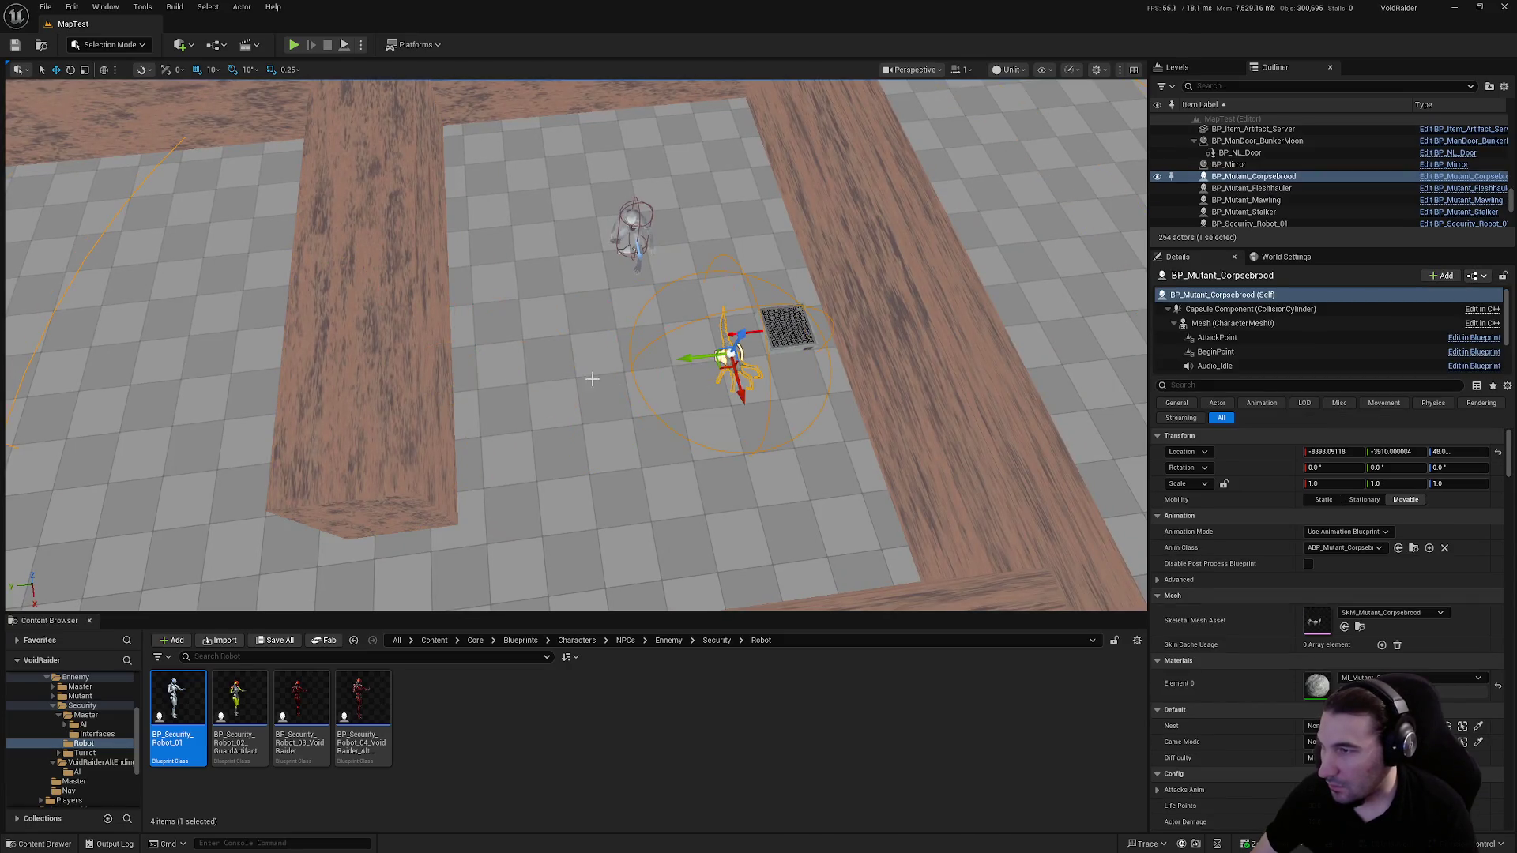
pyautogui.scroll(-3, 597, 380)
pyautogui.click(659, 328)
pyautogui.press('f')
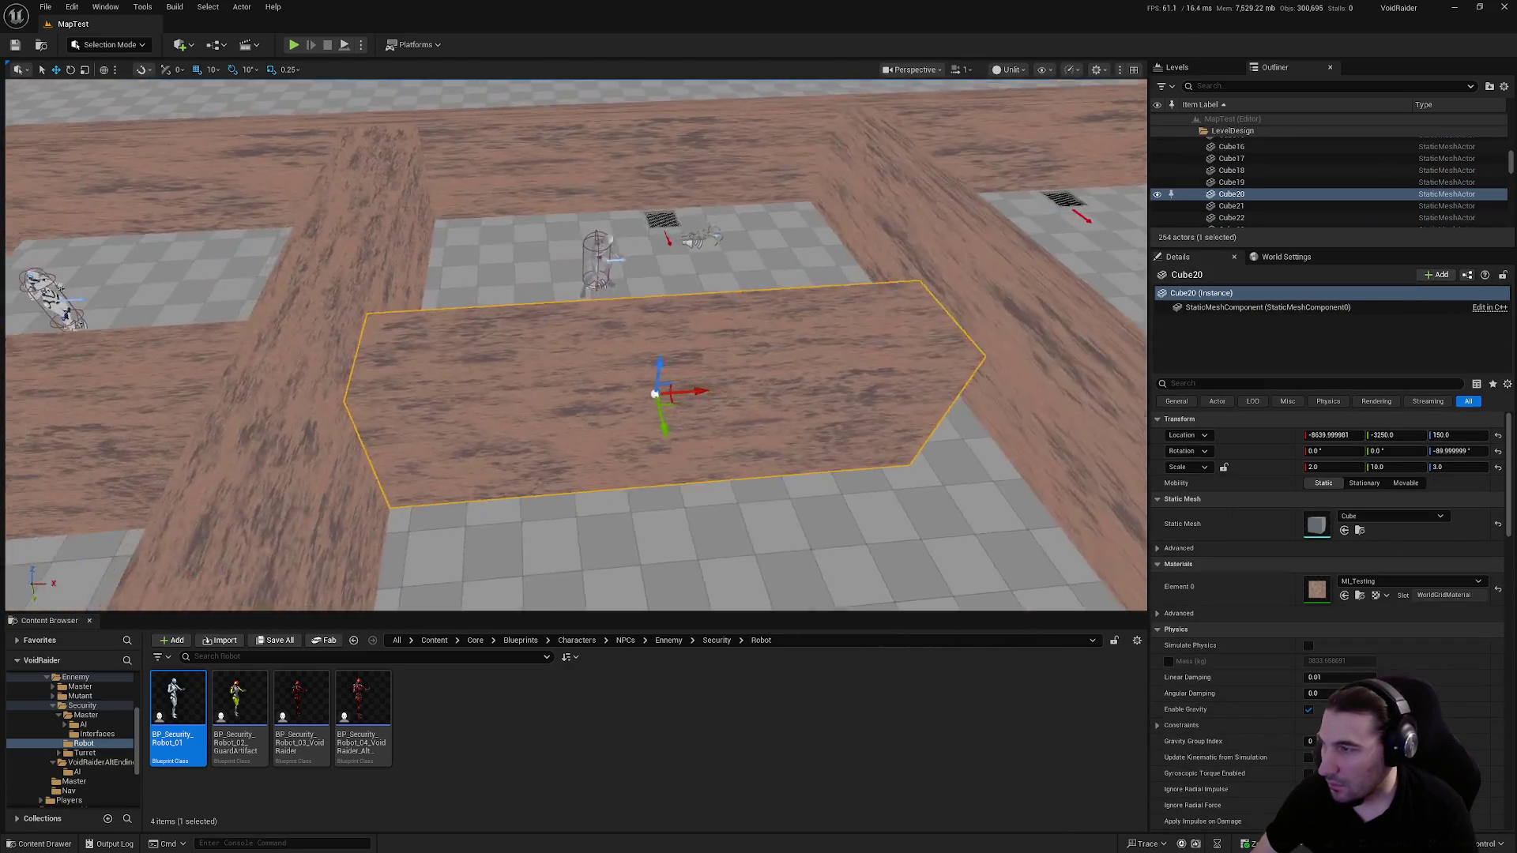
pyautogui.scroll(2, 754, 372)
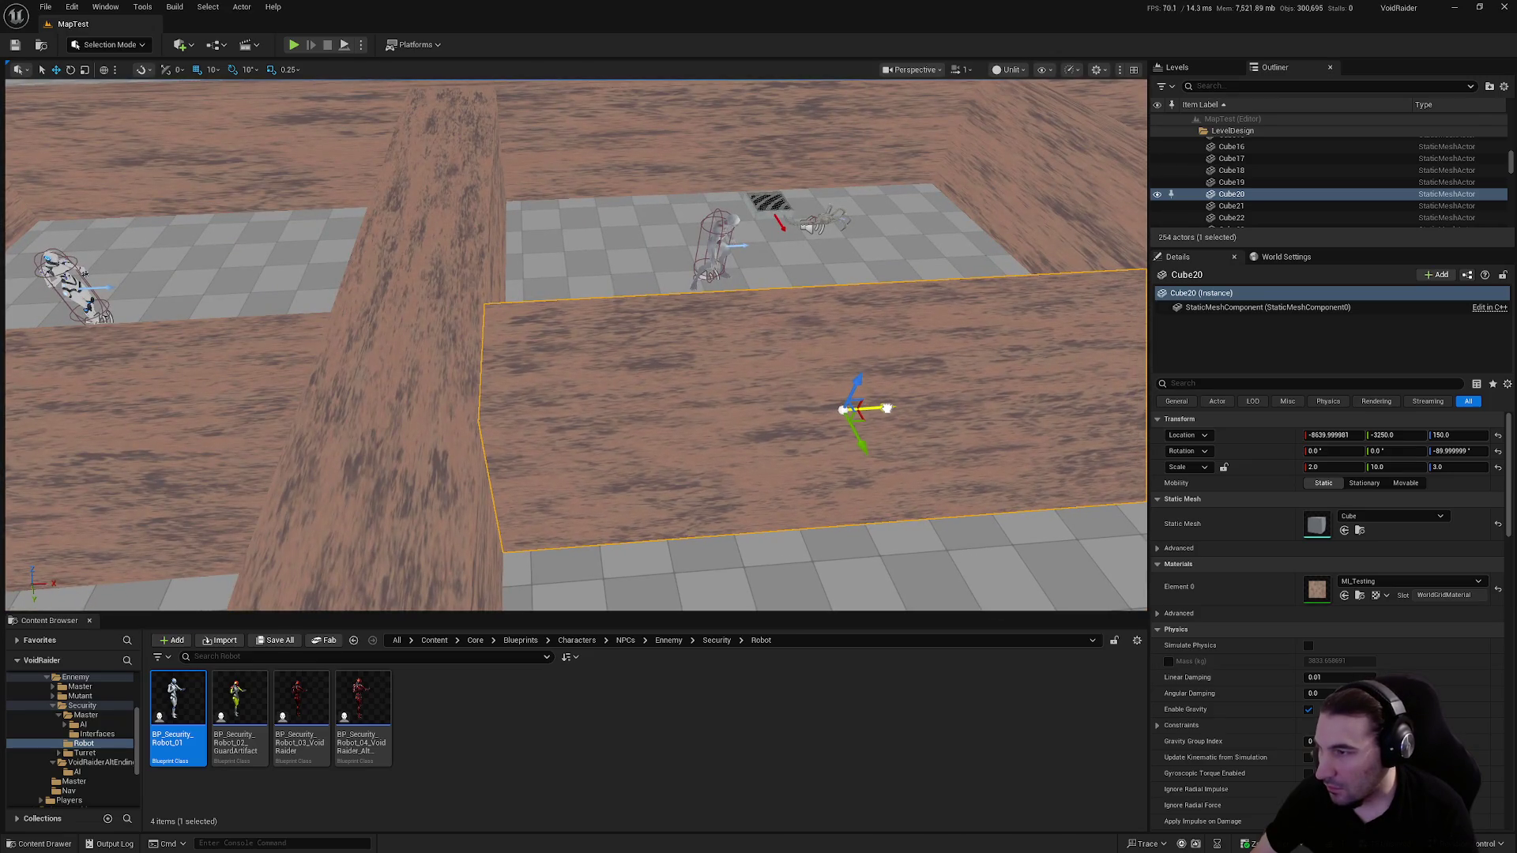
pyautogui.scroll(-5, 842, 409)
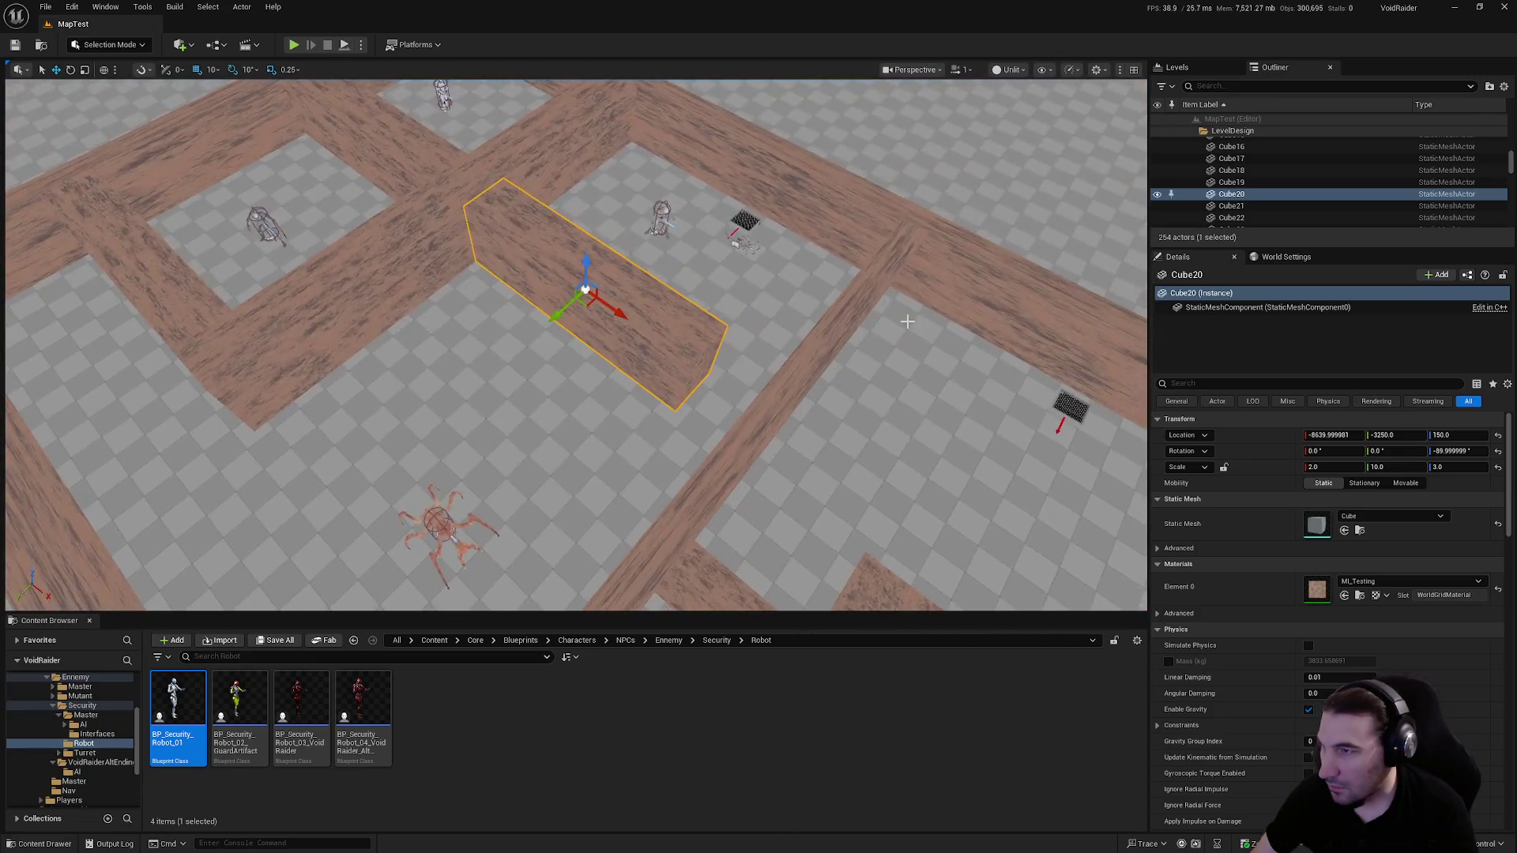
pyautogui.click(664, 222)
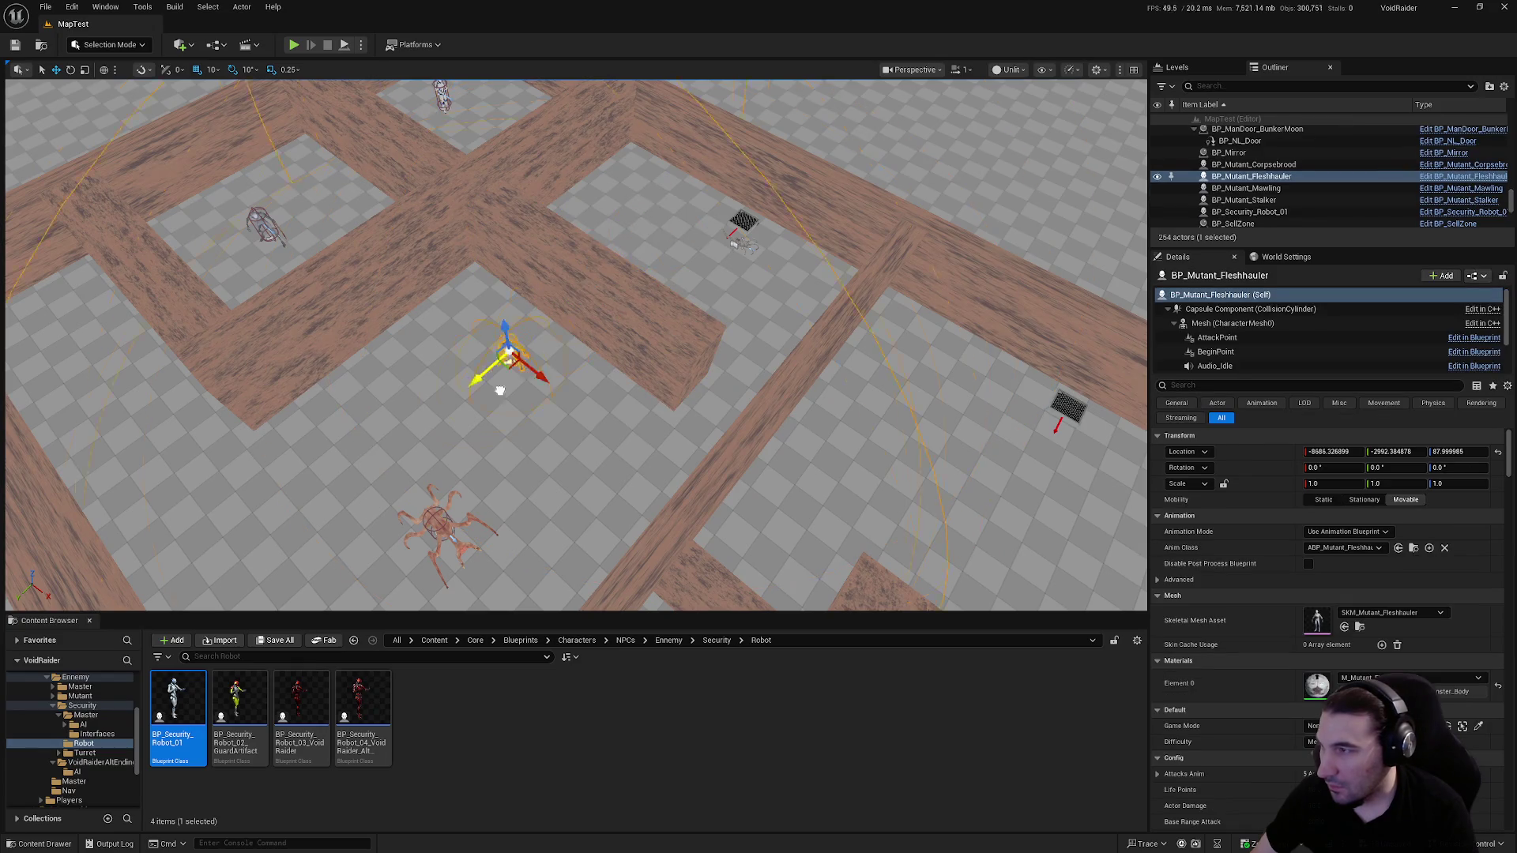
pyautogui.moveTo(528, 454)
pyautogui.mouseDown()
pyautogui.moveTo(616, 442)
pyautogui.moveTo(723, 296)
pyautogui.mouseUp()
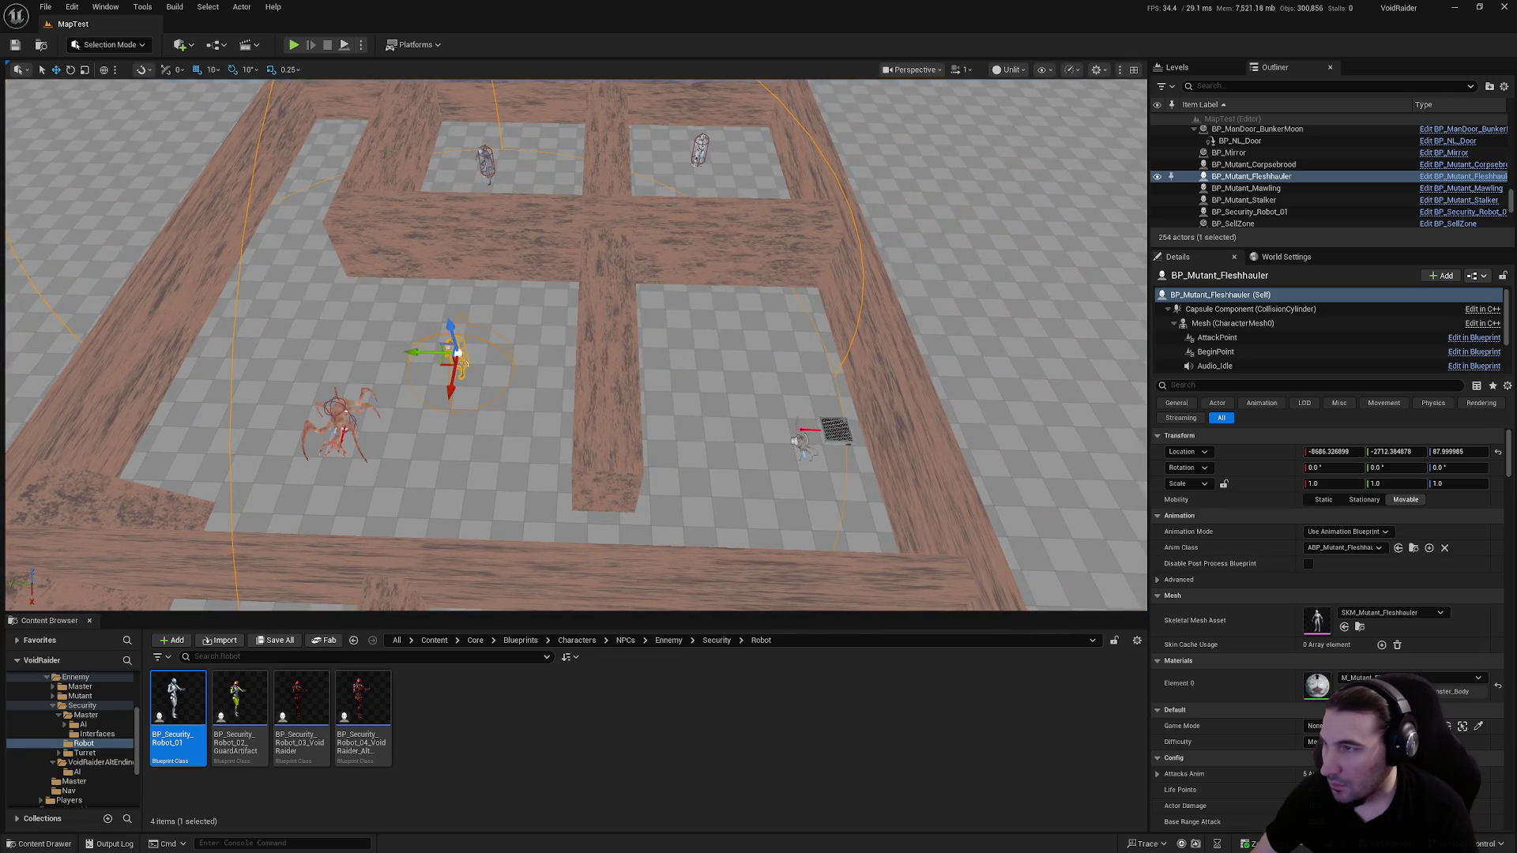
# Duplicate wall Cube18 and slide the copy into a new place in the maze
pyautogui.click(565, 236)
pyautogui.click(714, 233)
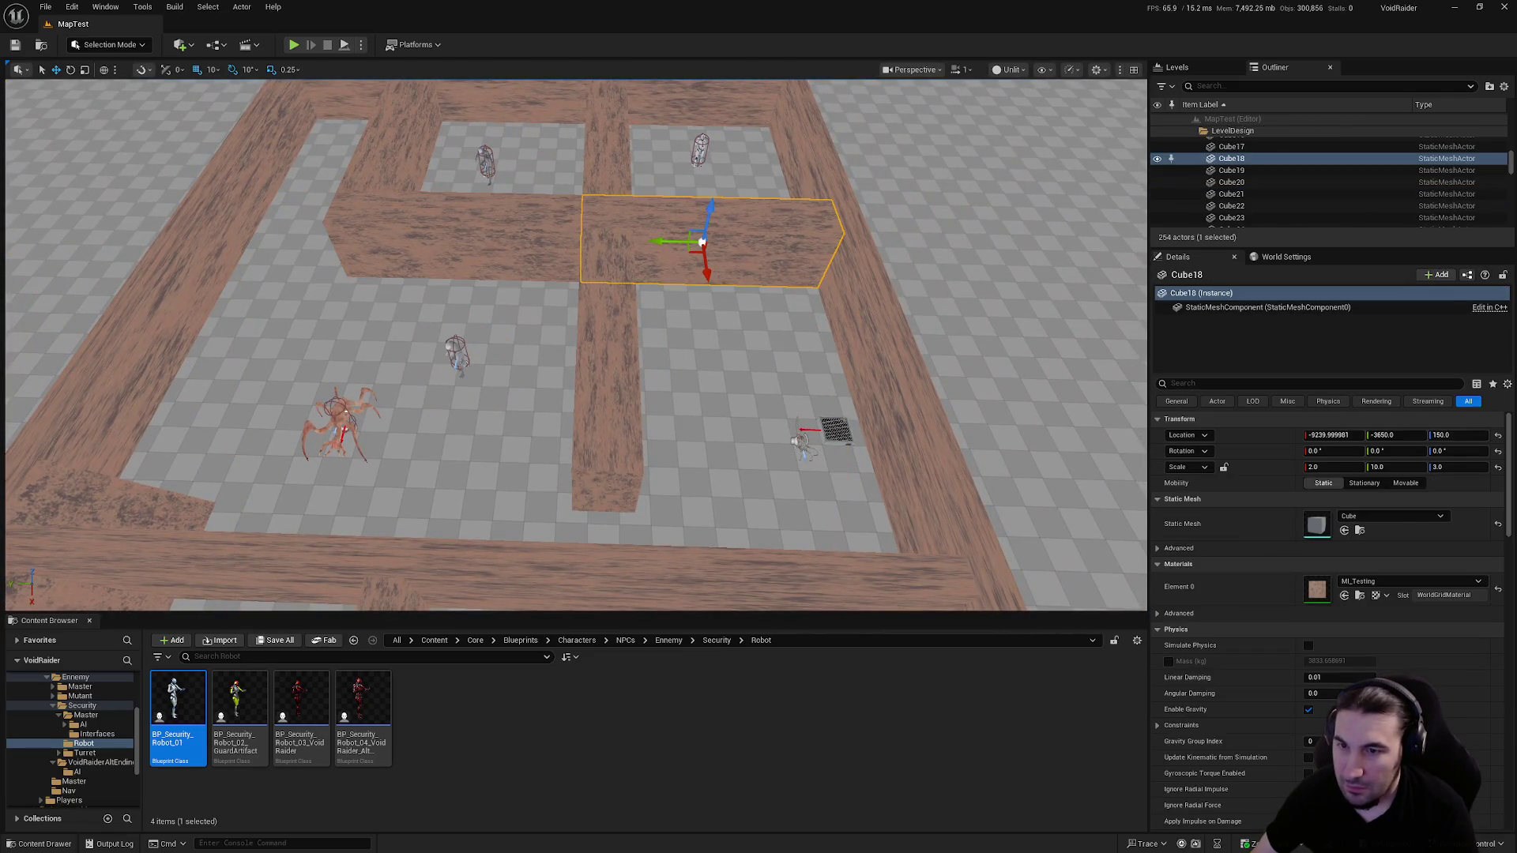
pyautogui.click(534, 243)
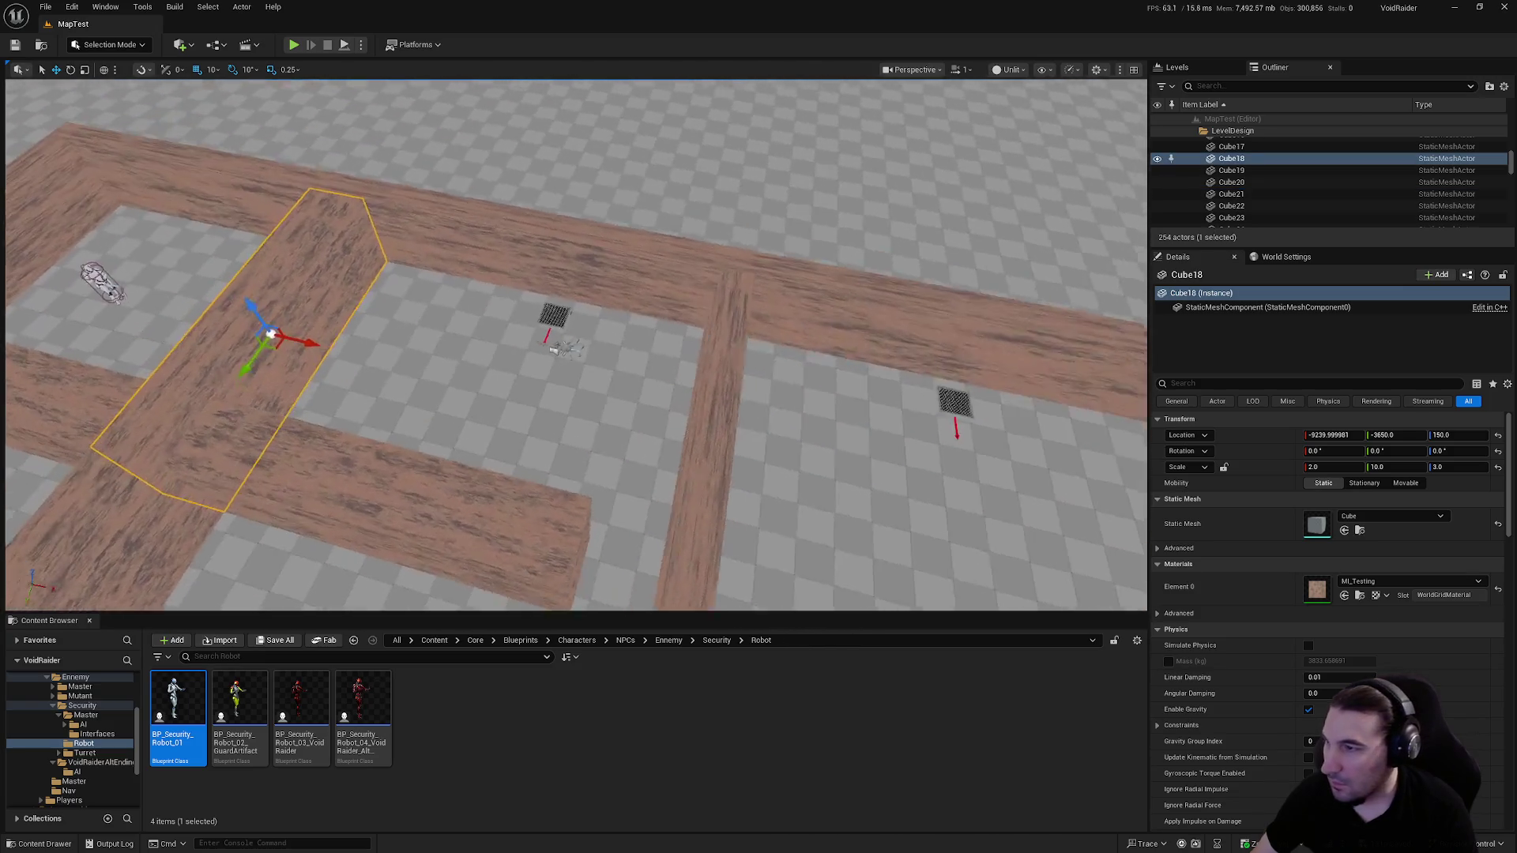
pyautogui.click(617, 311)
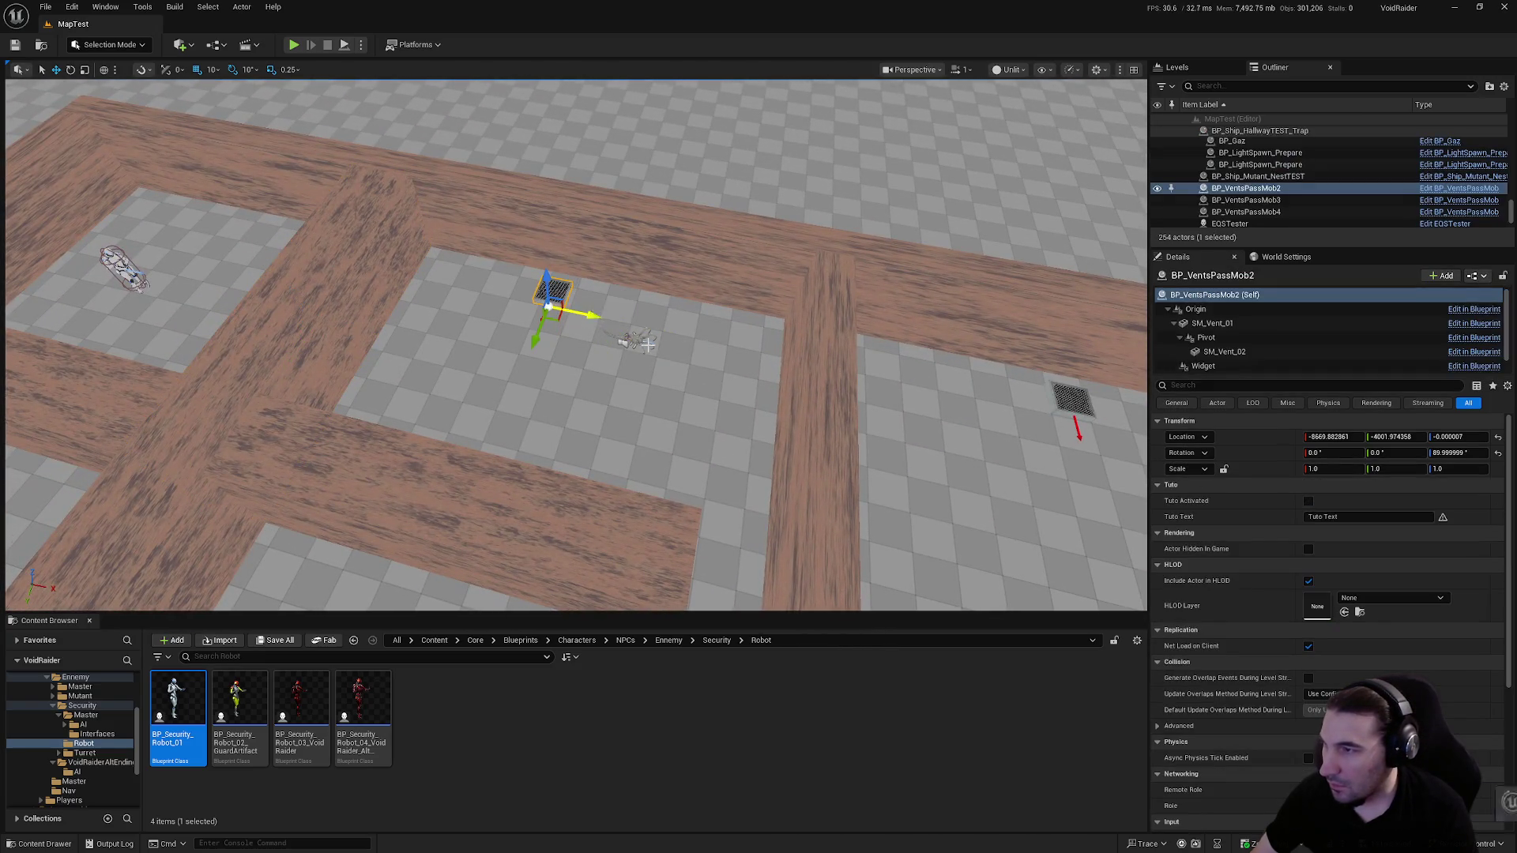
pyautogui.click(630, 340)
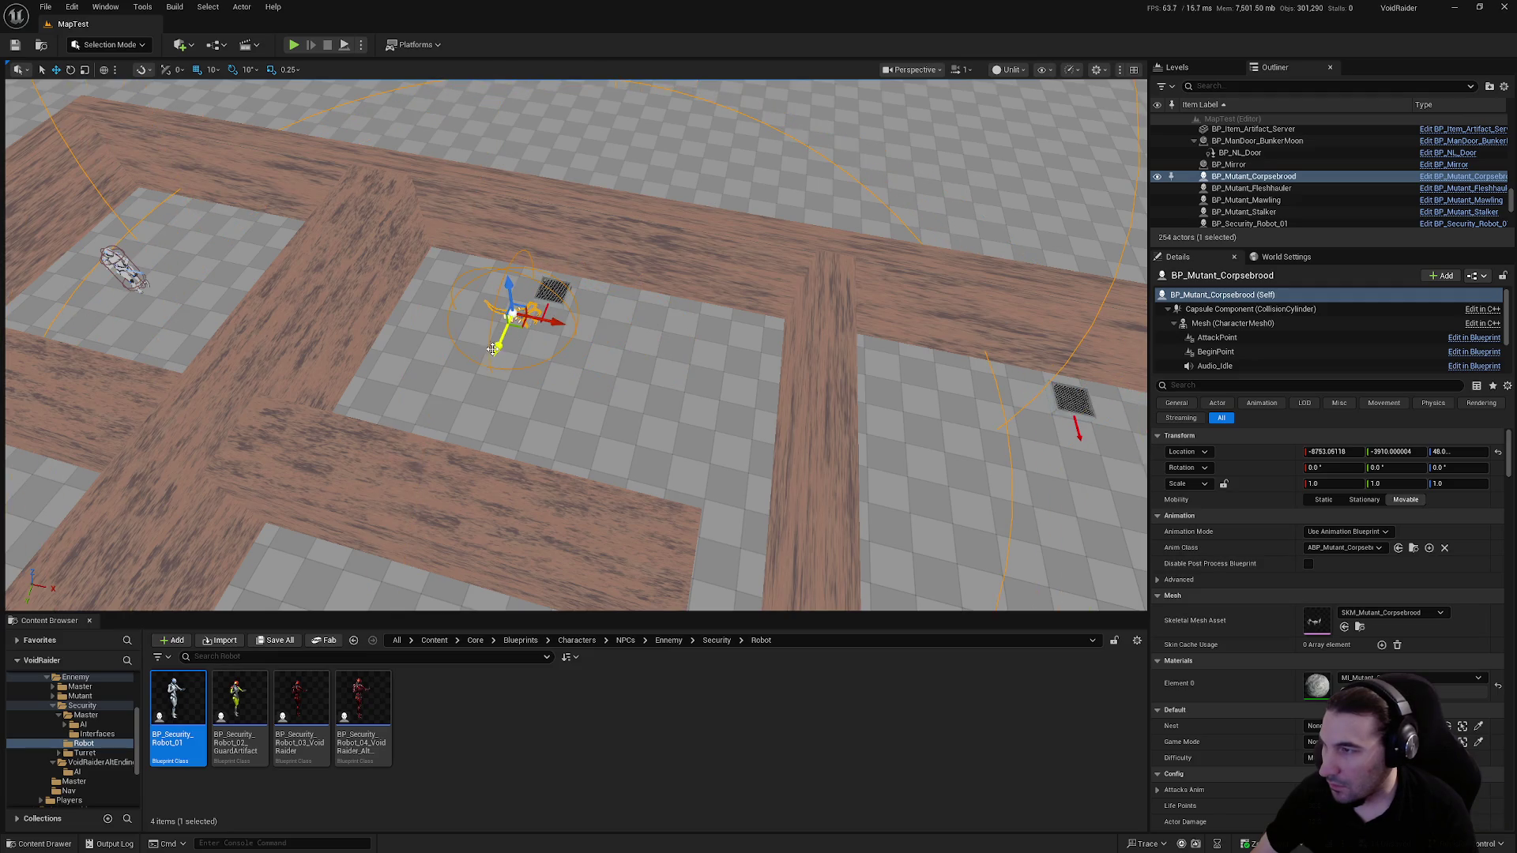
pyautogui.click(380, 298)
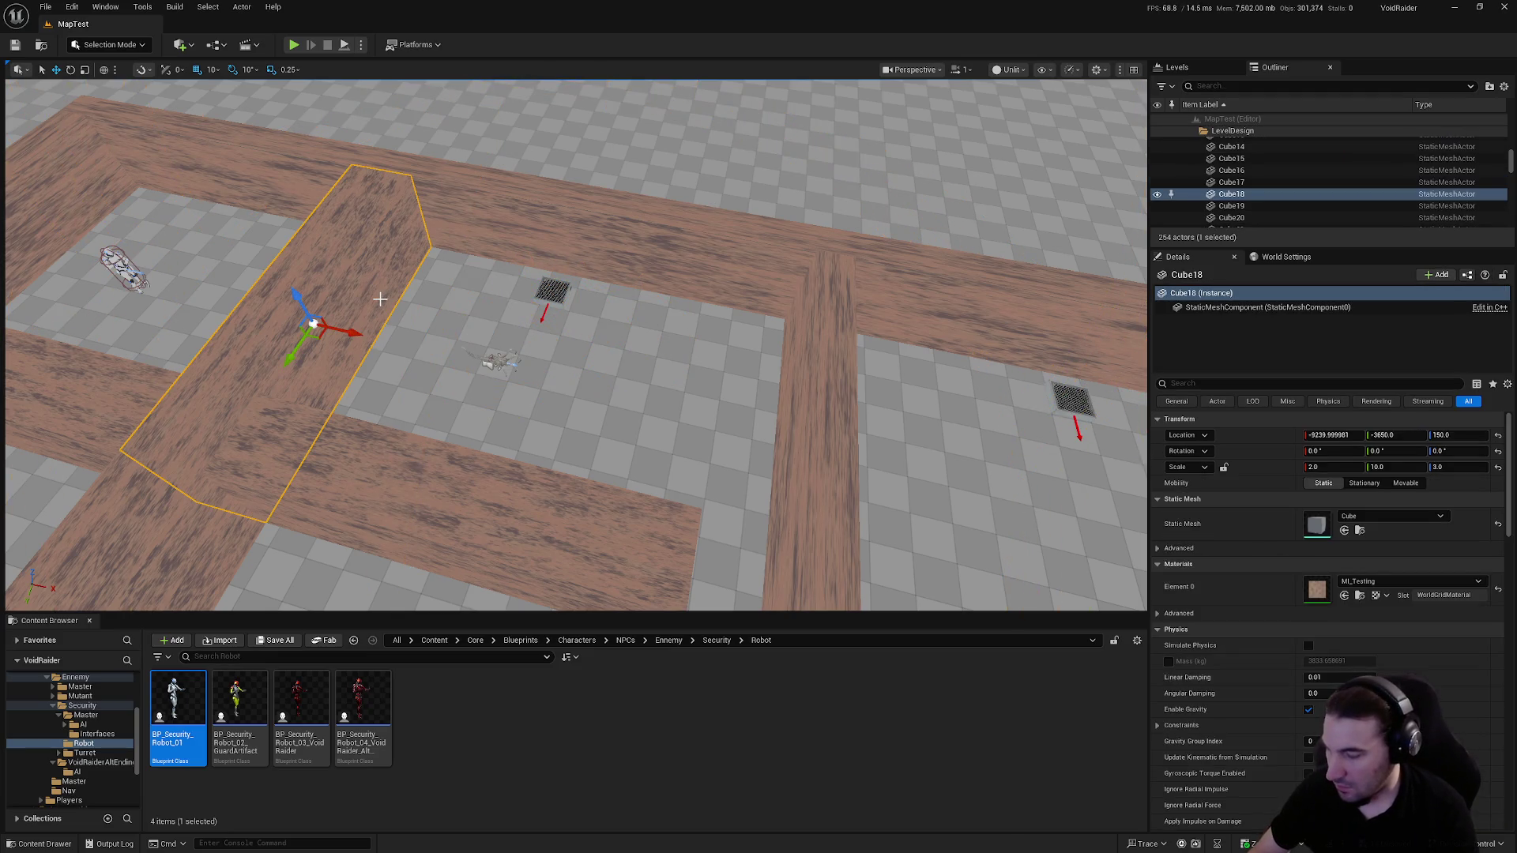
pyautogui.hotkey('ctrl', 'd')
pyautogui.moveTo(355, 338); pyautogui.dragTo(803, 466)
# Duplicate the new wall copy Cube28 into another segment further along the corridor
pyautogui.scroll(6, 671, 275)
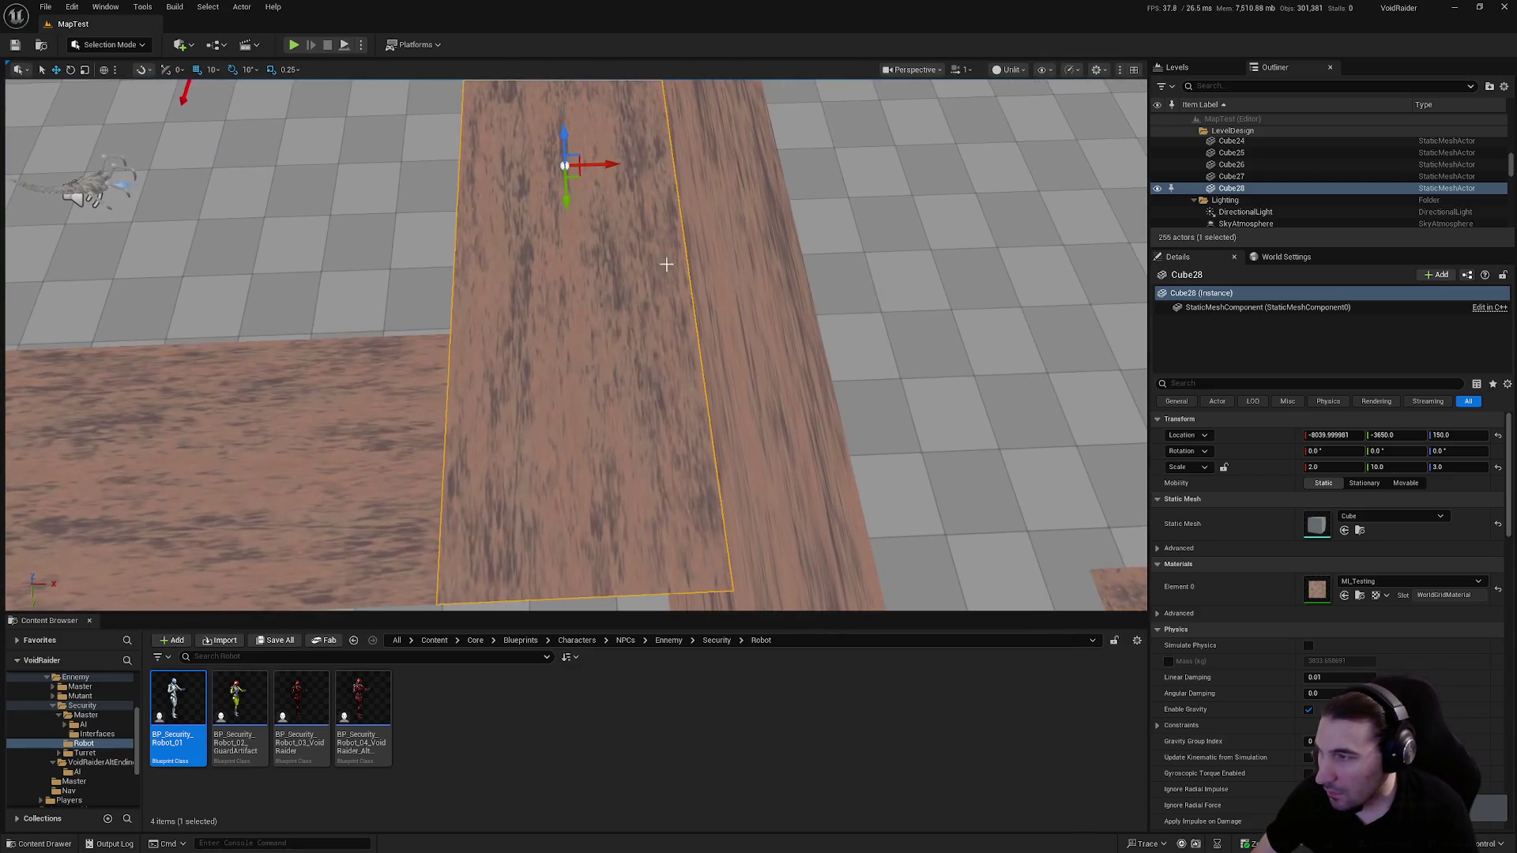
pyautogui.scroll(-6, 576, 344)
pyautogui.click(103, 522)
pyautogui.press('f')
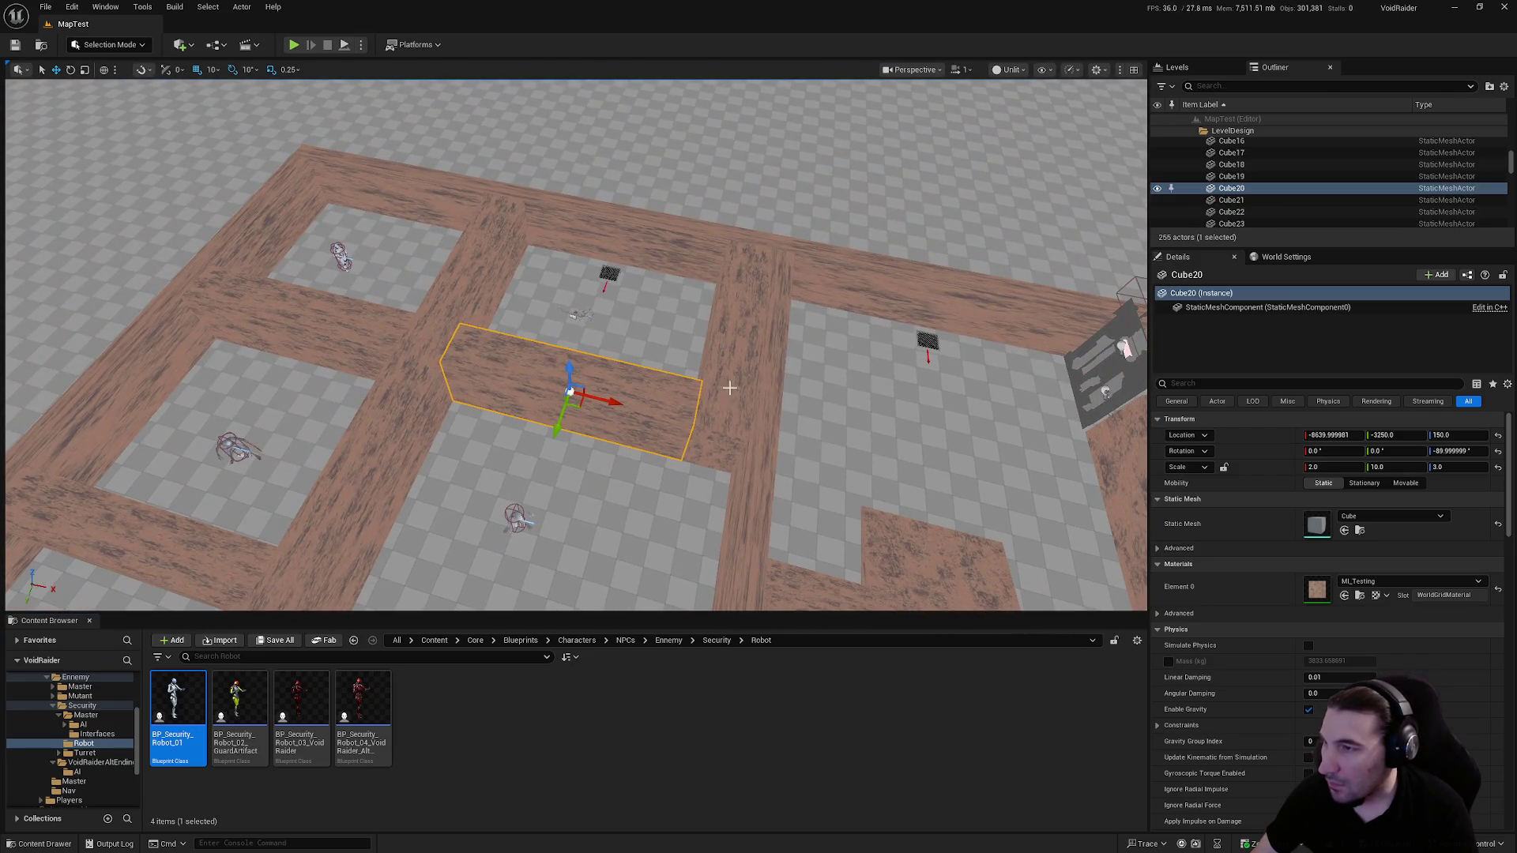
pyautogui.hotkey('ctrl', 'z')
pyautogui.press('f')
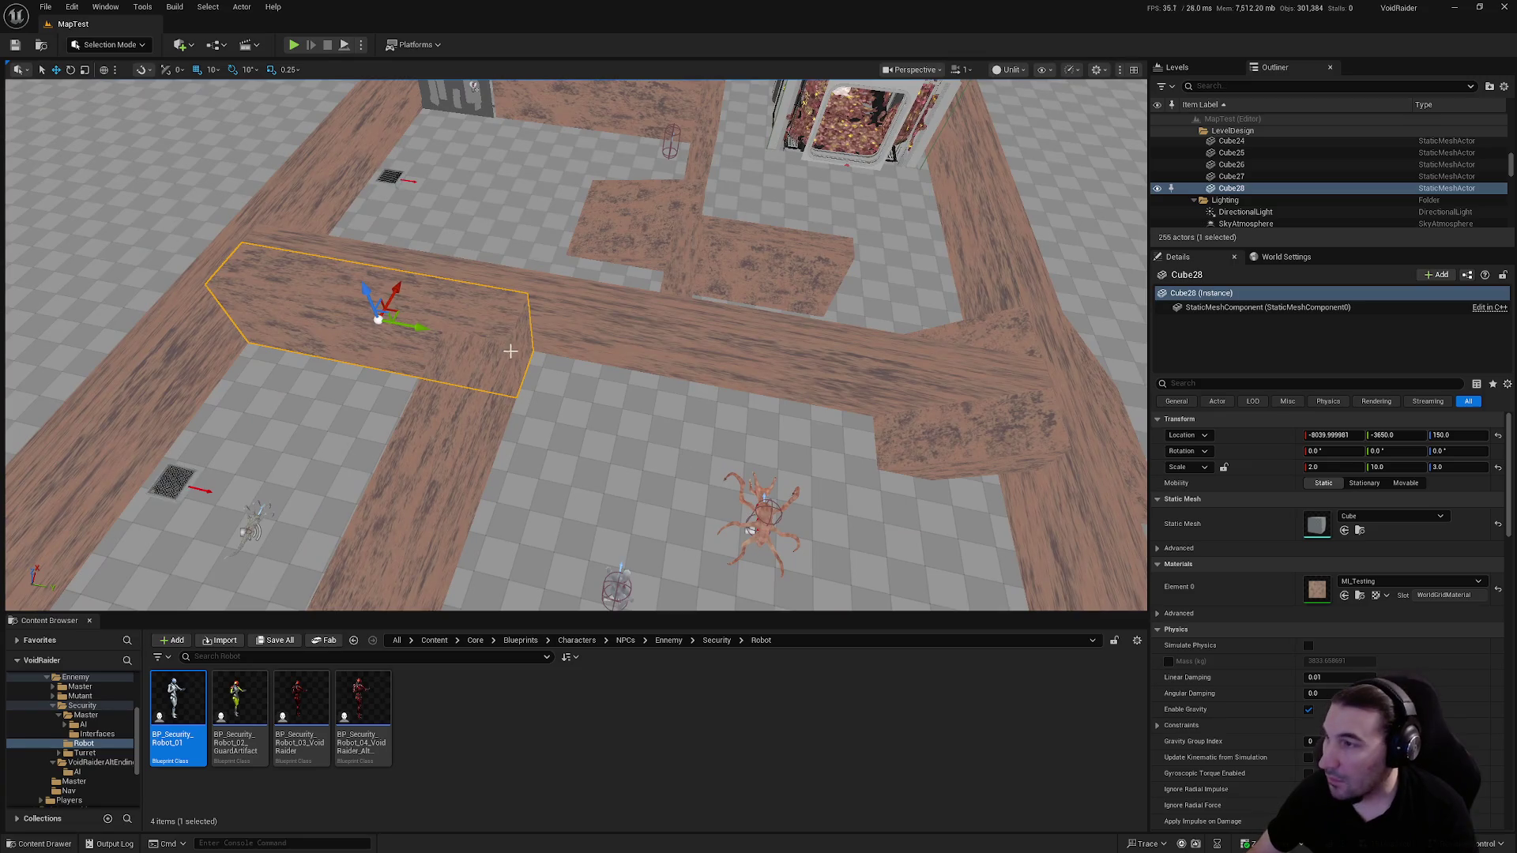
pyautogui.hotkey('ctrl', 'd')
pyautogui.moveTo(645, 389)
pyautogui.mouseDown()
pyautogui.moveTo(736, 423)
pyautogui.moveTo(671, 396)
pyautogui.moveTo(711, 411)
pyautogui.moveTo(693, 424)
pyautogui.mouseUp()
# Nudge the Mawling spider, move a wall into the corridor gap, then open Save All
pyautogui.click(628, 399)
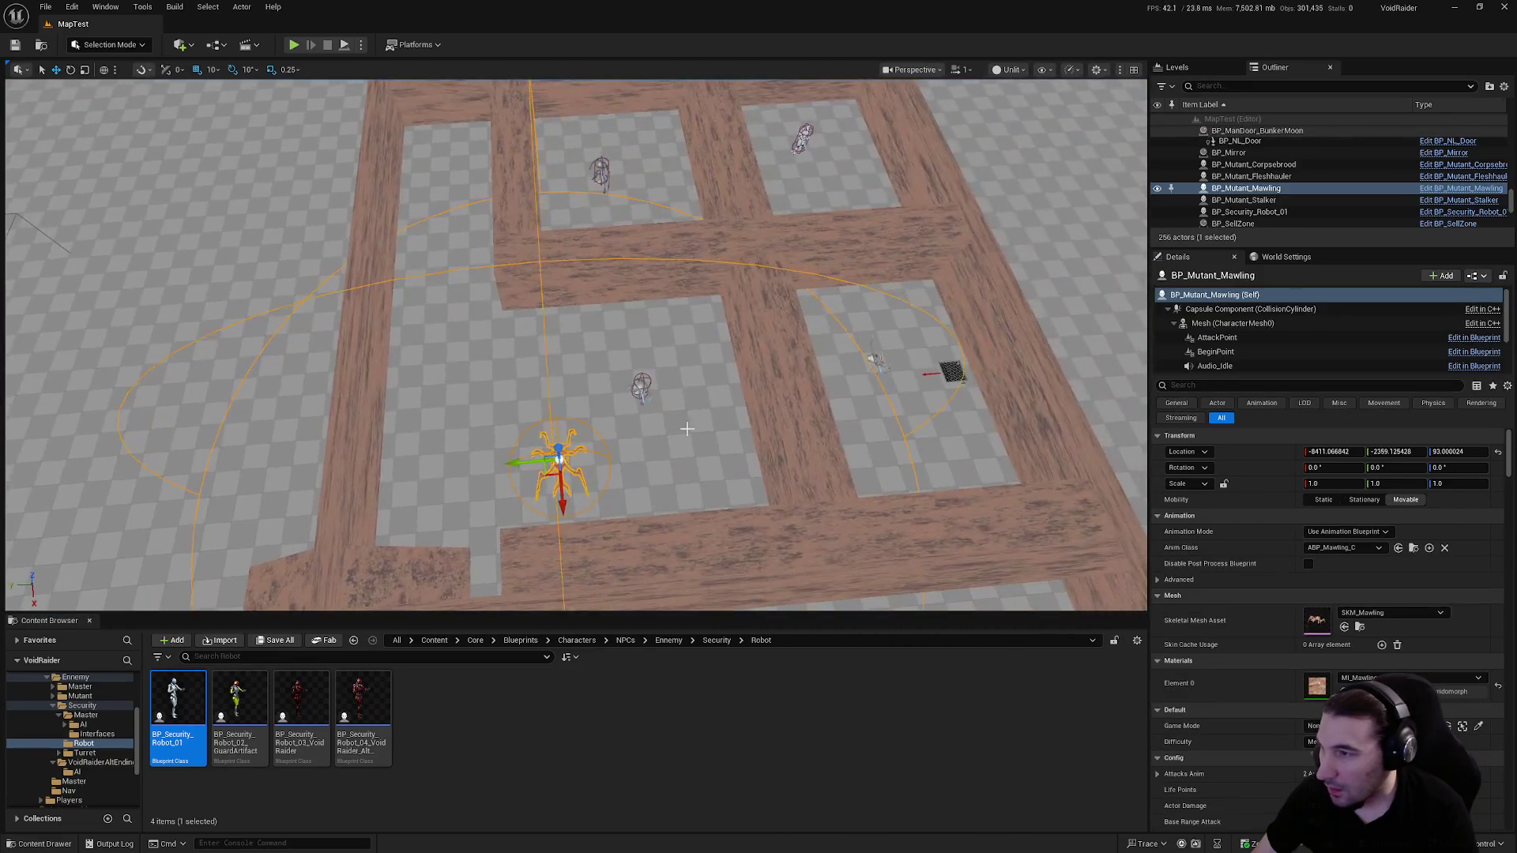
pyautogui.moveTo(860, 413)
pyautogui.mouseDown()
pyautogui.moveTo(415, 387)
pyautogui.moveTo(585, 431)
pyautogui.mouseUp()
pyautogui.click(415, 387)
pyautogui.moveTo(250, 372); pyautogui.dragTo(658, 372)
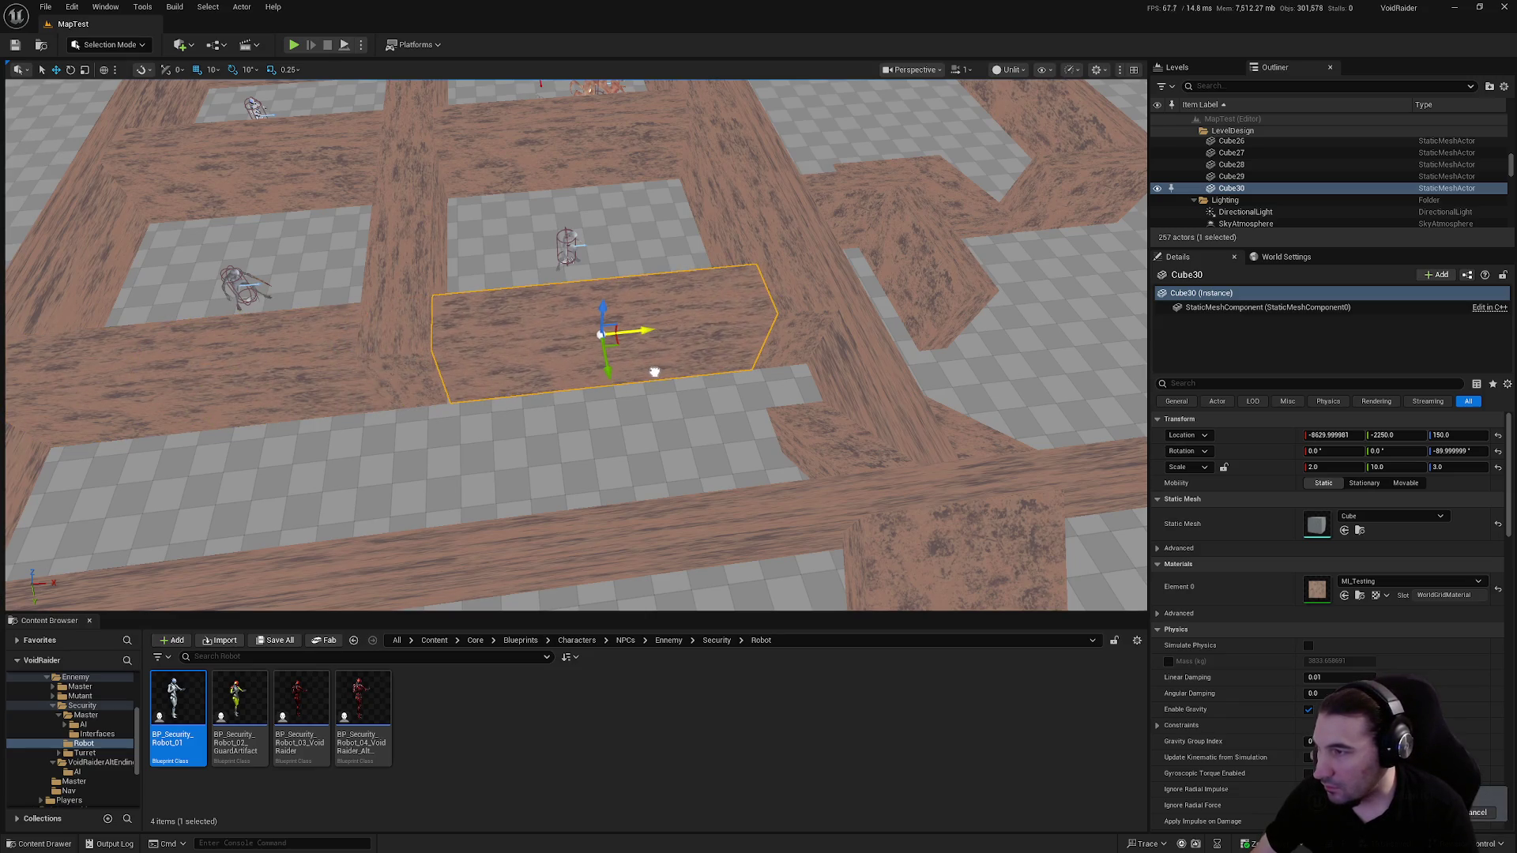
pyautogui.scroll(-5, 661, 382)
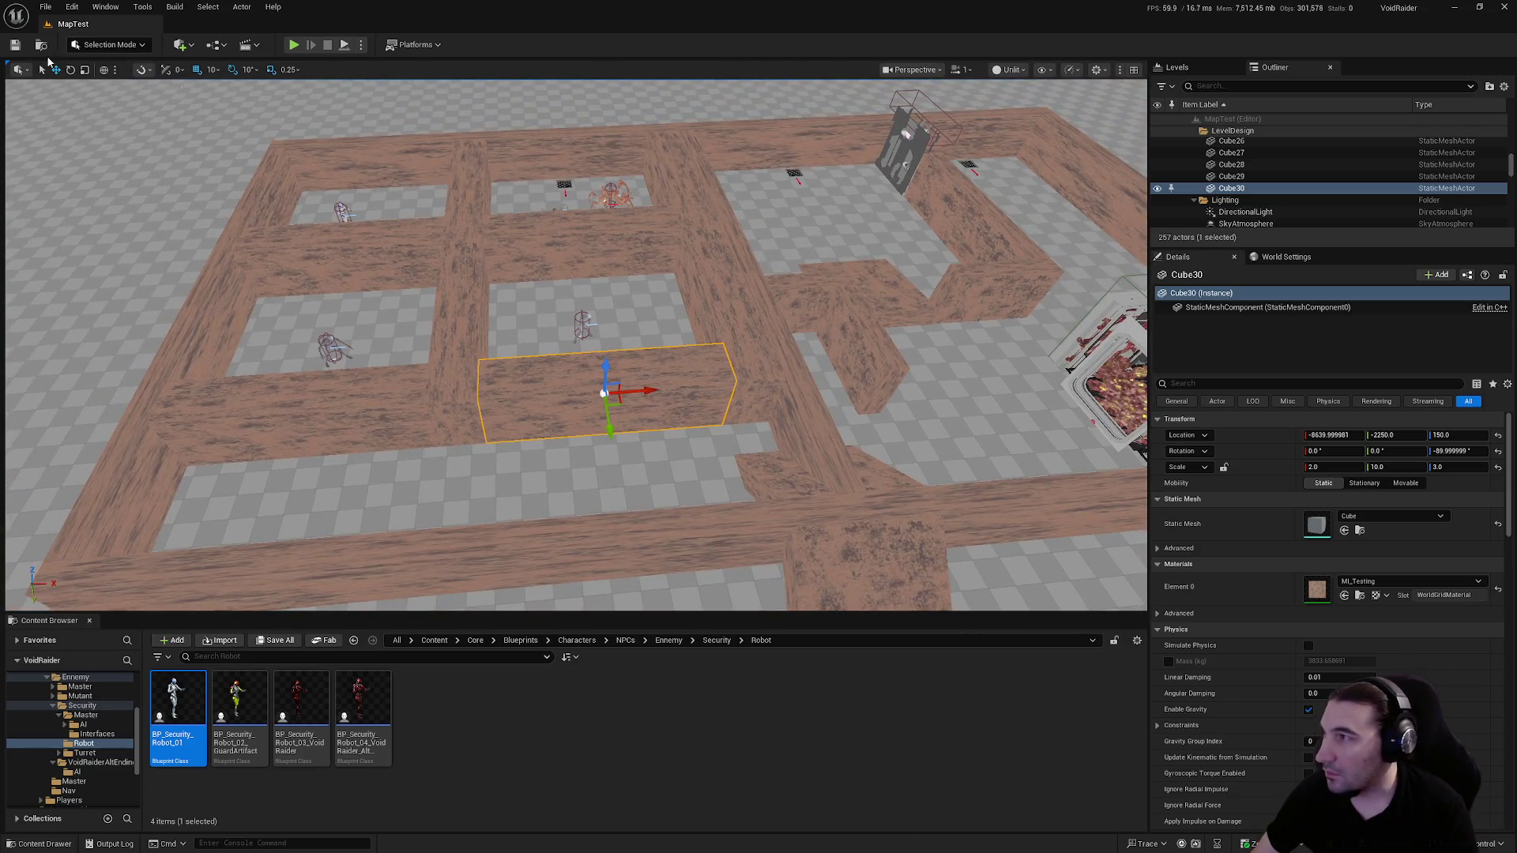
pyautogui.click(272, 642)
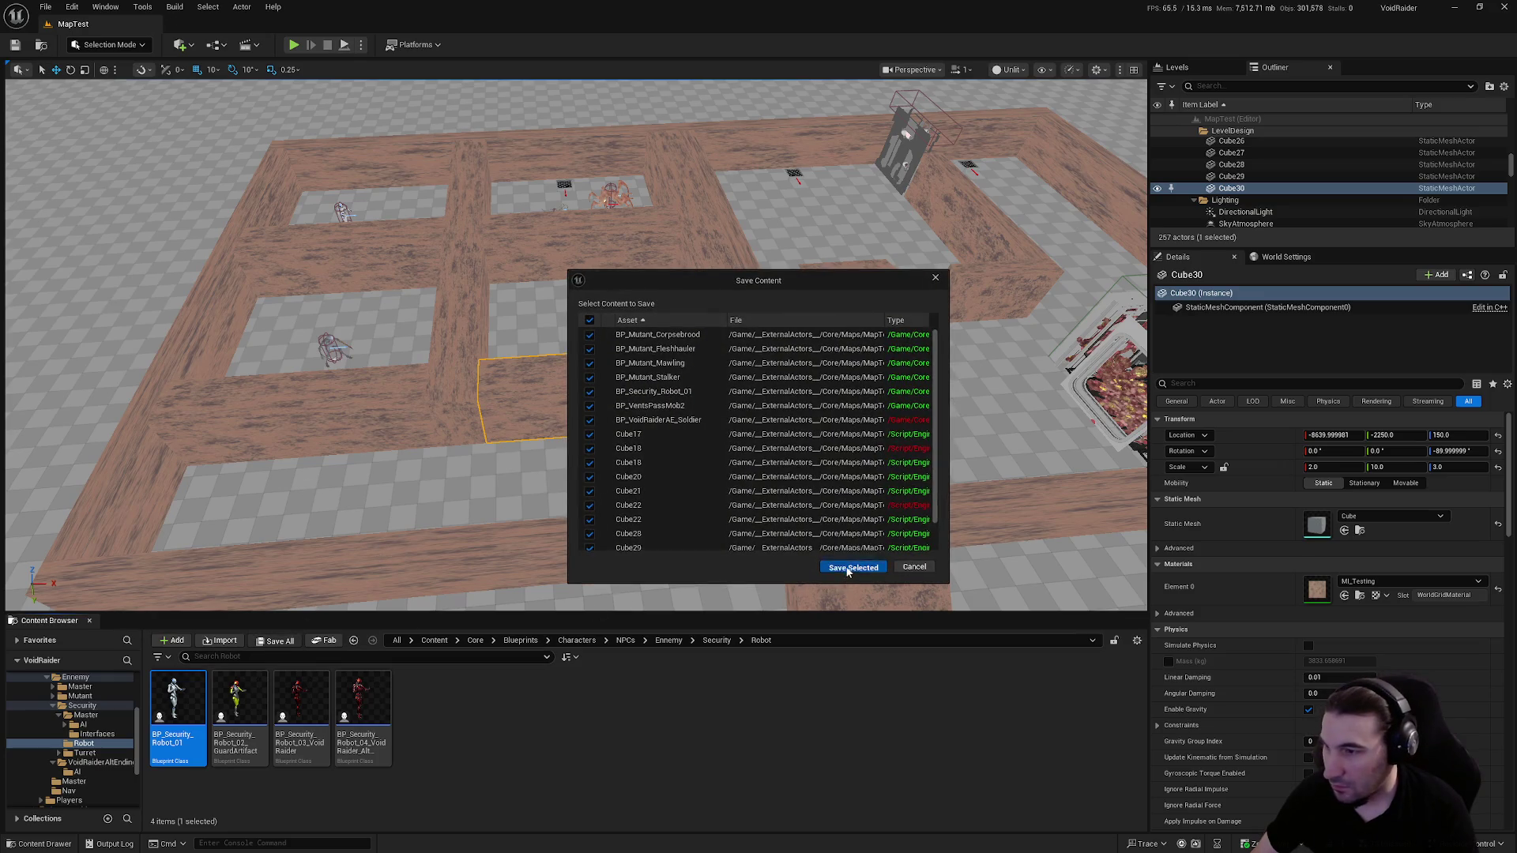
# Save the modified assets and browse to the Content > Core > Maps > MapTest folder
pyautogui.click(846, 569)
pyautogui.scroll(-3, 90, 750)
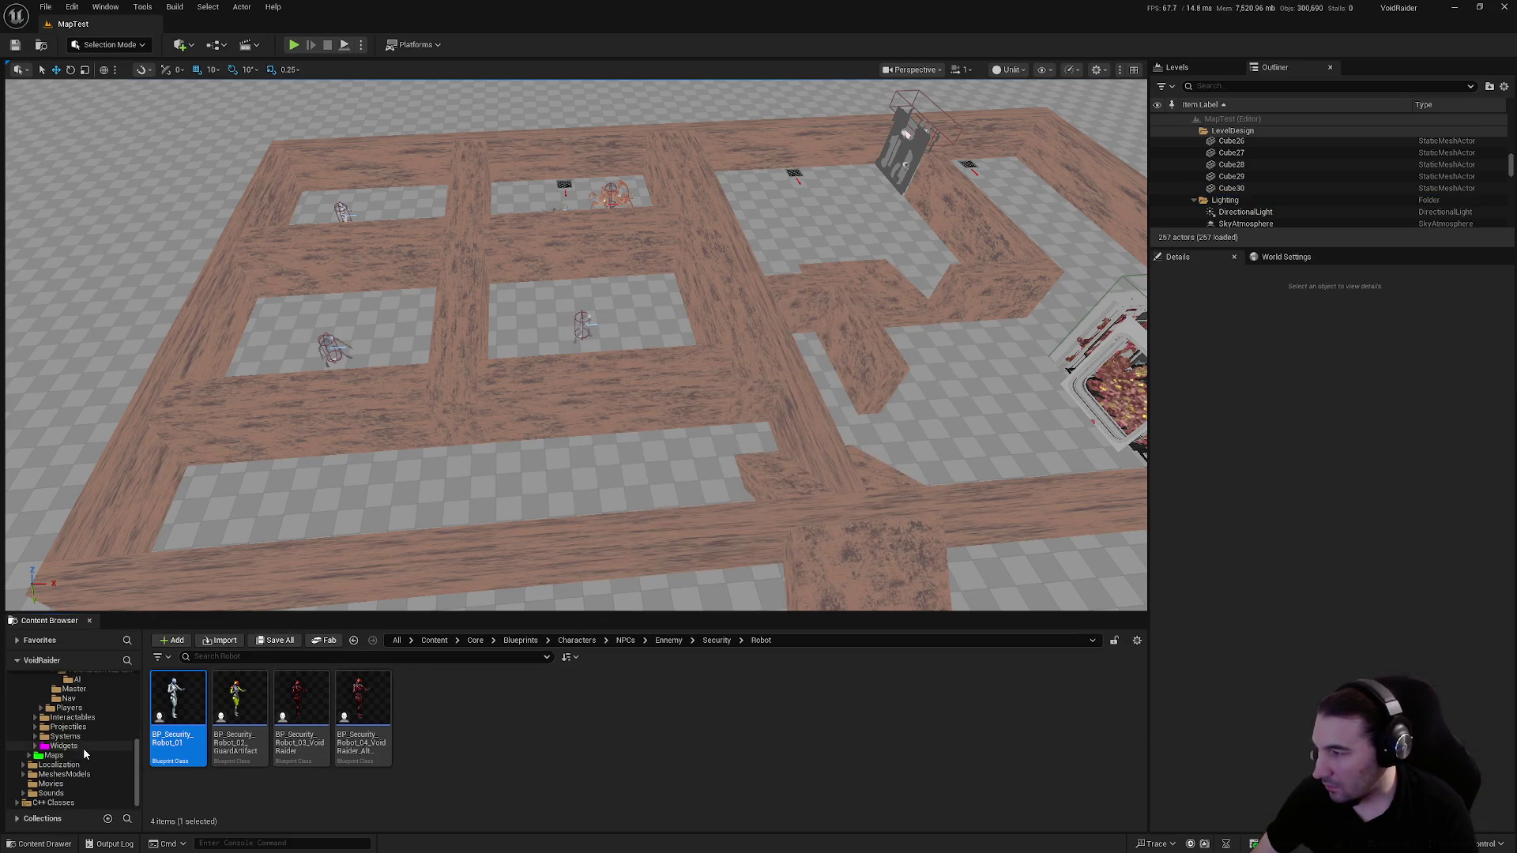
pyautogui.click(54, 755)
pyautogui.click(178, 703)
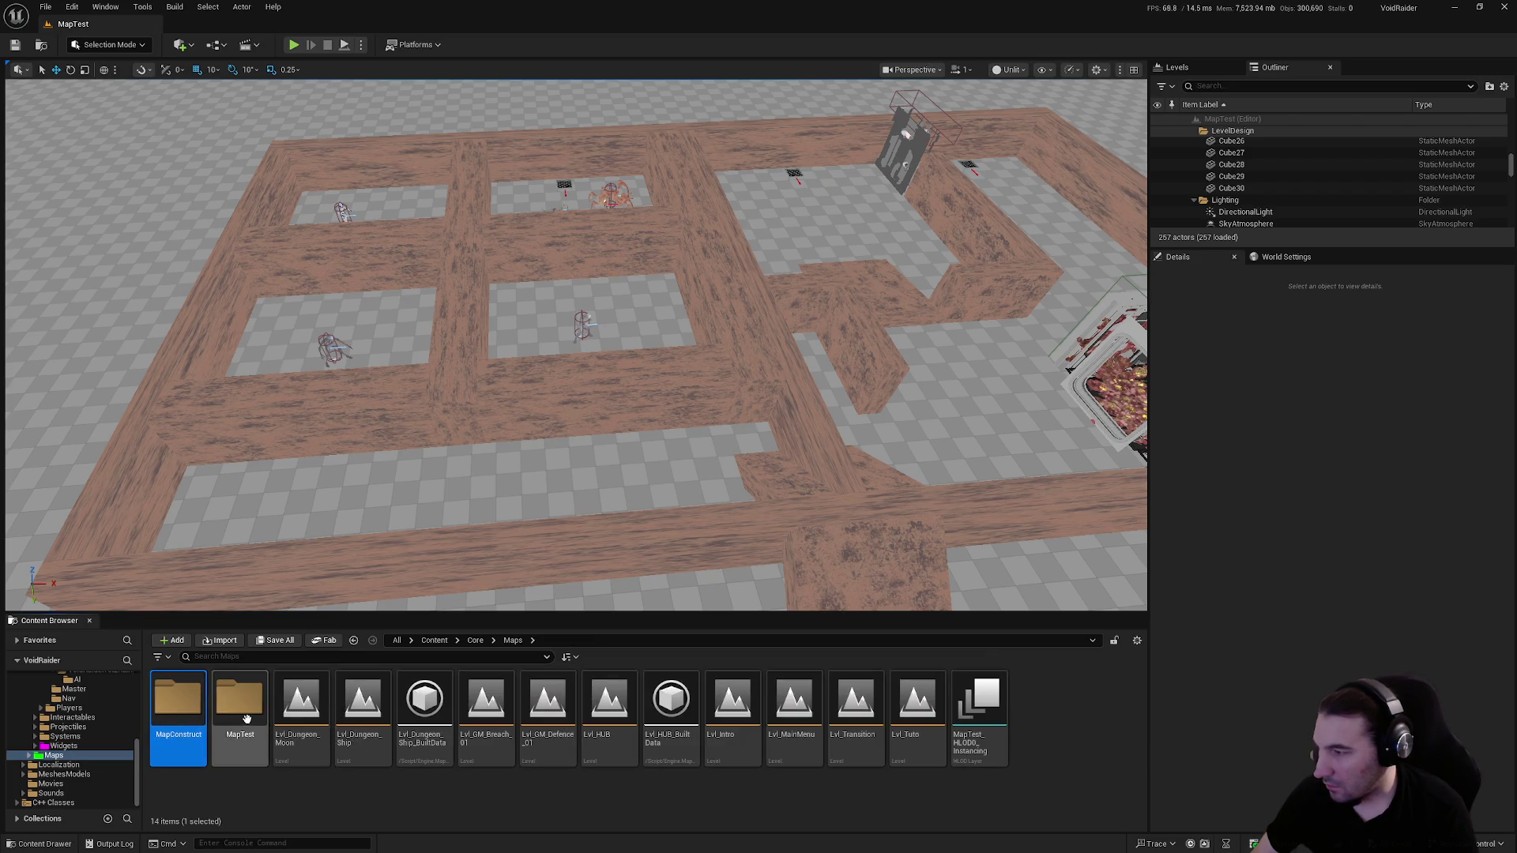
pyautogui.doubleClick(239, 700)
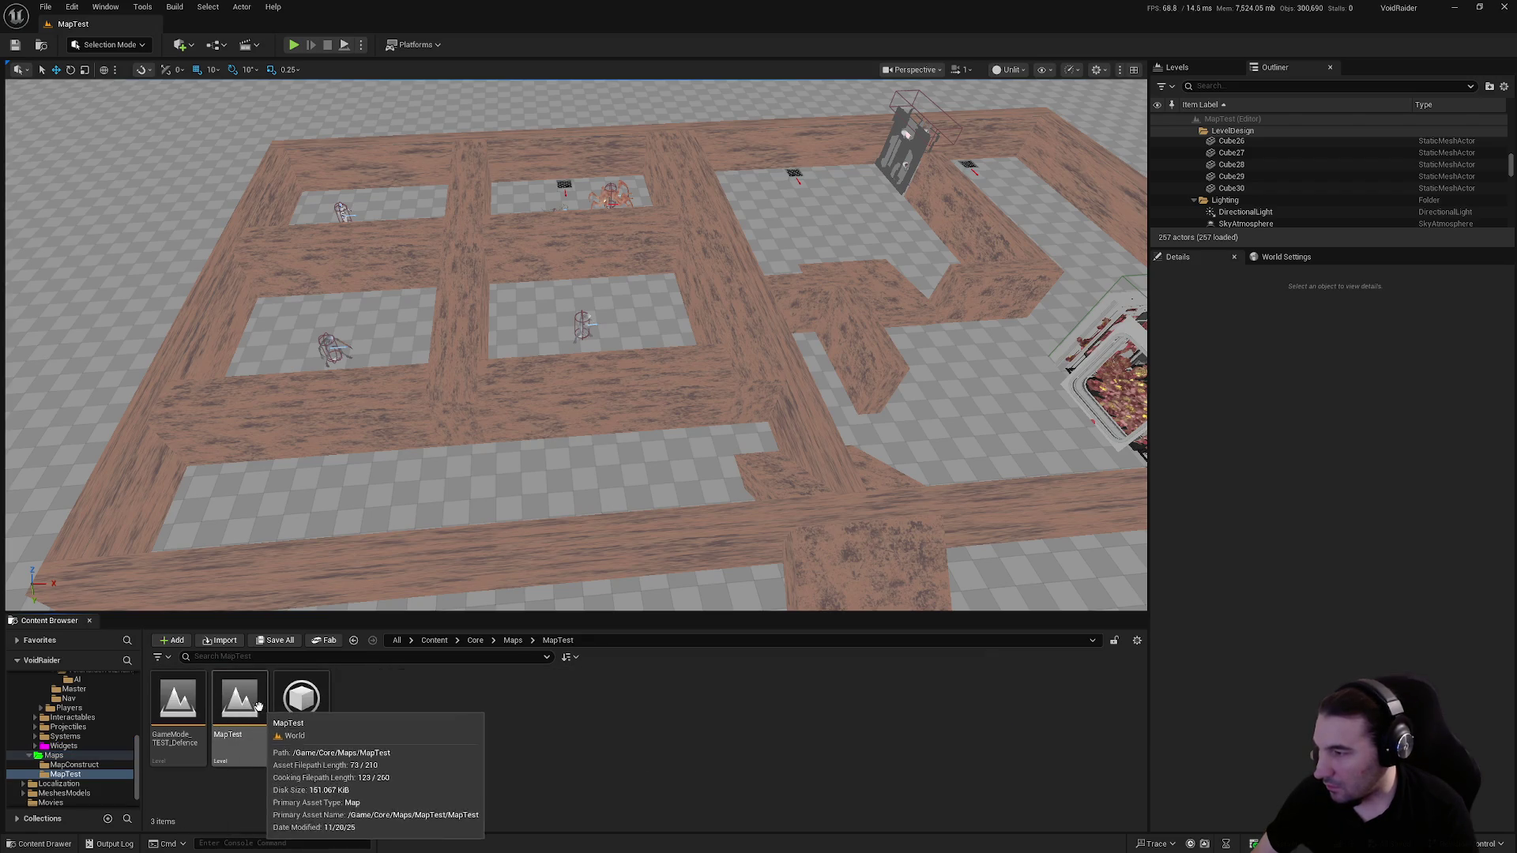
# Load GameMode_TEST_Defence, inspect its red wall, then reopen the MapTest level
pyautogui.doubleClick(192, 700)
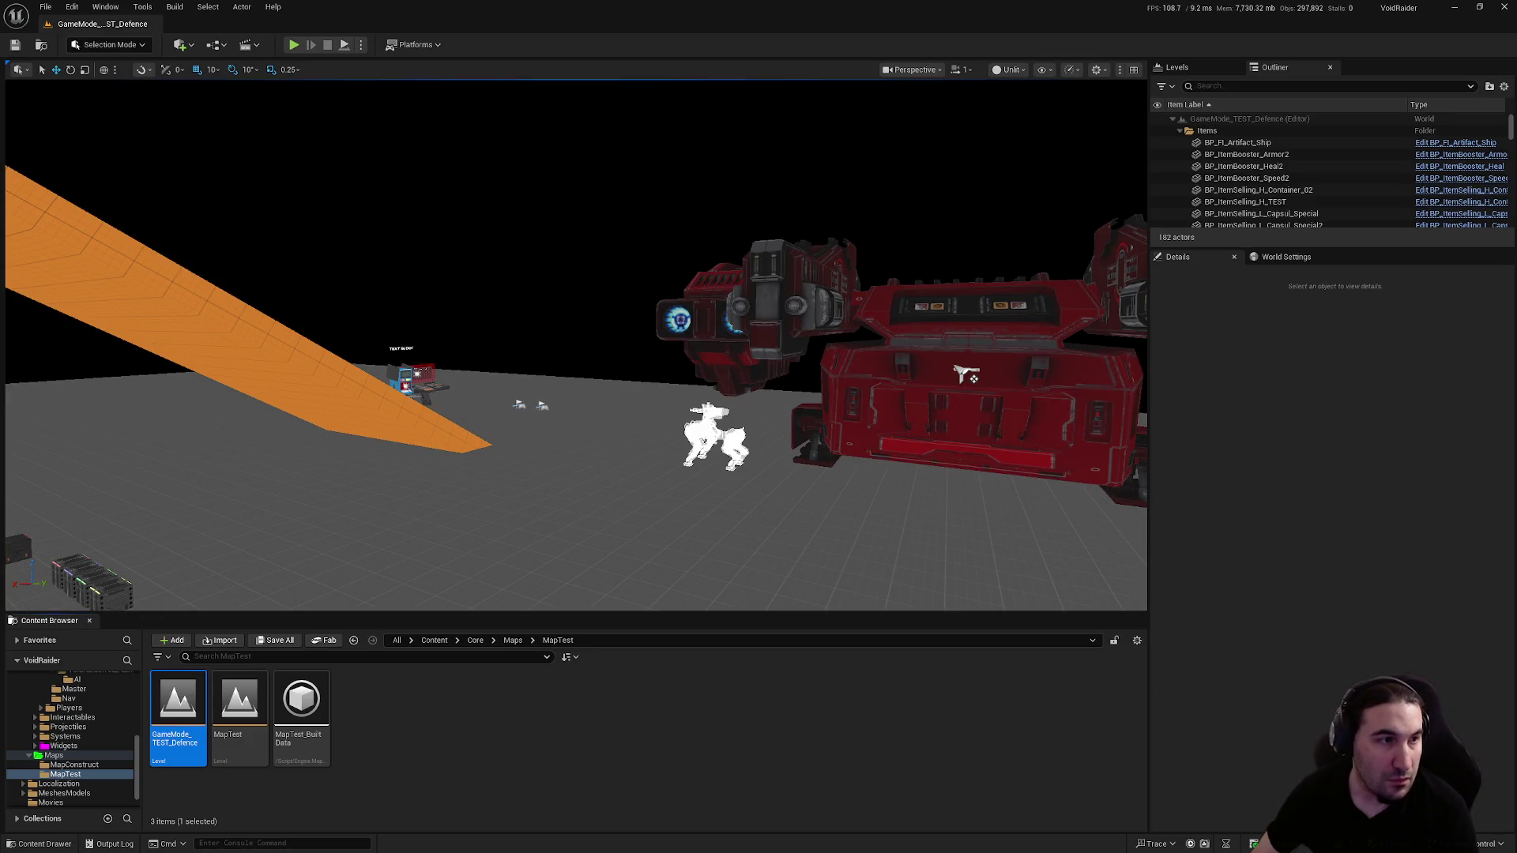
pyautogui.press('super')
pyautogui.moveTo(477, 321); pyautogui.dragTo(477, 321)
pyautogui.click(477, 320)
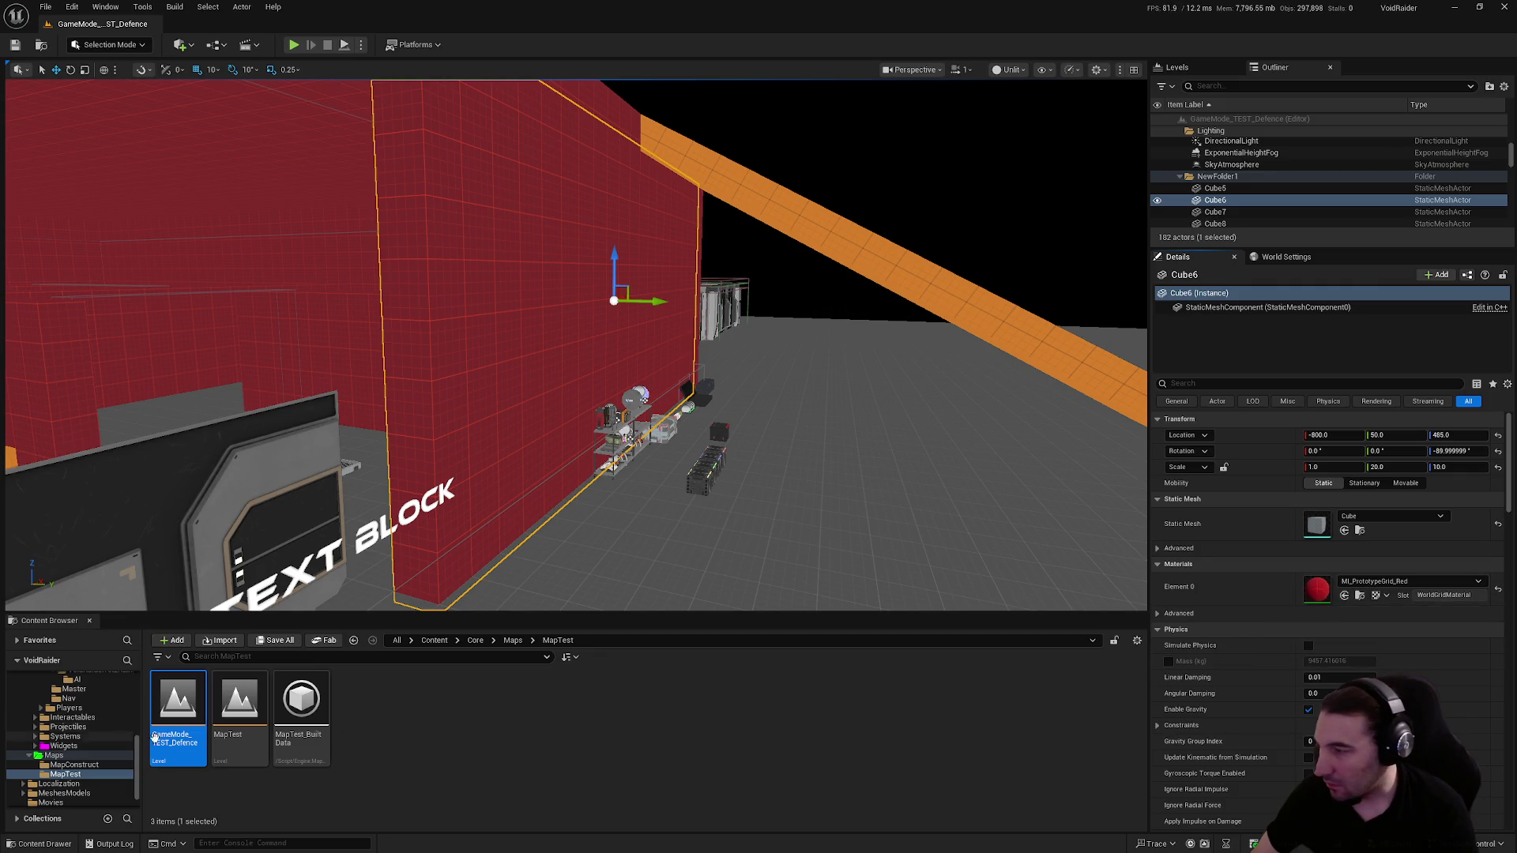
pyautogui.doubleClick(235, 715)
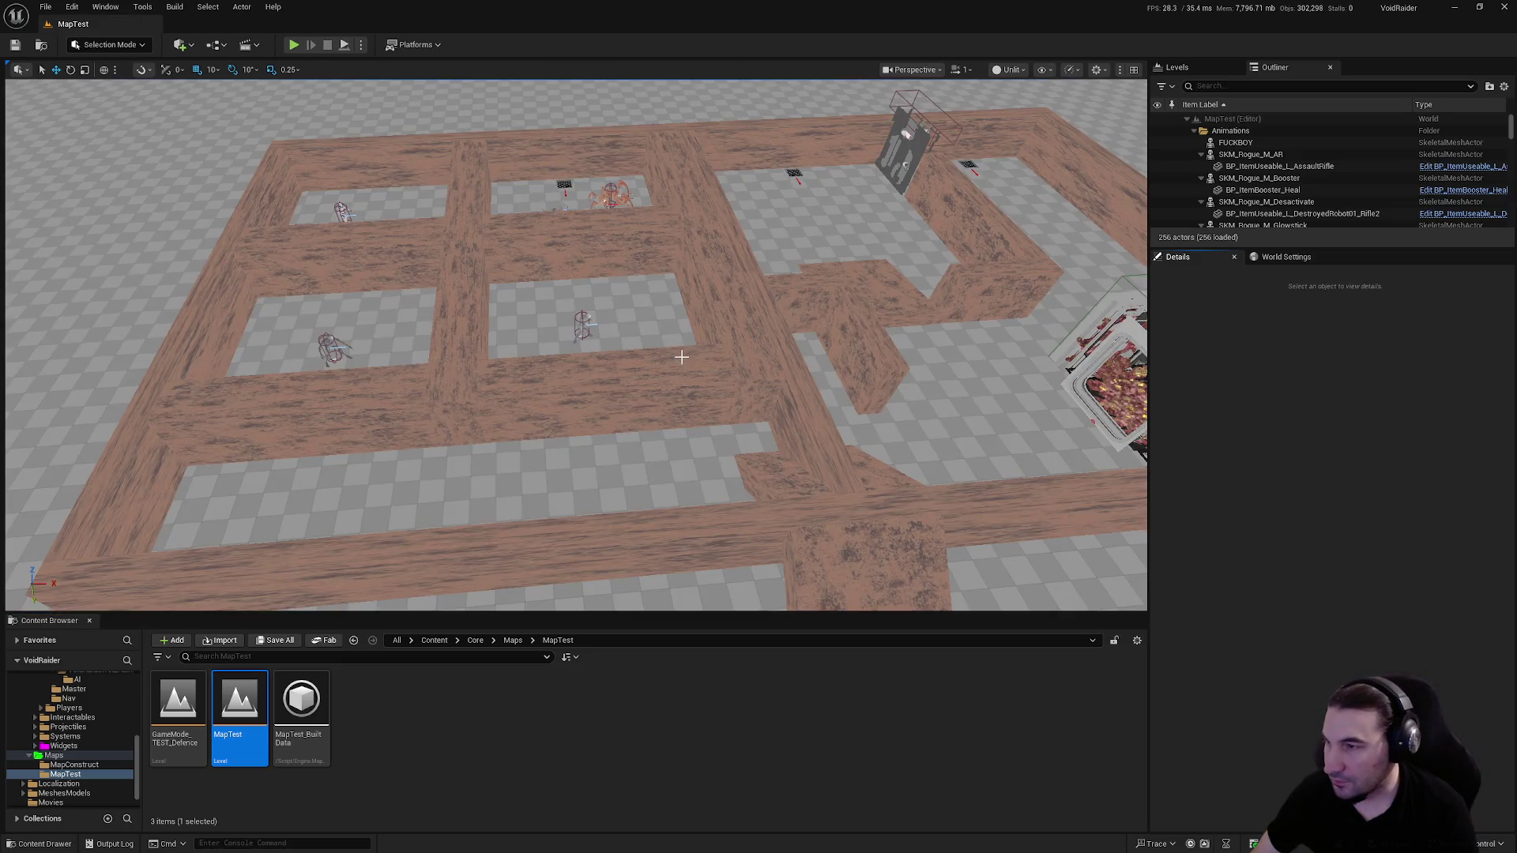
pyautogui.click(711, 379)
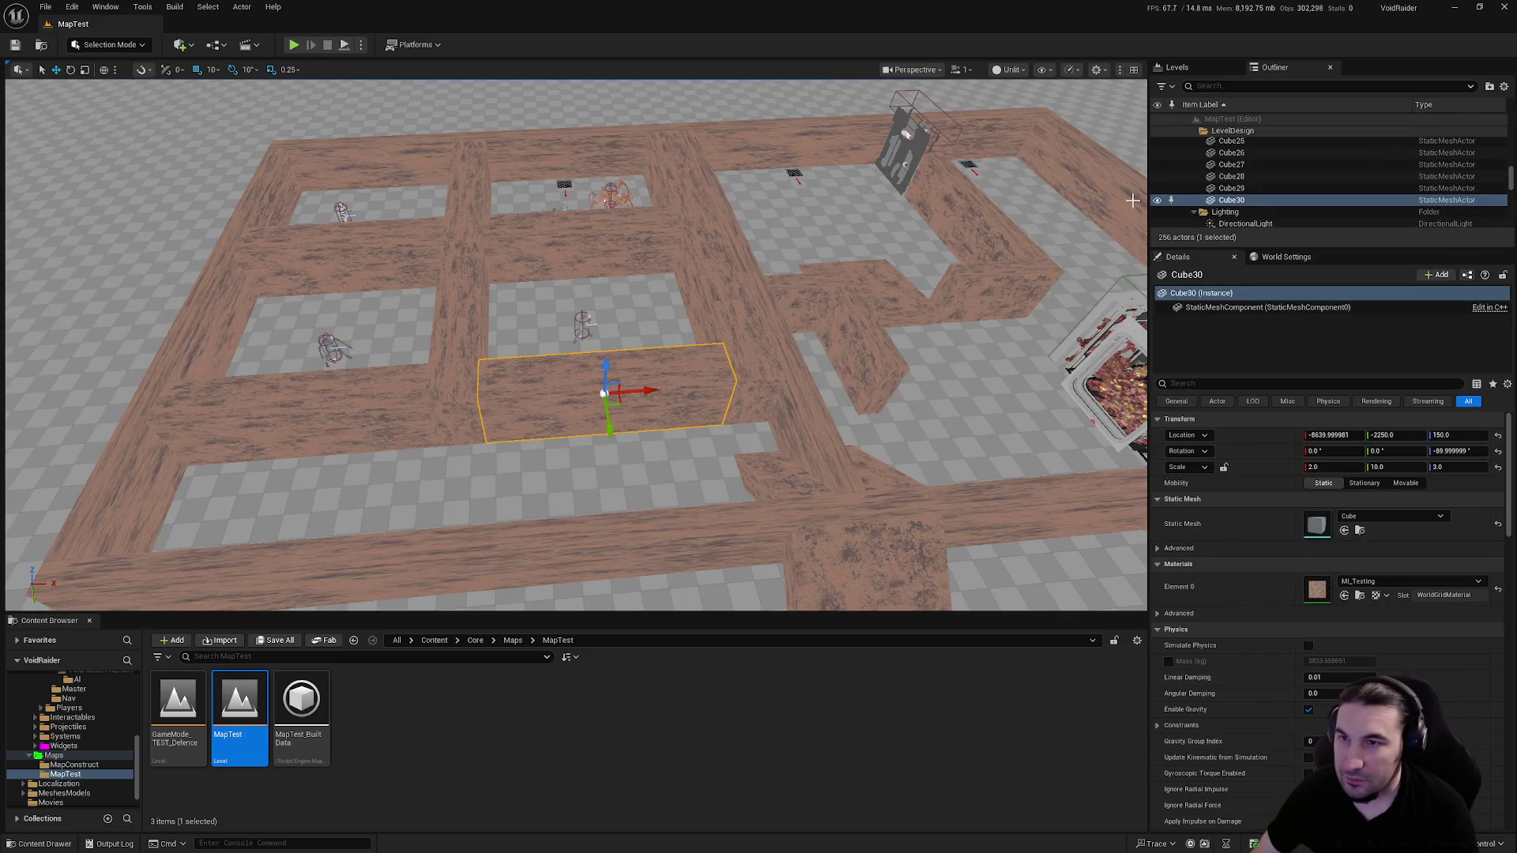
# Select all 29 maze wall cubes and try copying a value into their material slot
pyautogui.scroll(10, 1261, 158)
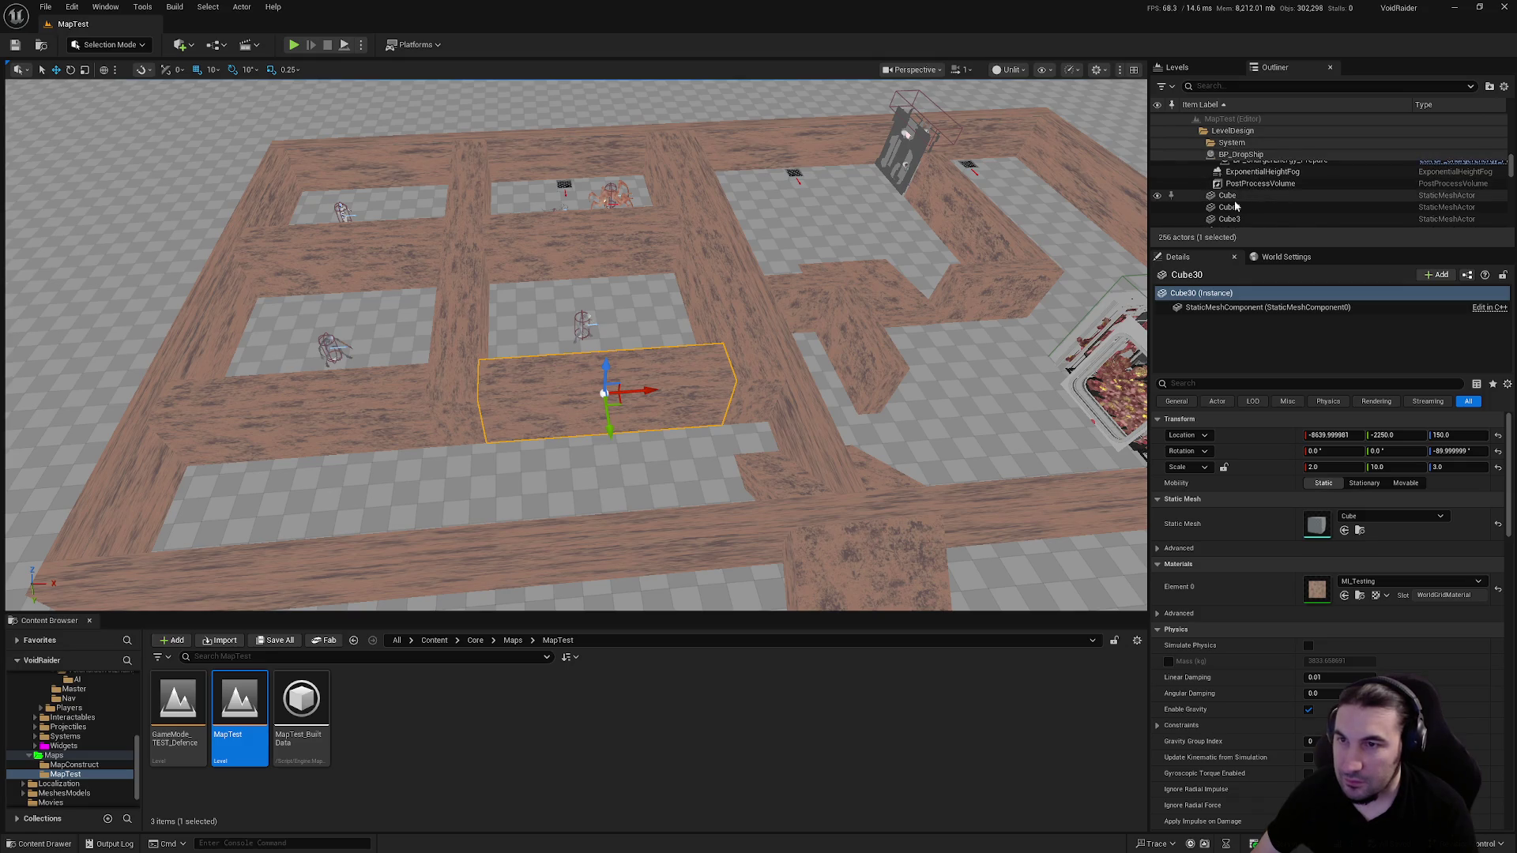
pyautogui.keyDown('shift'); pyautogui.click(1229, 198); pyautogui.keyUp('shift')
pyautogui.rightClick(1277, 436)
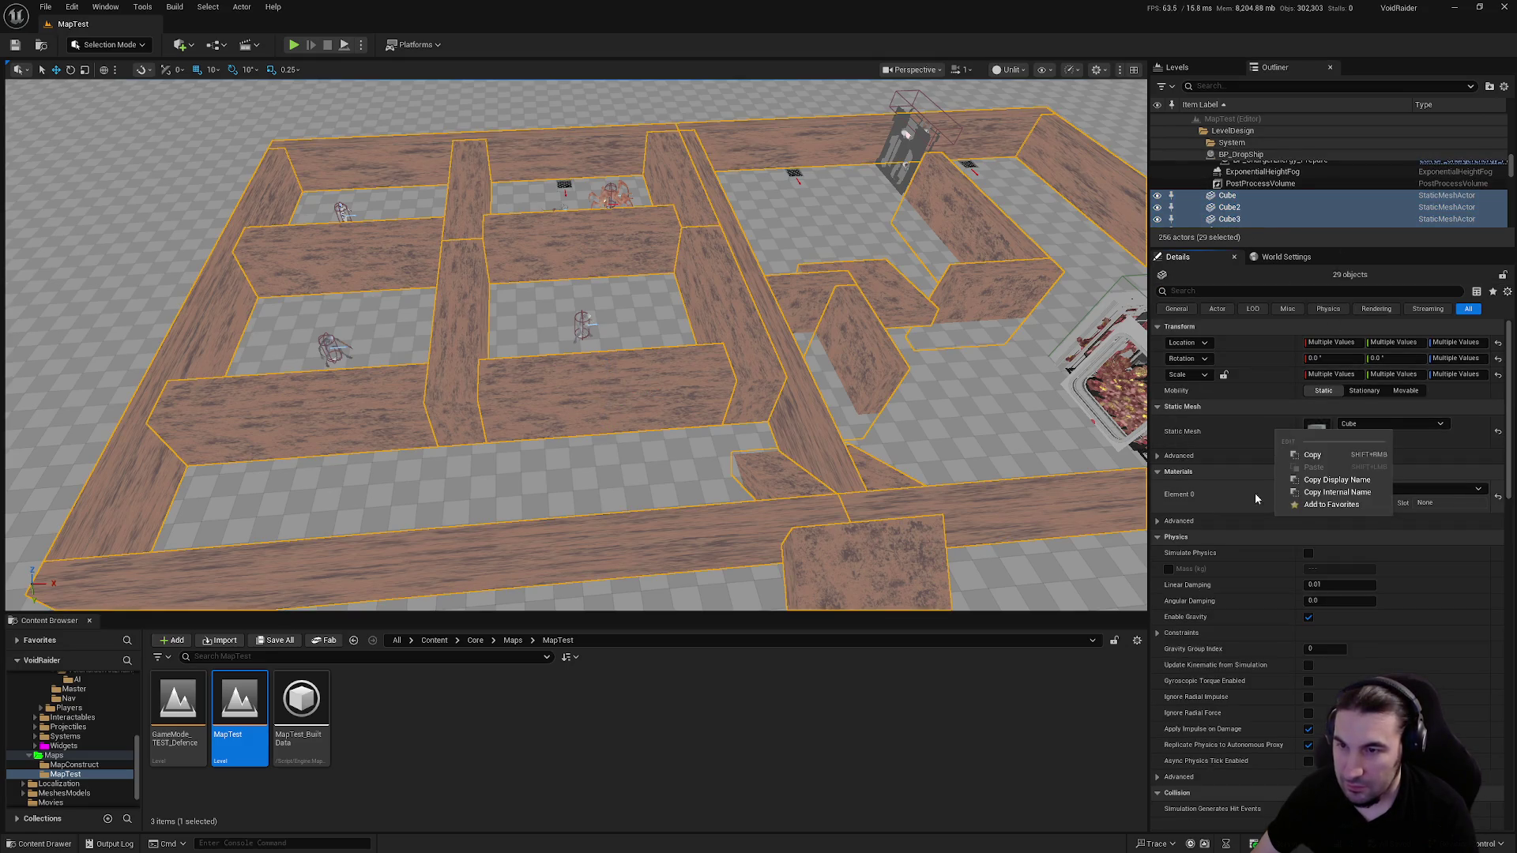
pyautogui.click(1312, 455)
pyautogui.rightClick(1228, 495)
pyautogui.click(1272, 525)
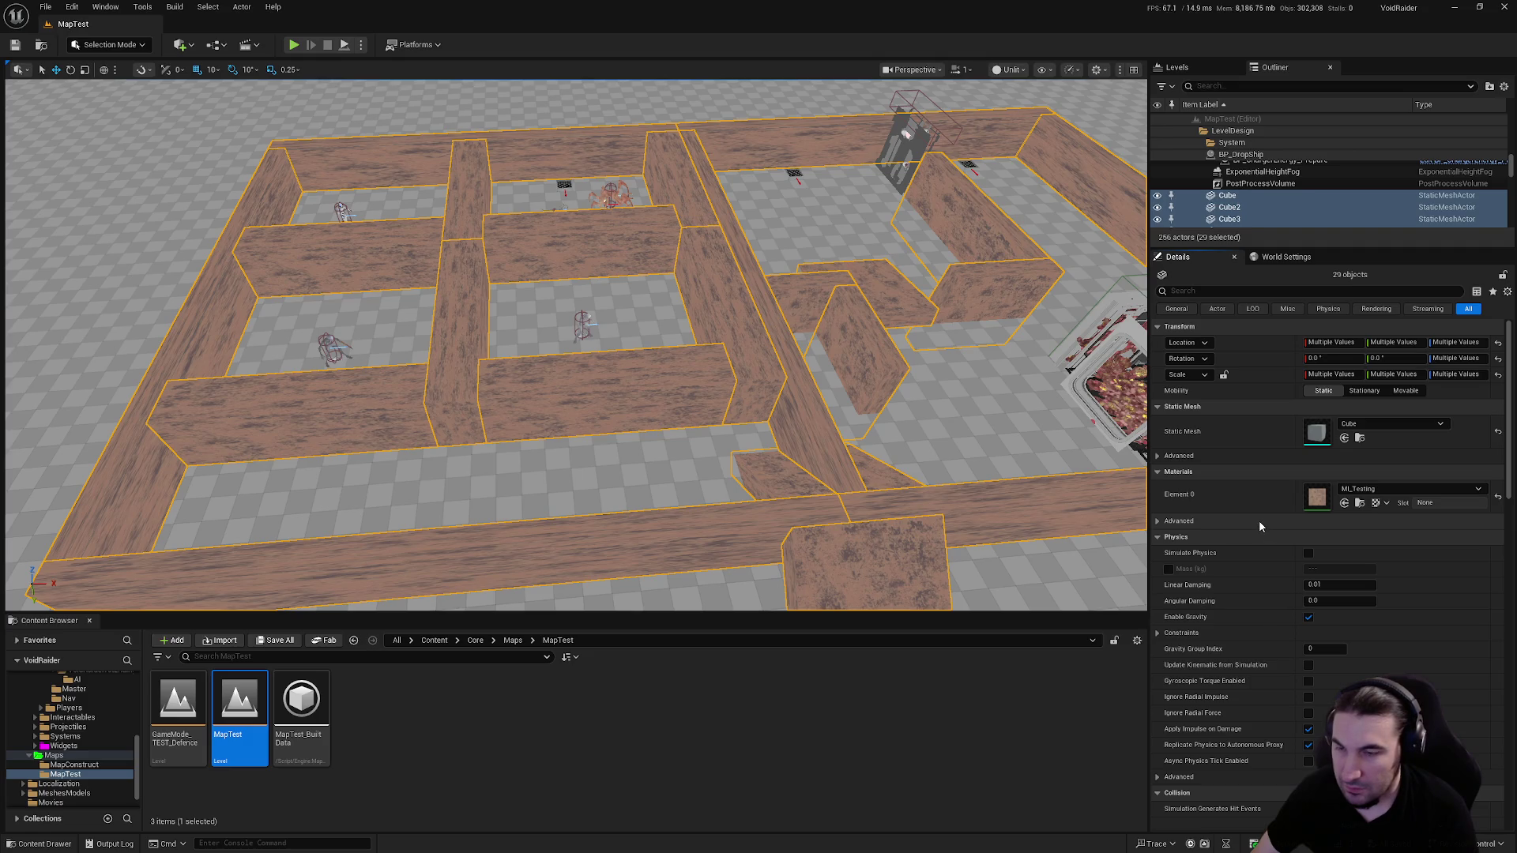
pyautogui.rightClick(1270, 503)
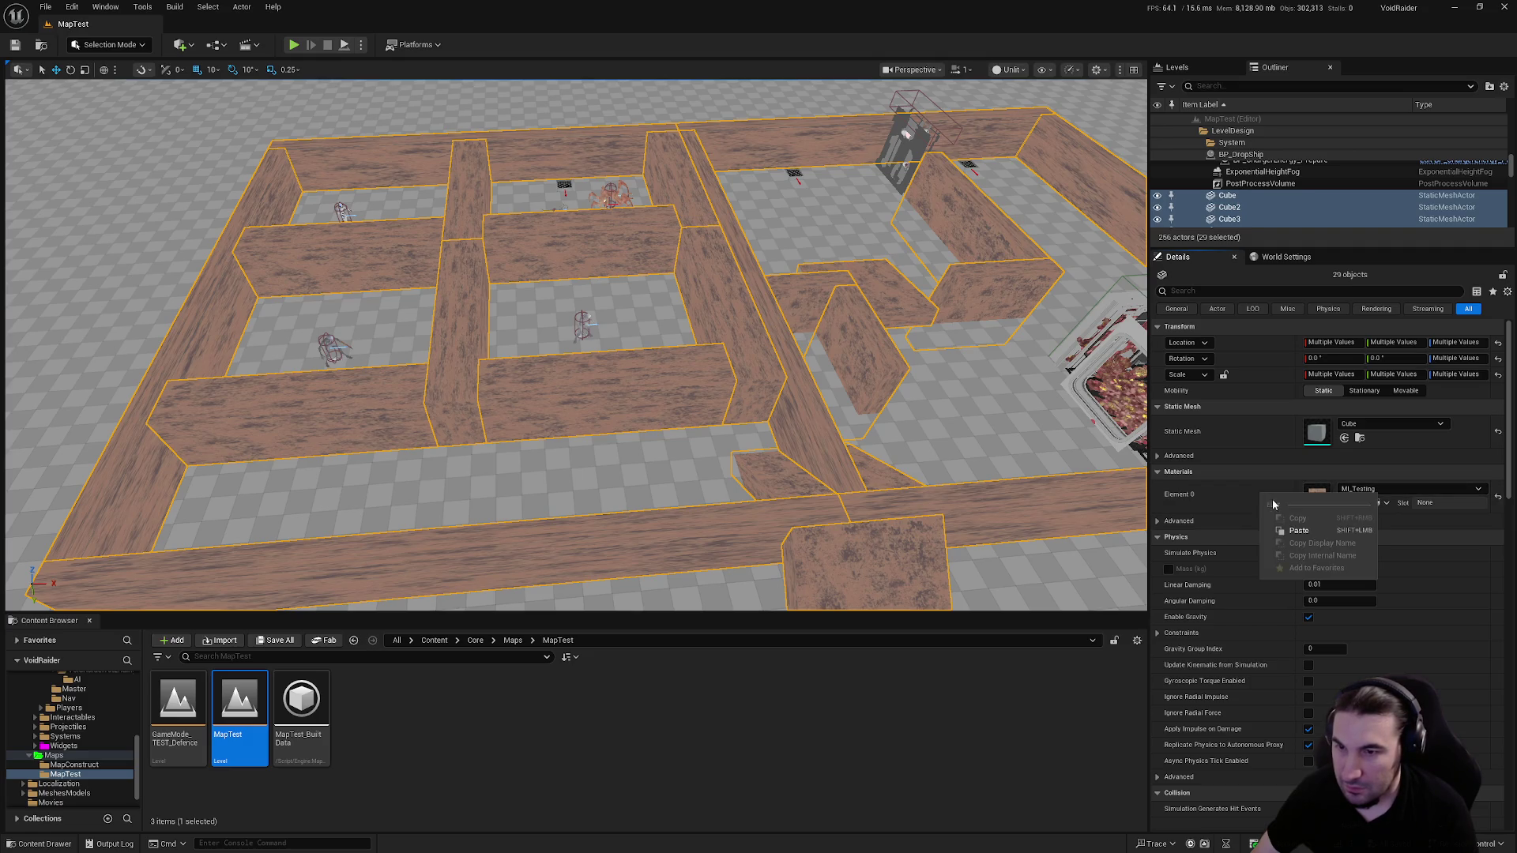
pyautogui.click(1299, 531)
# Search 'red' and assign MI_PrototypeGrid_Red to the selected walls' Element 0
pyautogui.click(1358, 489)
pyautogui.write('red')
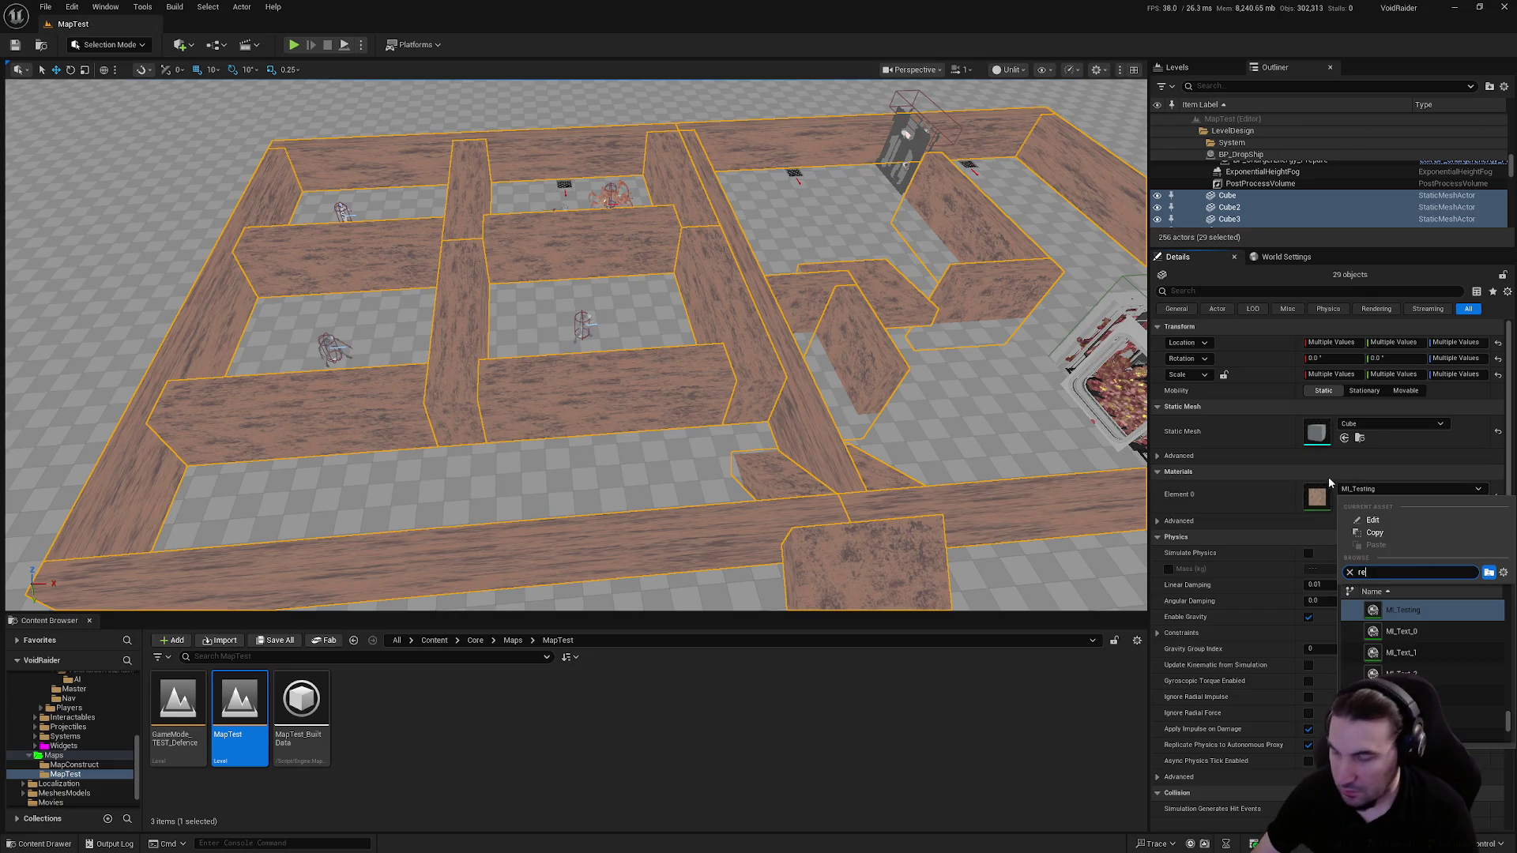
pyautogui.scroll(3, 1442, 646)
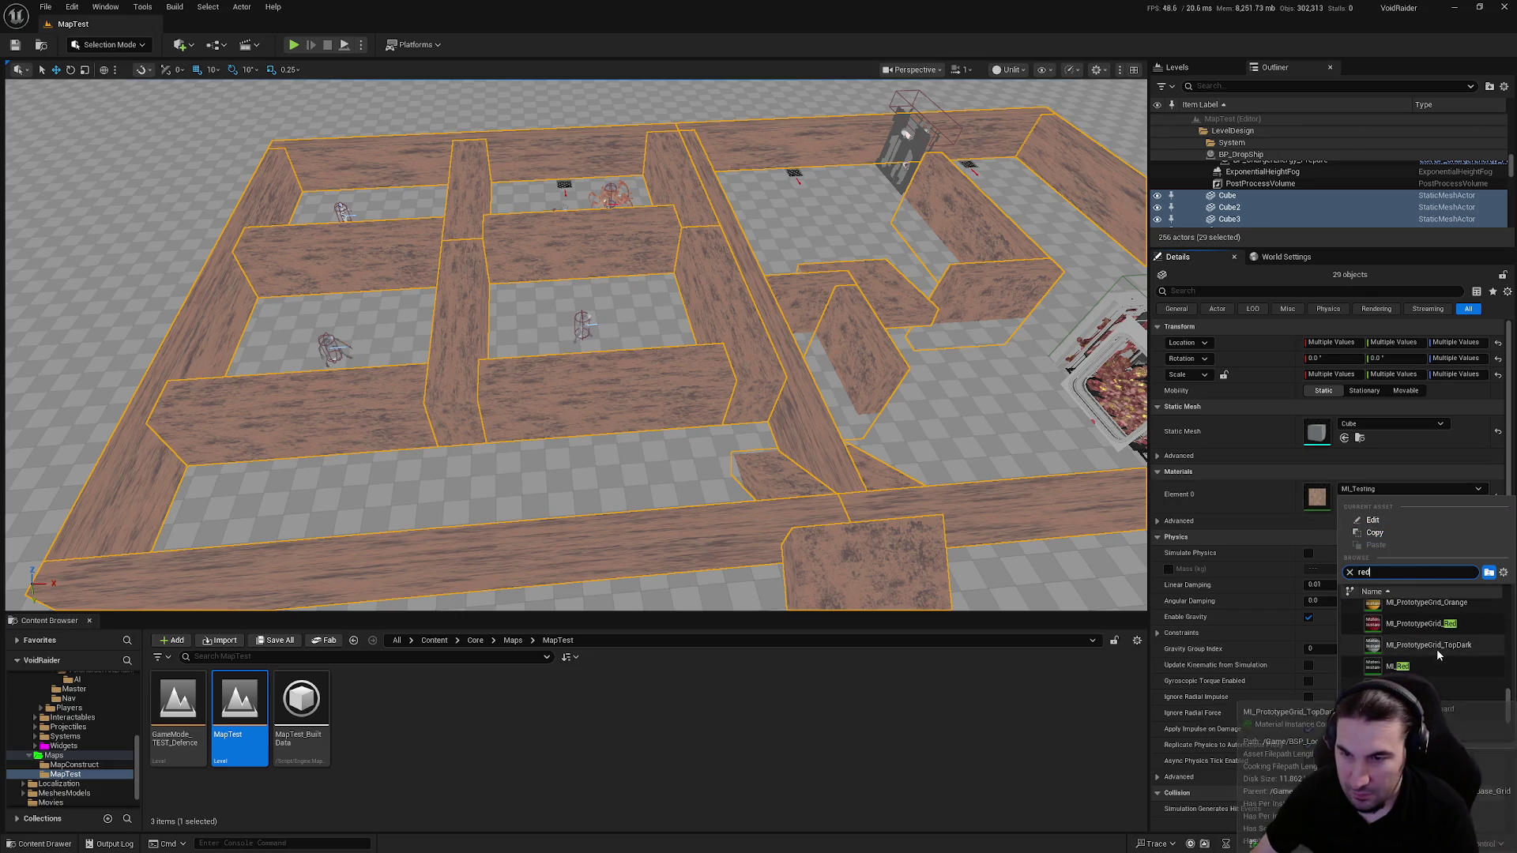
pyautogui.click(1451, 663)
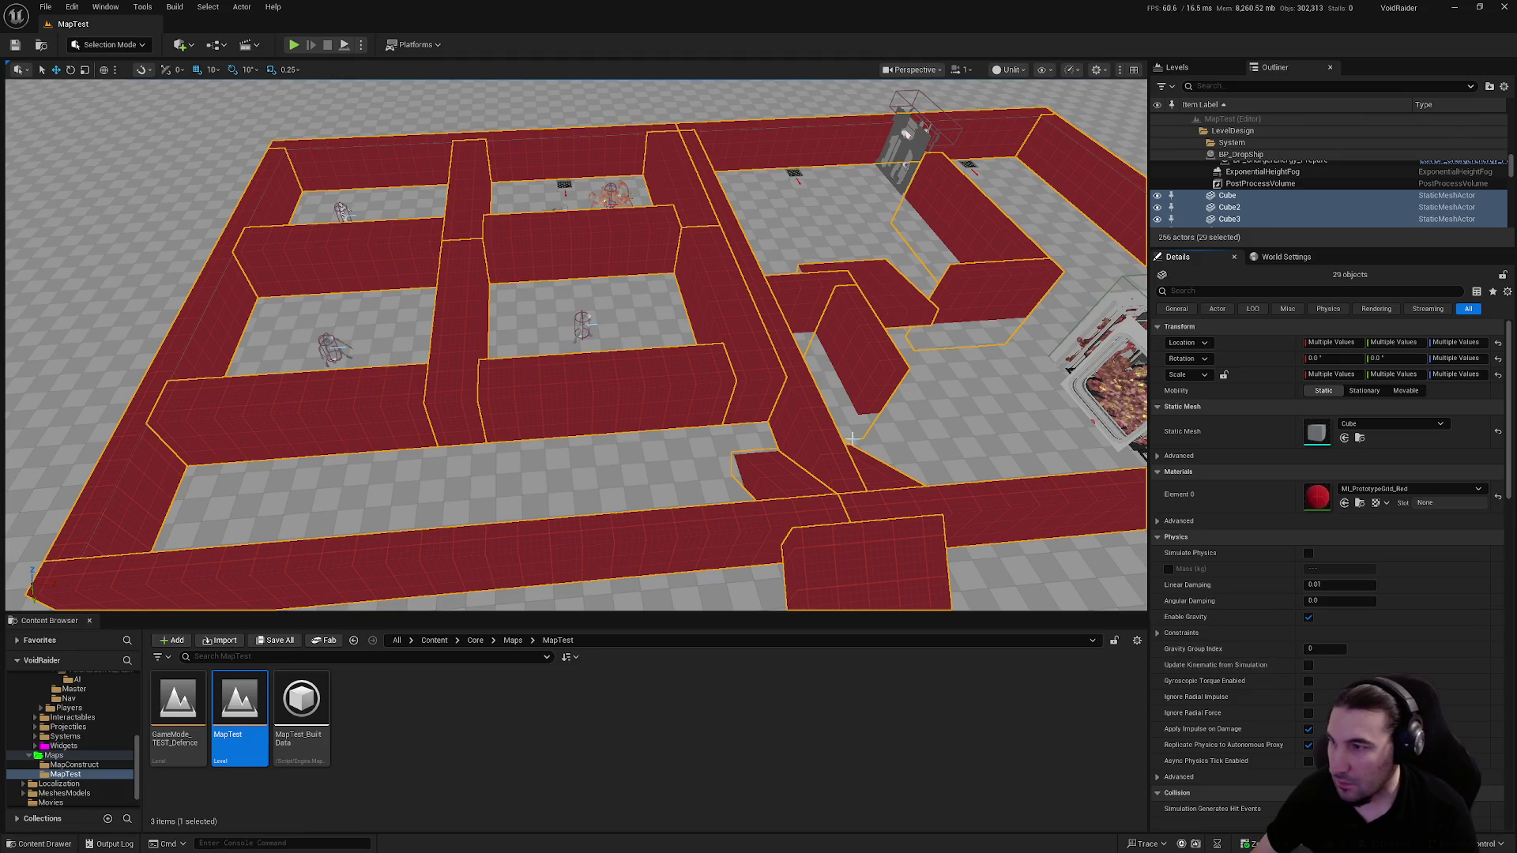
pyautogui.click(848, 437)
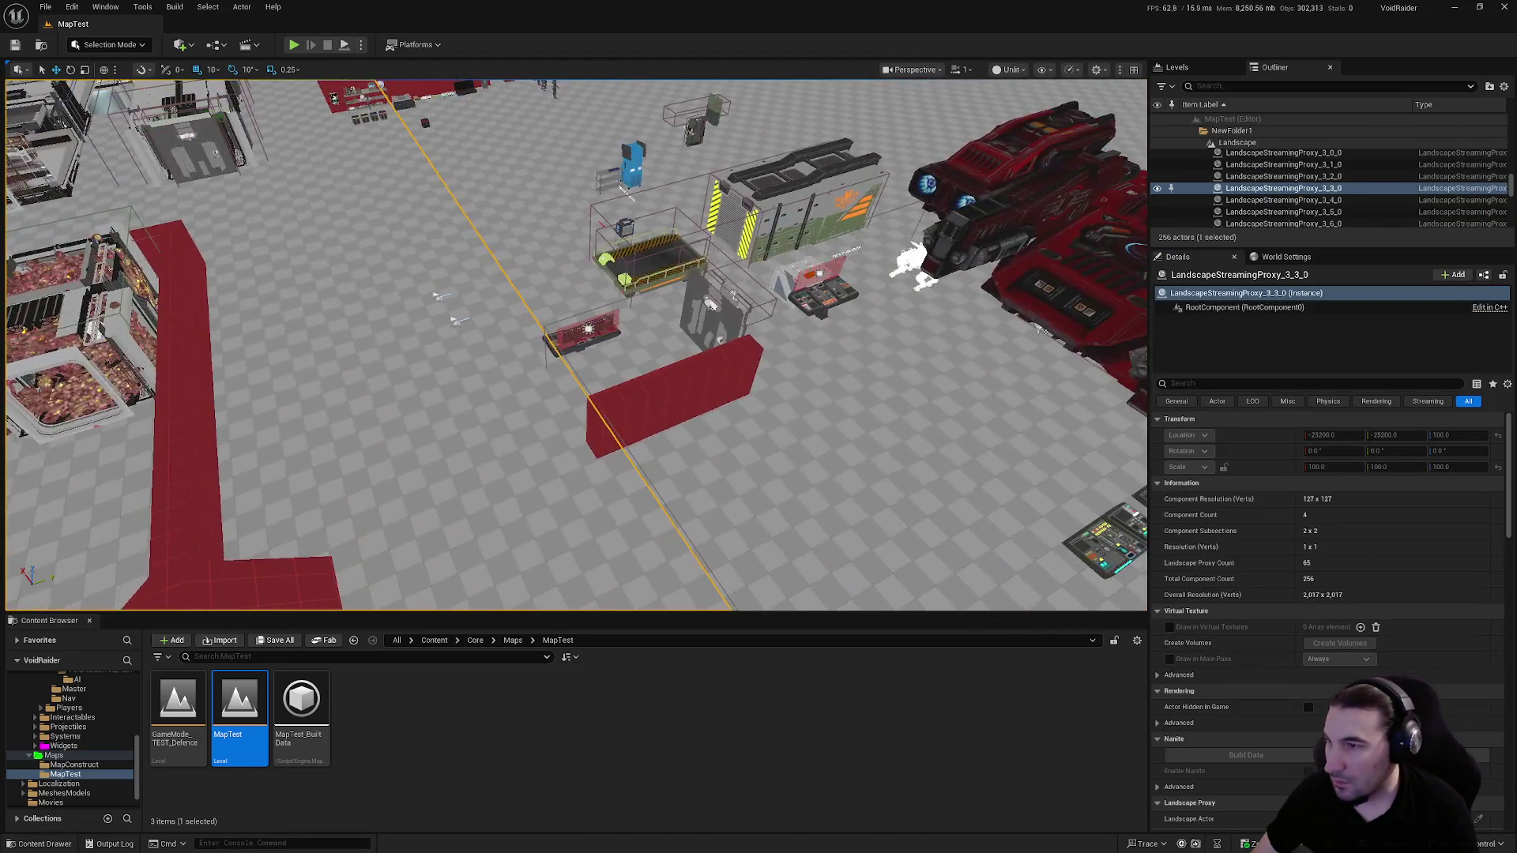
# Save all modified content
pyautogui.moveTo(343, 545); pyautogui.dragTo(343, 546)
pyautogui.click(276, 641)
pyautogui.click(853, 568)
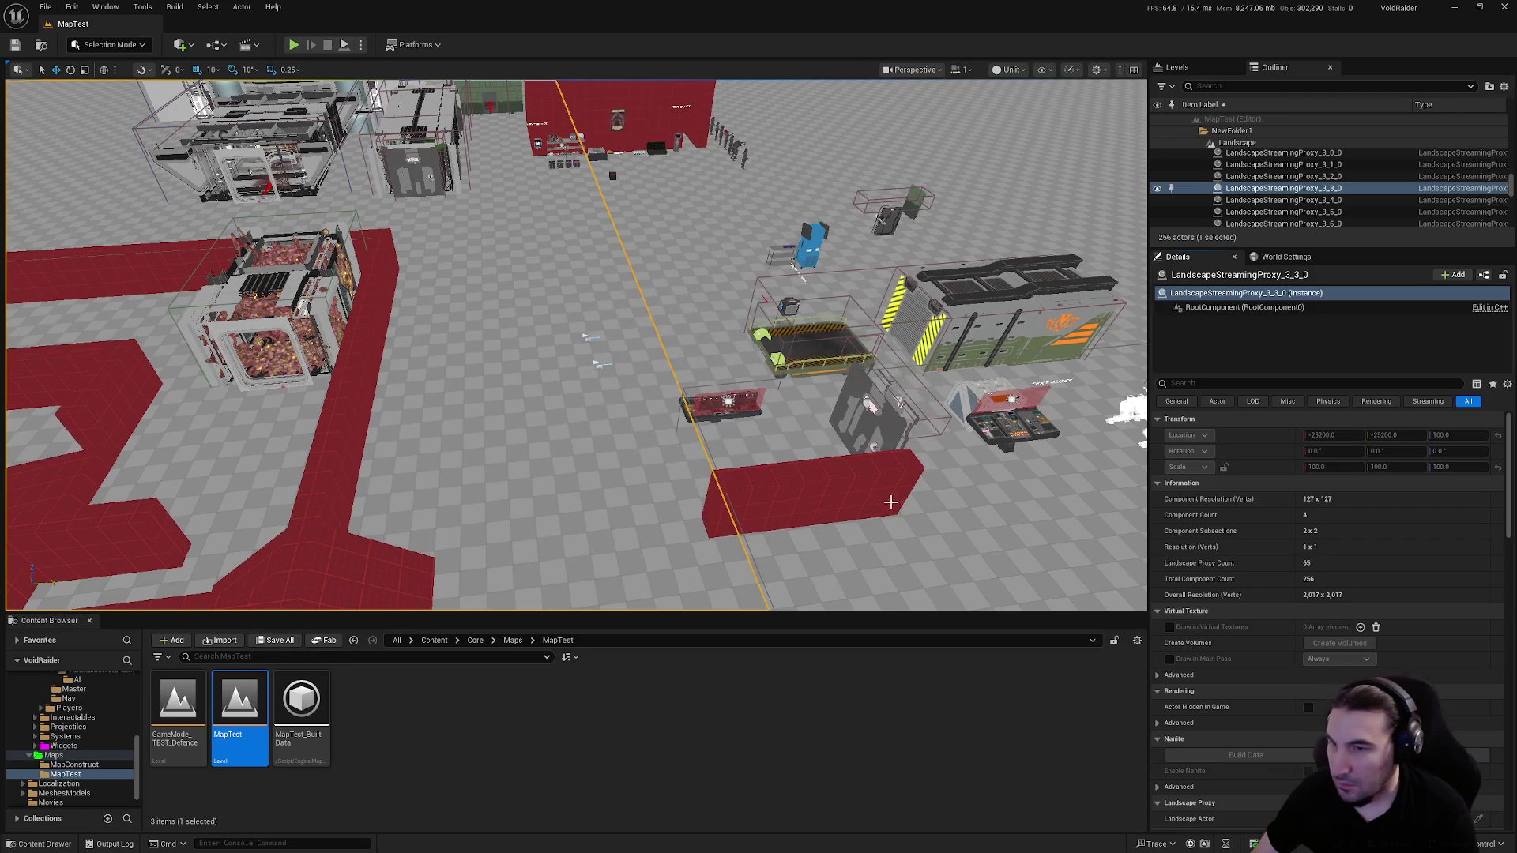
# Make the tilted ramp, neighbouring road piece and small square piece MI_PrototypeGrid_Orange
pyautogui.moveTo(898, 509); pyautogui.dragTo(871, 494)
pyautogui.click(727, 458)
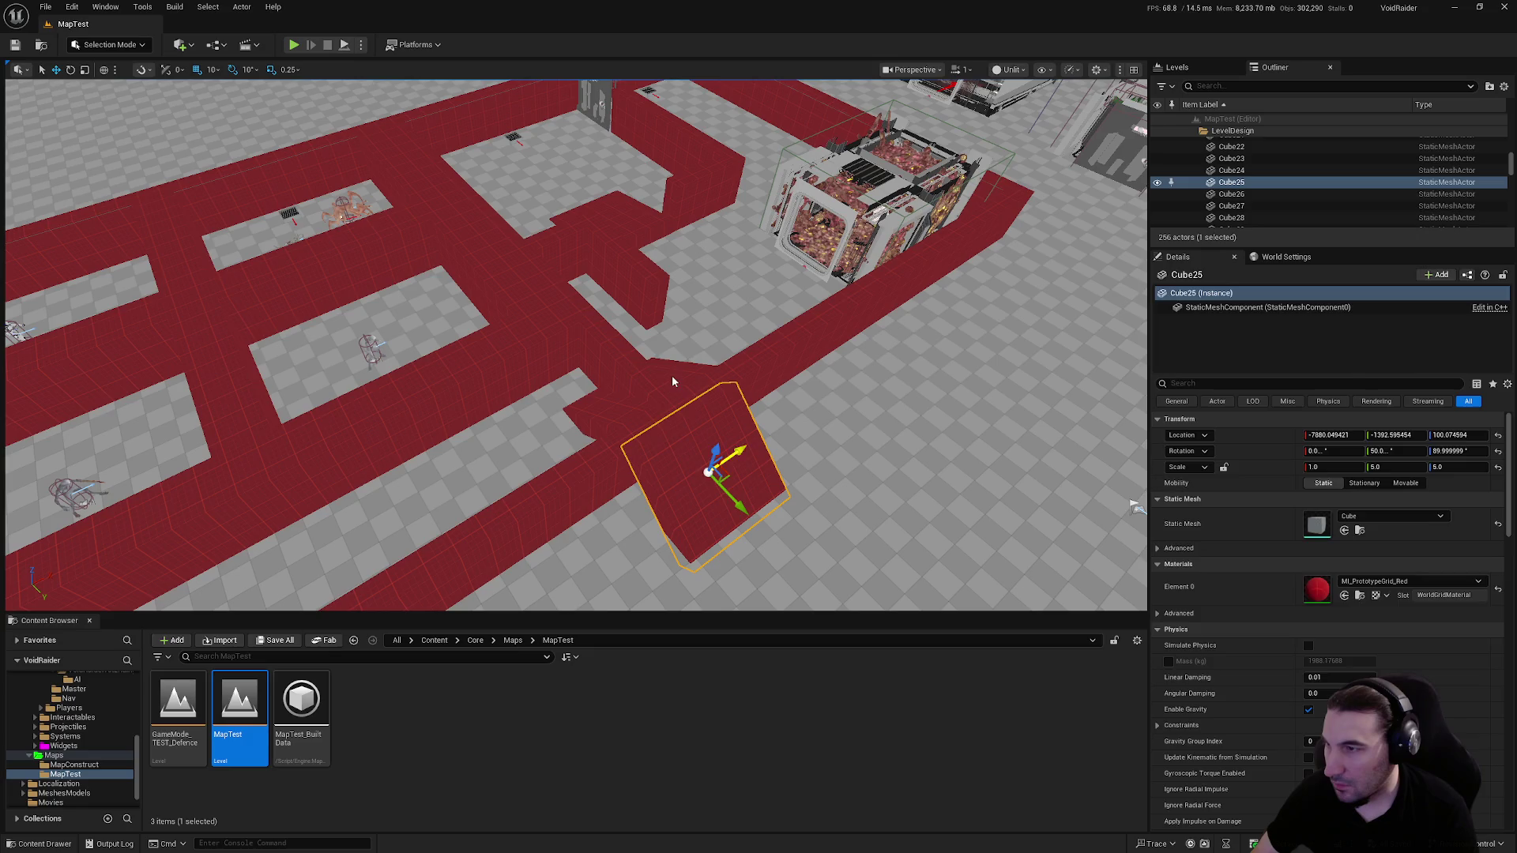
pyautogui.keyDown('ctrl'); pyautogui.click(672, 382); pyautogui.keyUp('ctrl')
pyautogui.click(1378, 488)
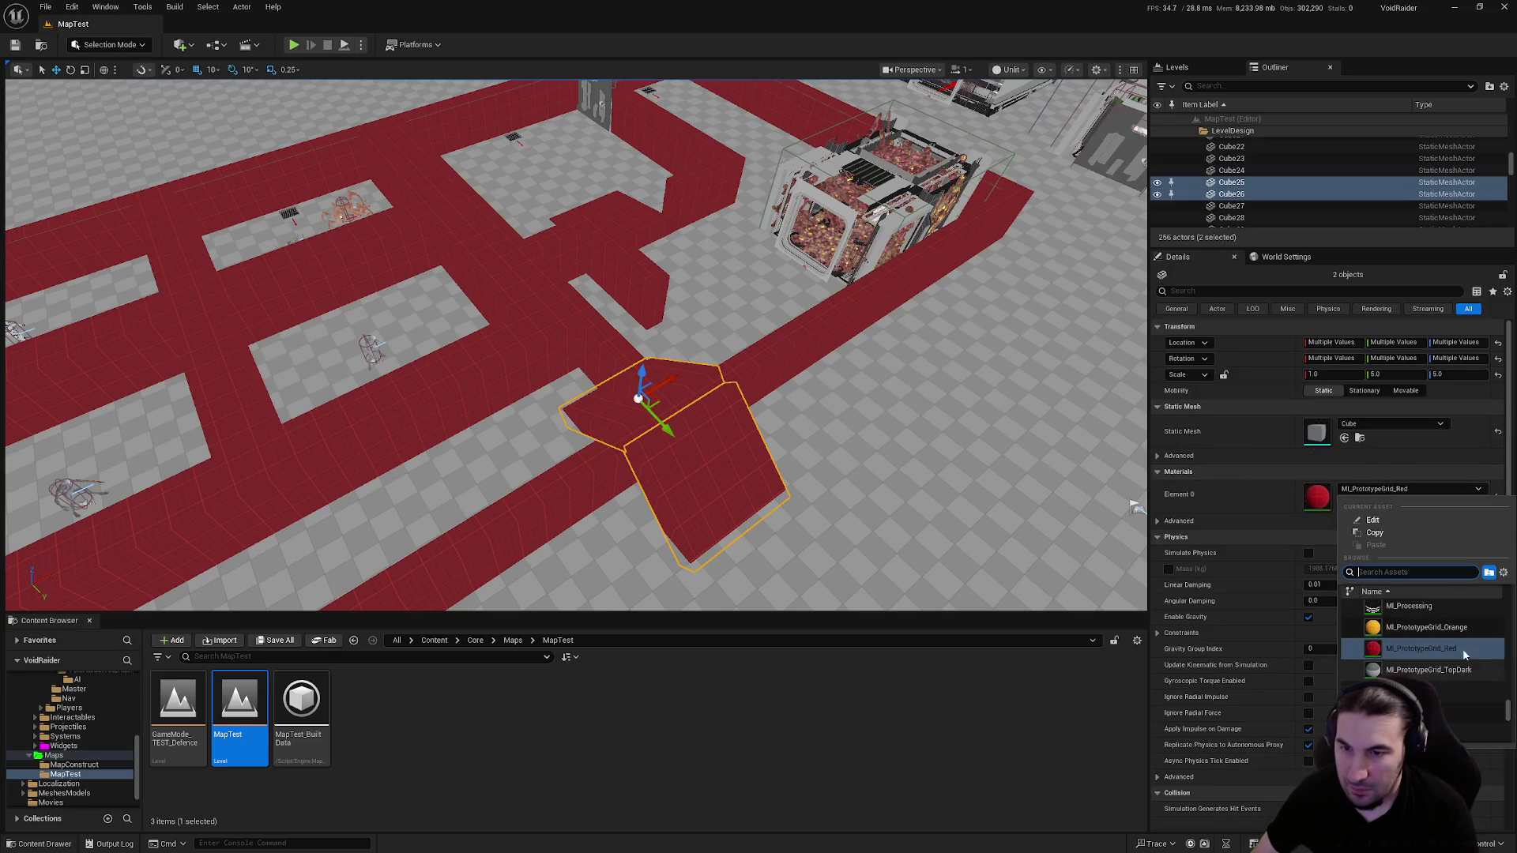
pyautogui.click(1414, 630)
pyautogui.click(658, 231)
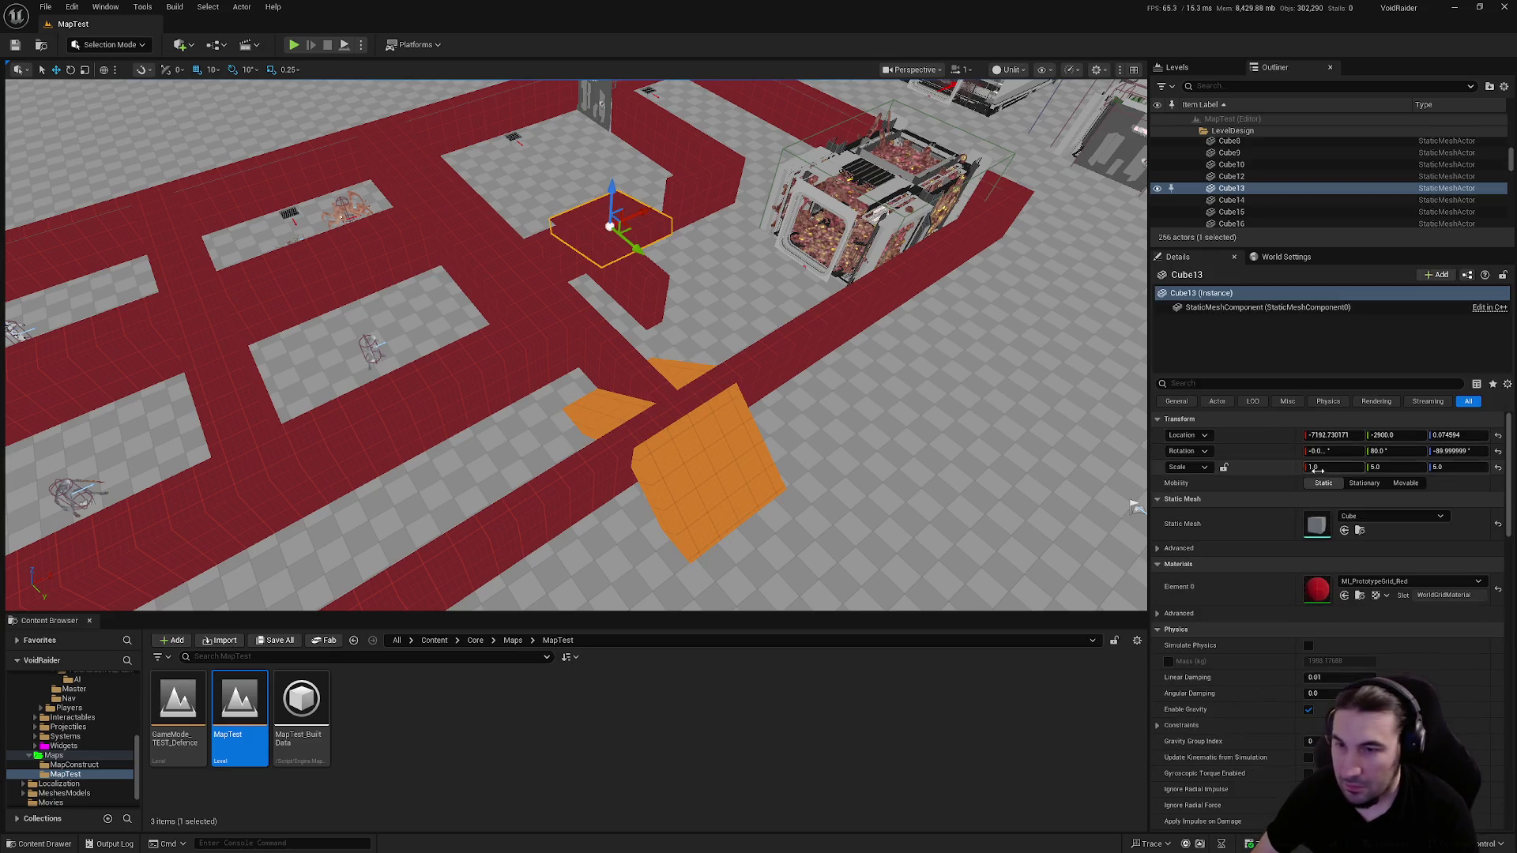
pyautogui.click(1410, 581)
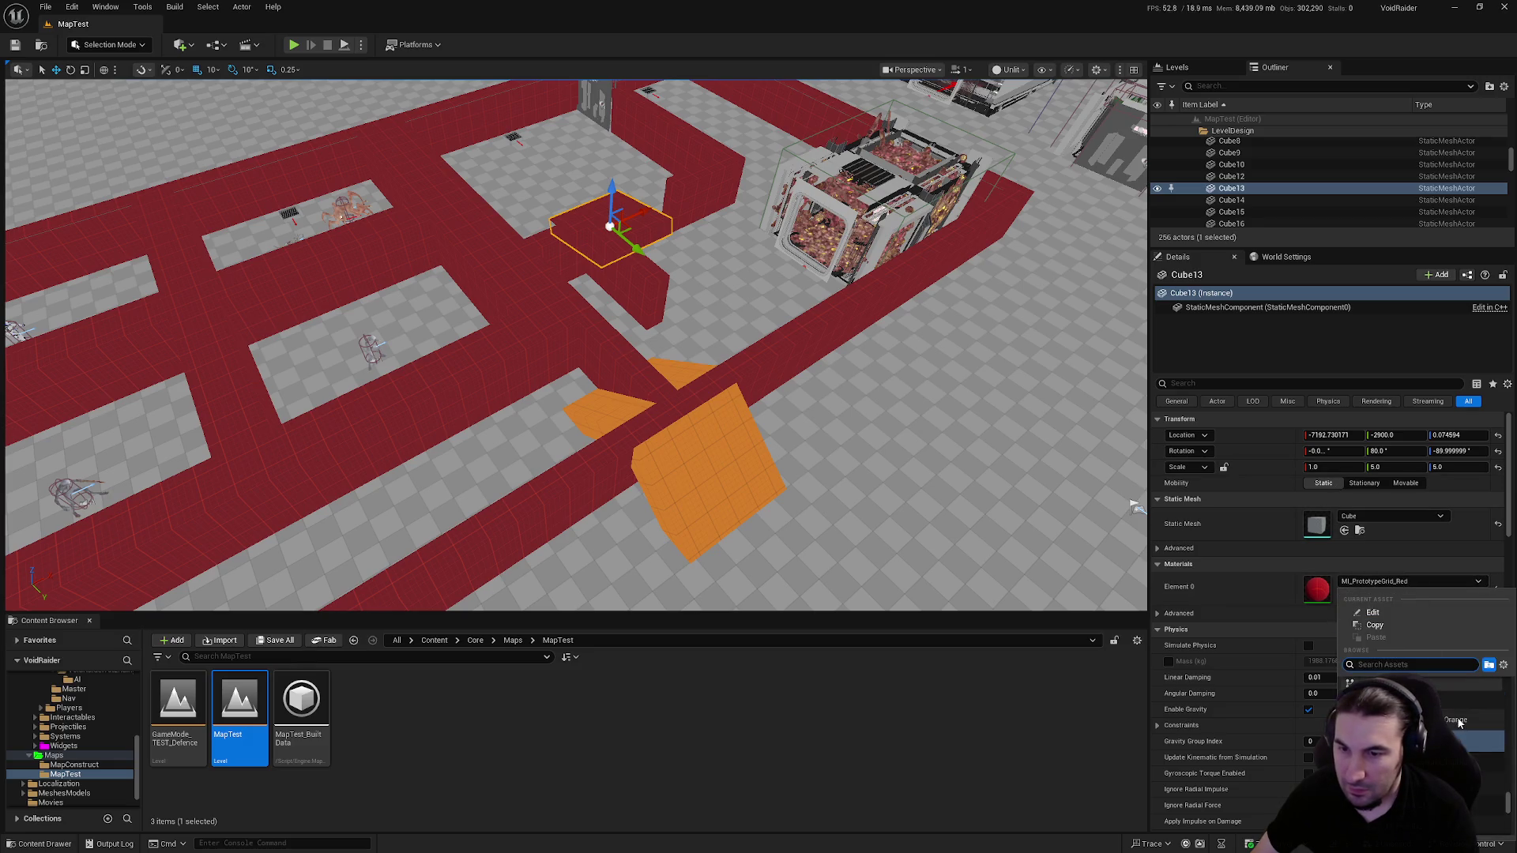
pyautogui.click(1459, 723)
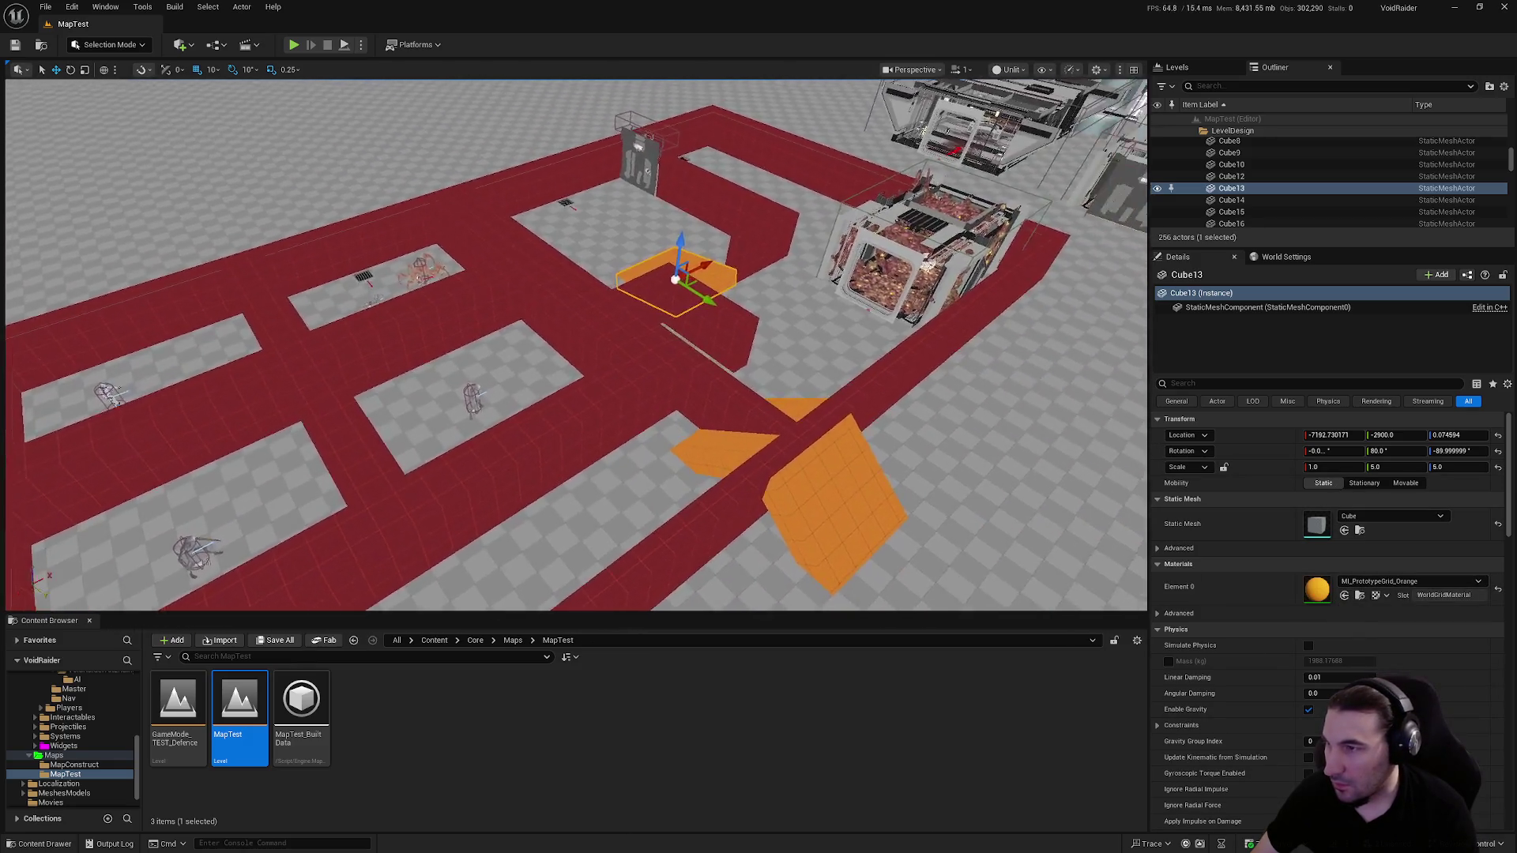
# Turn the long red bar at the bottom dark grey with MI_PrototypeGrid_TopDark
pyautogui.click(922, 524)
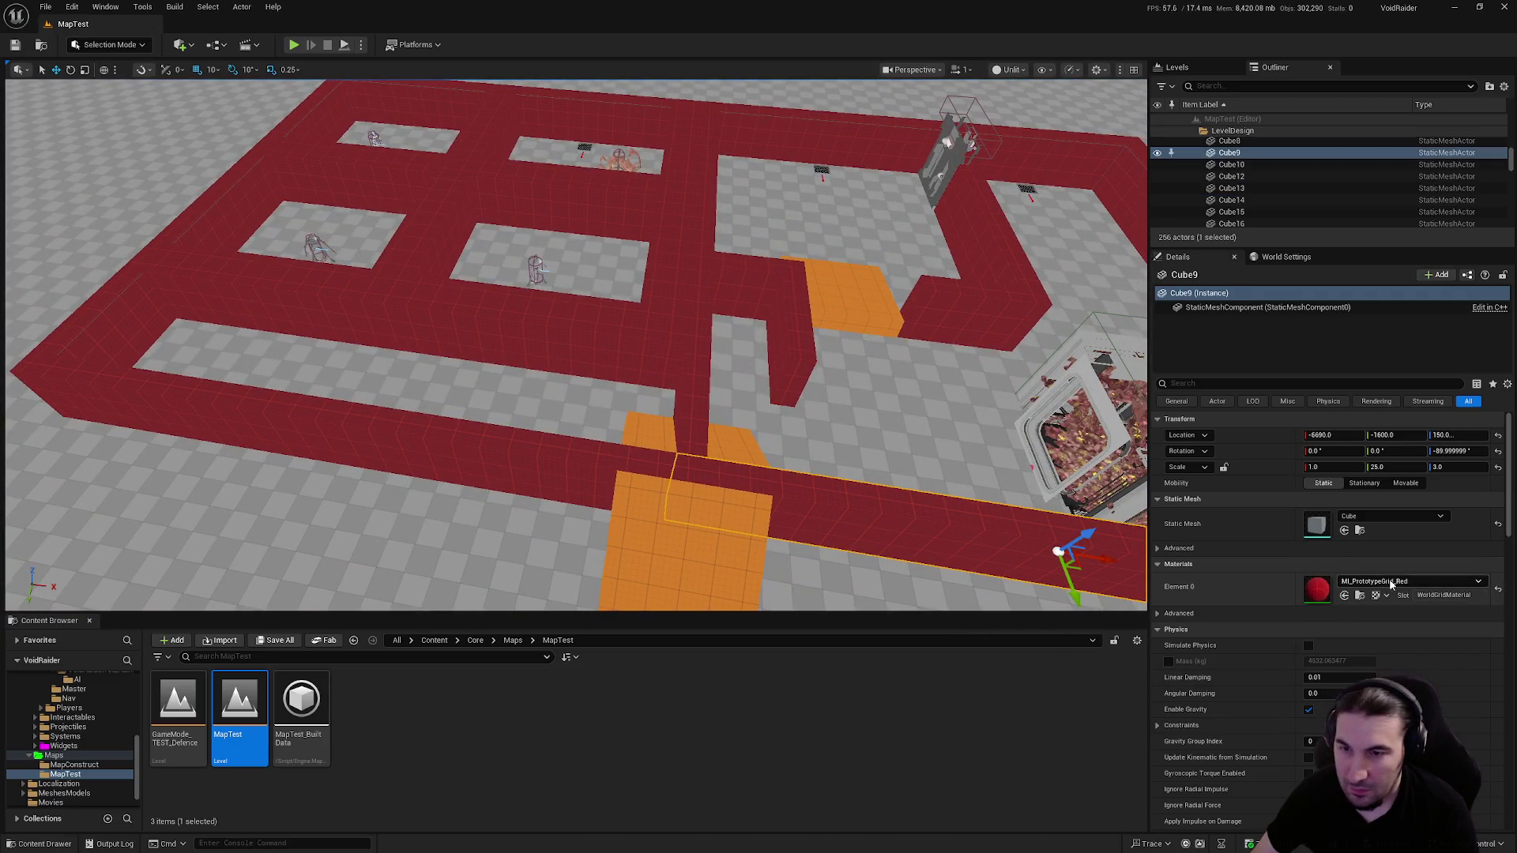
pyautogui.click(1392, 584)
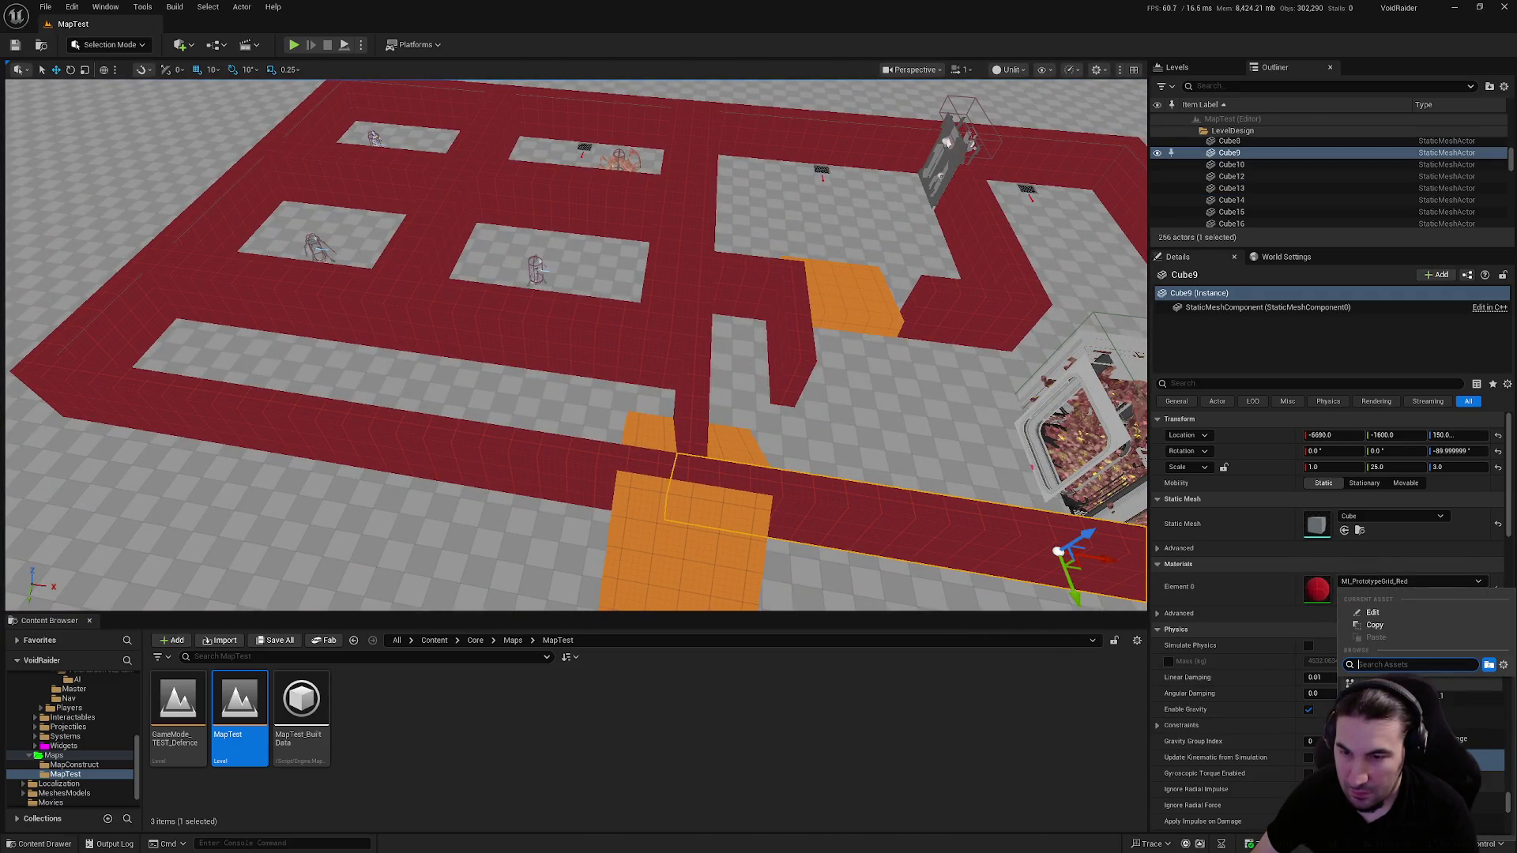
pyautogui.click(1470, 781)
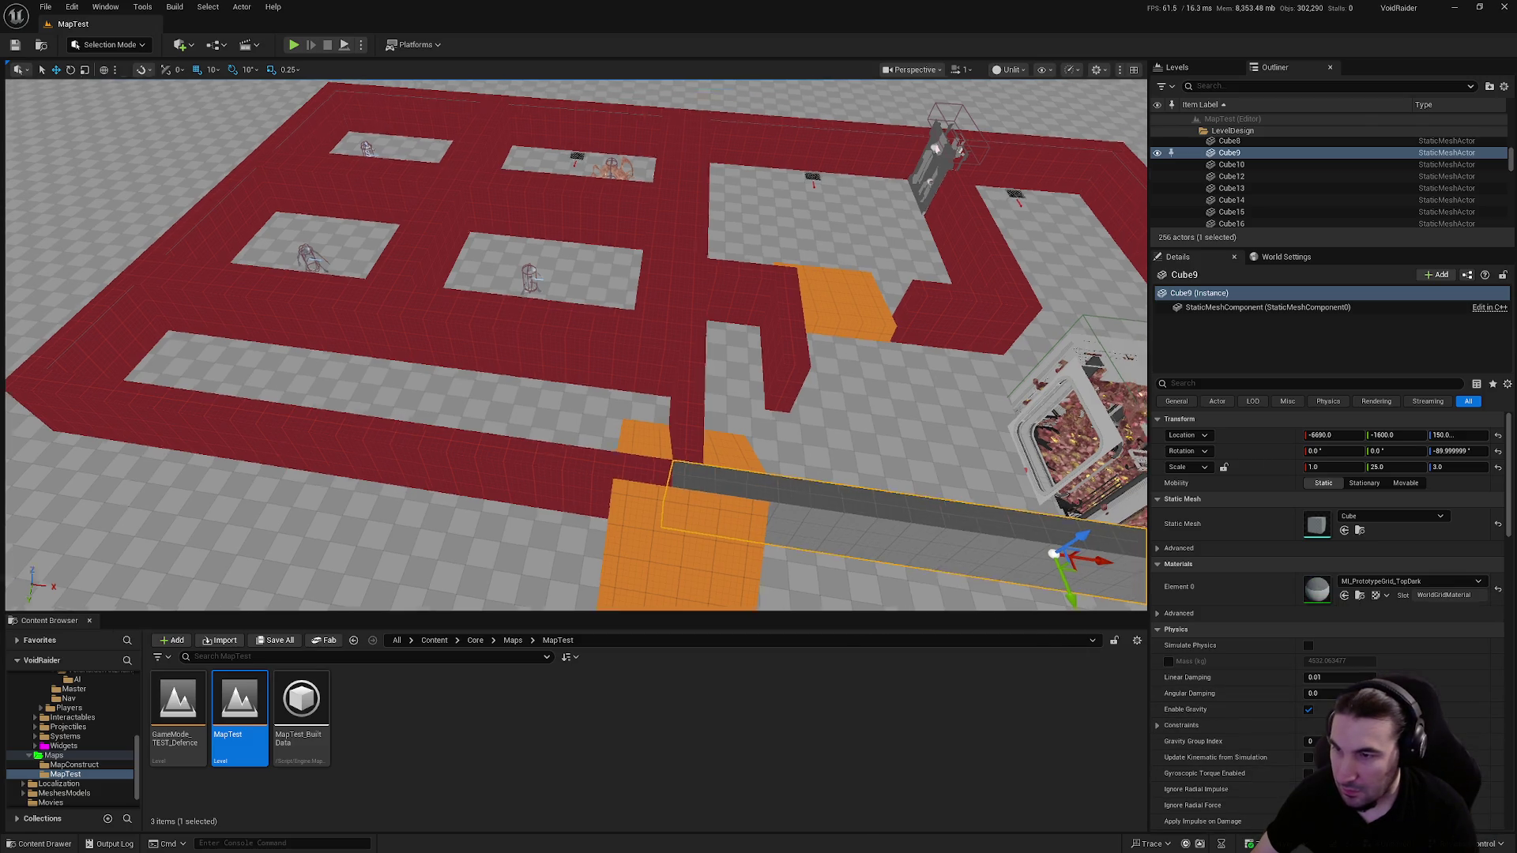
pyautogui.rightClick(1238, 602)
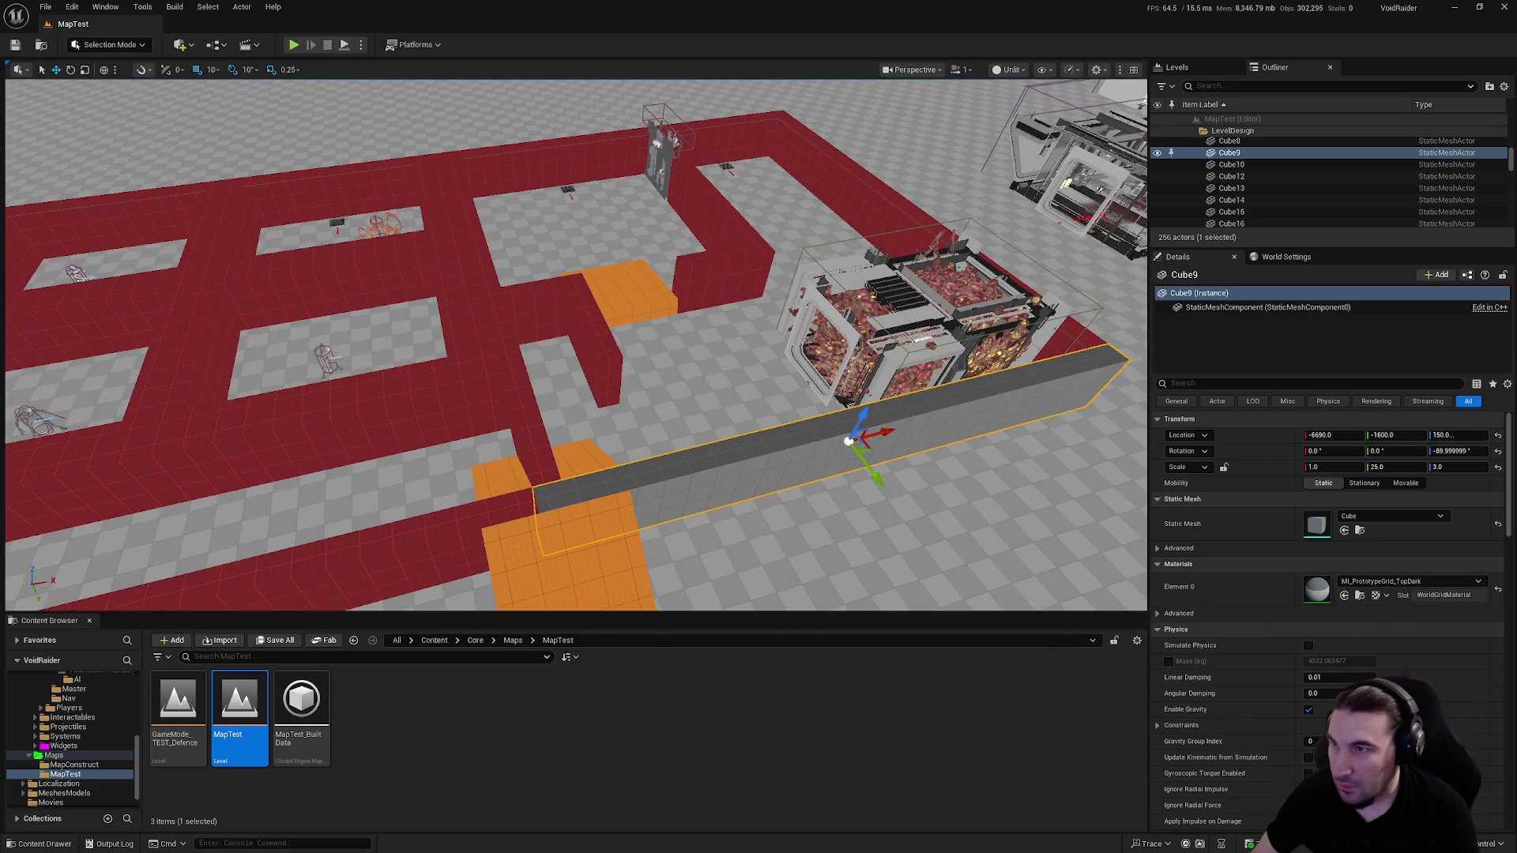
# Select the ten outer maze wall pieces, including the long left and bottom walls
pyautogui.click(869, 182)
pyautogui.keyDown('ctrl'); pyautogui.click(747, 264); pyautogui.keyUp('ctrl')
pyautogui.keyDown('ctrl'); pyautogui.click(713, 299); pyautogui.keyUp('ctrl')
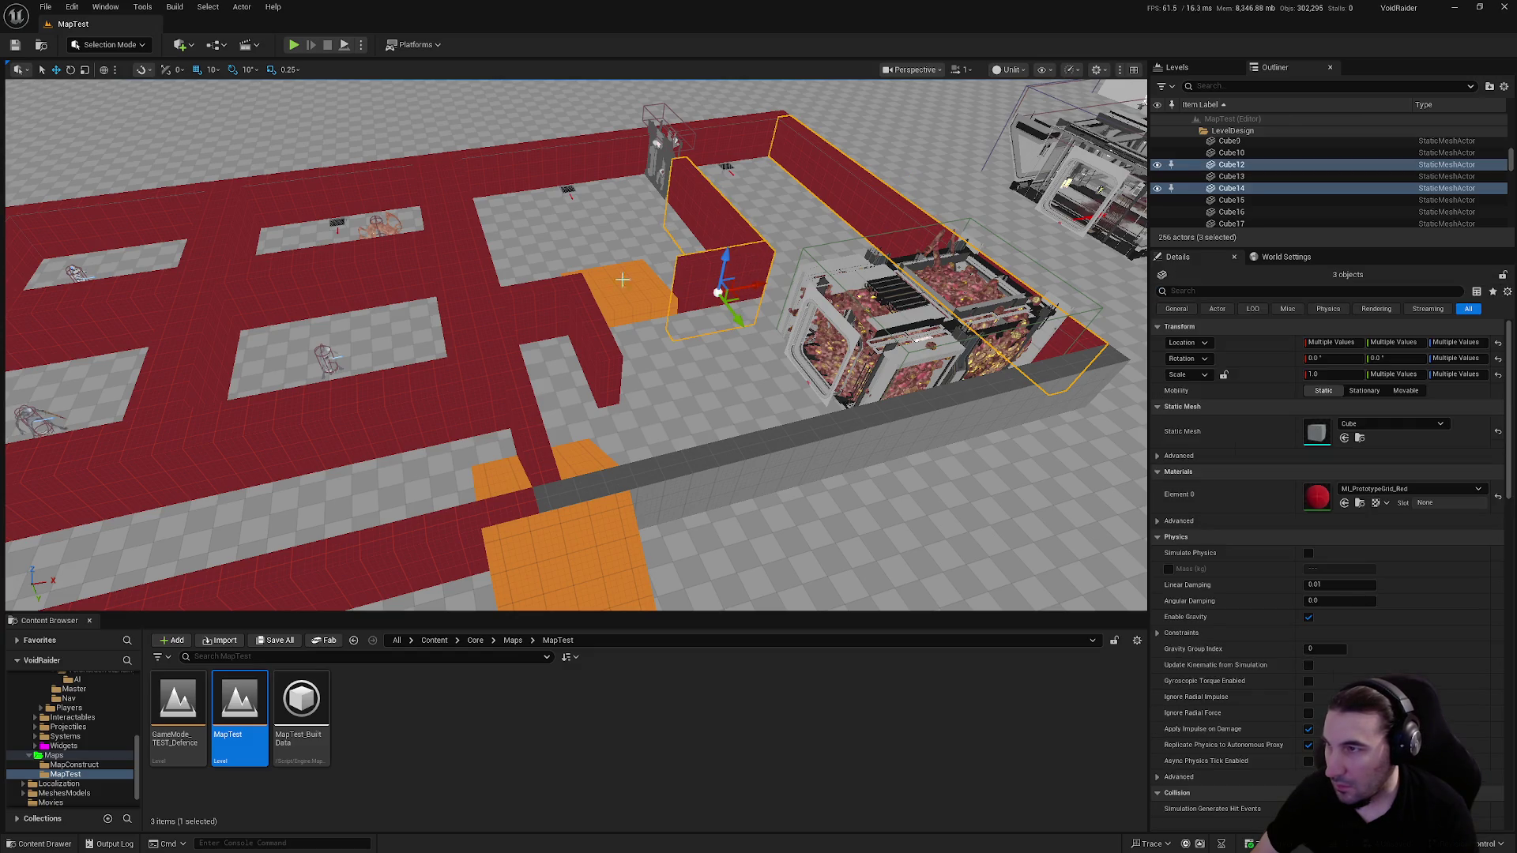
pyautogui.keyDown('ctrl'); pyautogui.click(606, 336); pyautogui.keyUp('ctrl')
pyautogui.keyDown('ctrl'); pyautogui.click(497, 283); pyautogui.keyUp('ctrl')
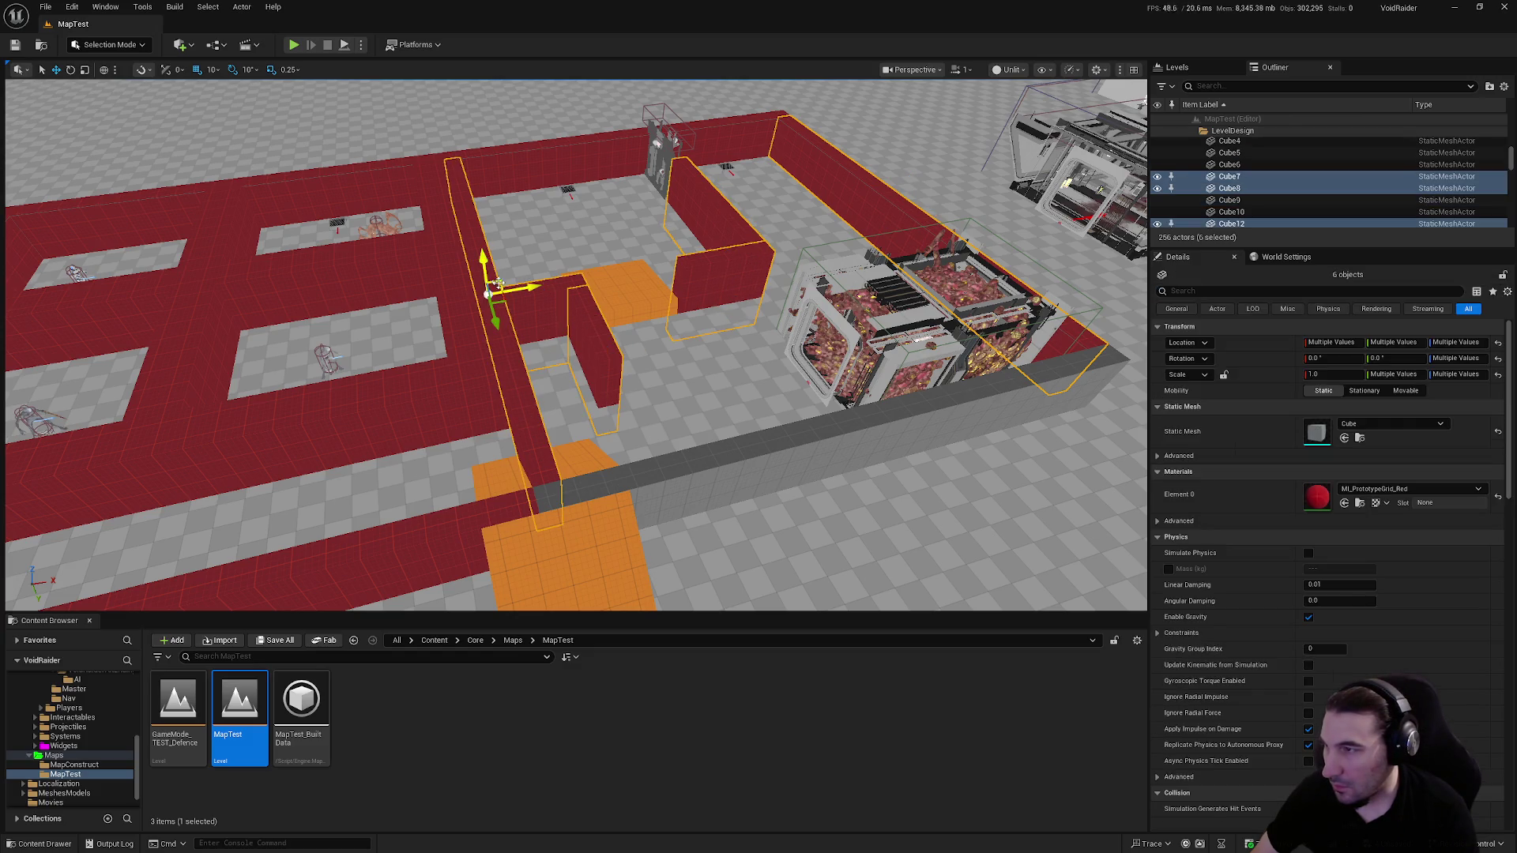
pyautogui.keyDown('ctrl'); pyautogui.click(520, 169); pyautogui.keyUp('ctrl')
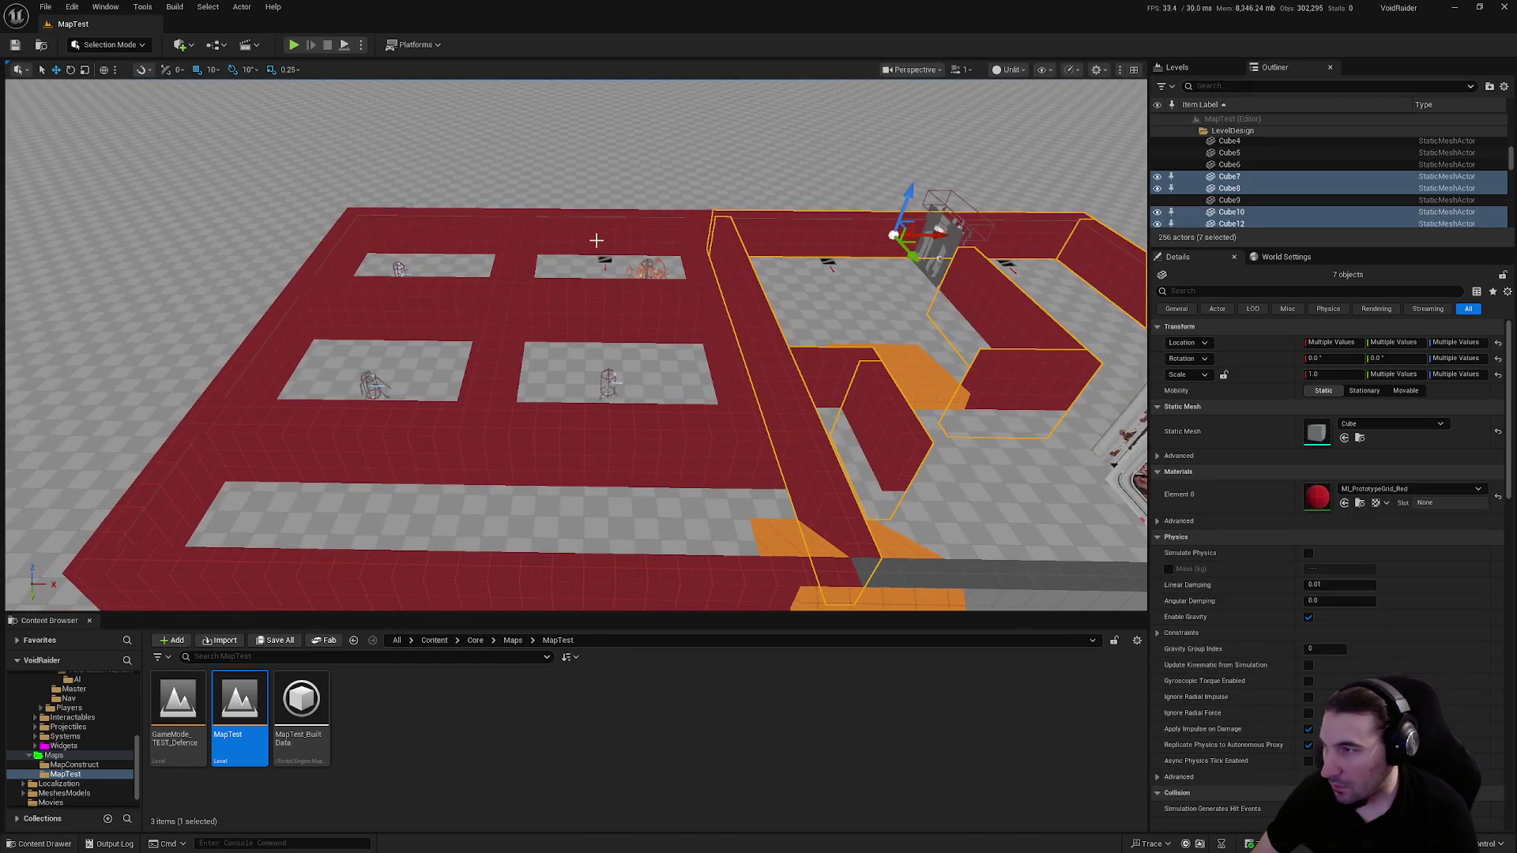
pyautogui.keyDown('ctrl'); pyautogui.click(443, 249); pyautogui.keyUp('ctrl')
pyautogui.keyDown('ctrl'); pyautogui.click(338, 261); pyautogui.keyUp('ctrl')
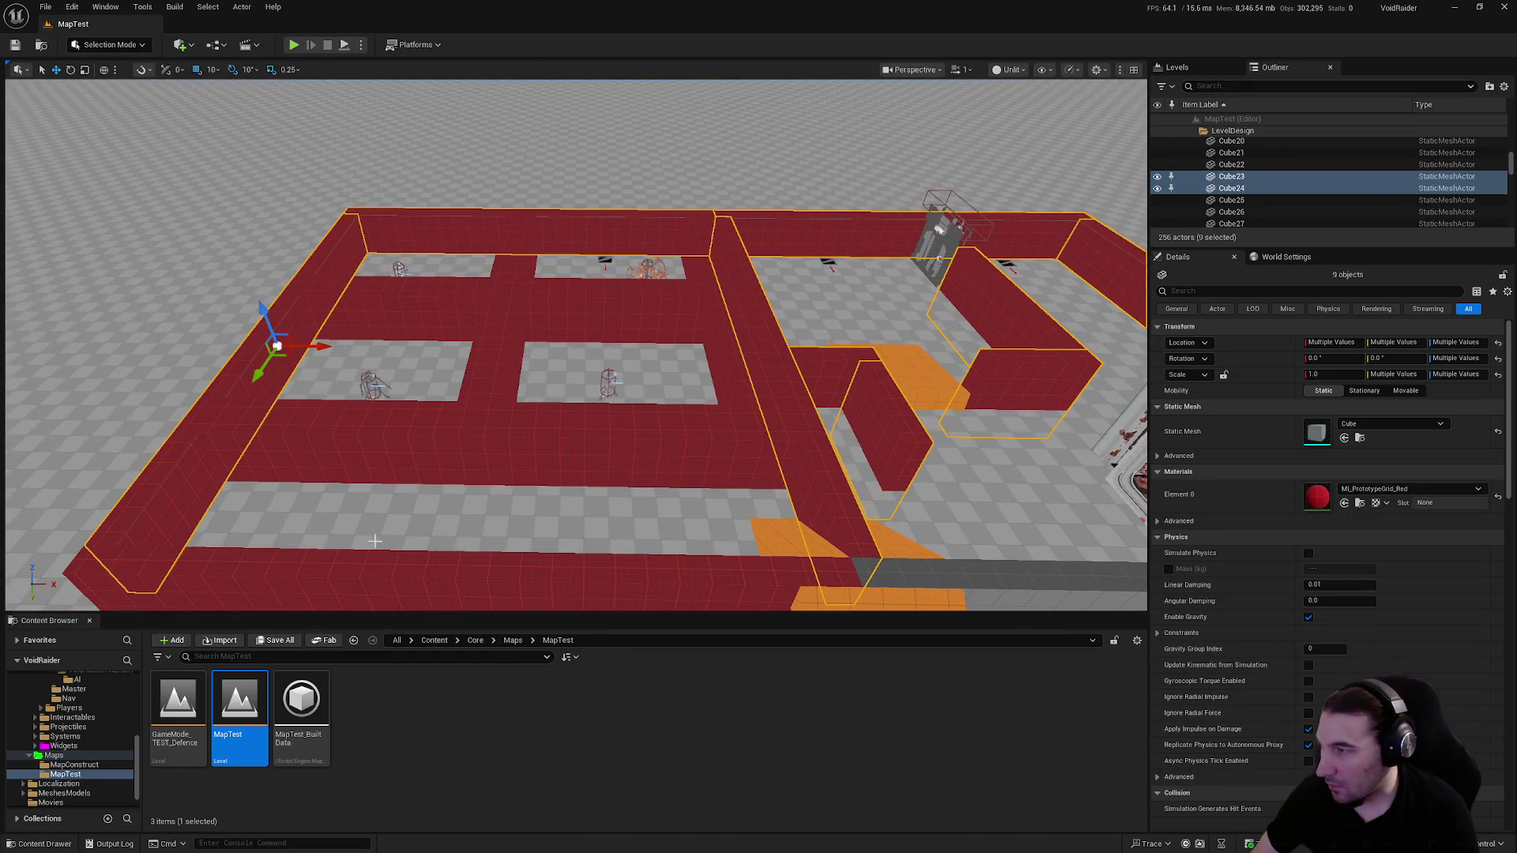
pyautogui.keyDown('ctrl'); pyautogui.click(390, 574); pyautogui.keyUp('ctrl')
# Switch the selected outer walls to MI_PrototypeGrid_TopDark, then pick a remaining red wall
pyautogui.rightClick(1256, 501)
pyautogui.click(1304, 538)
pyautogui.click(1409, 488)
pyautogui.click(1434, 631)
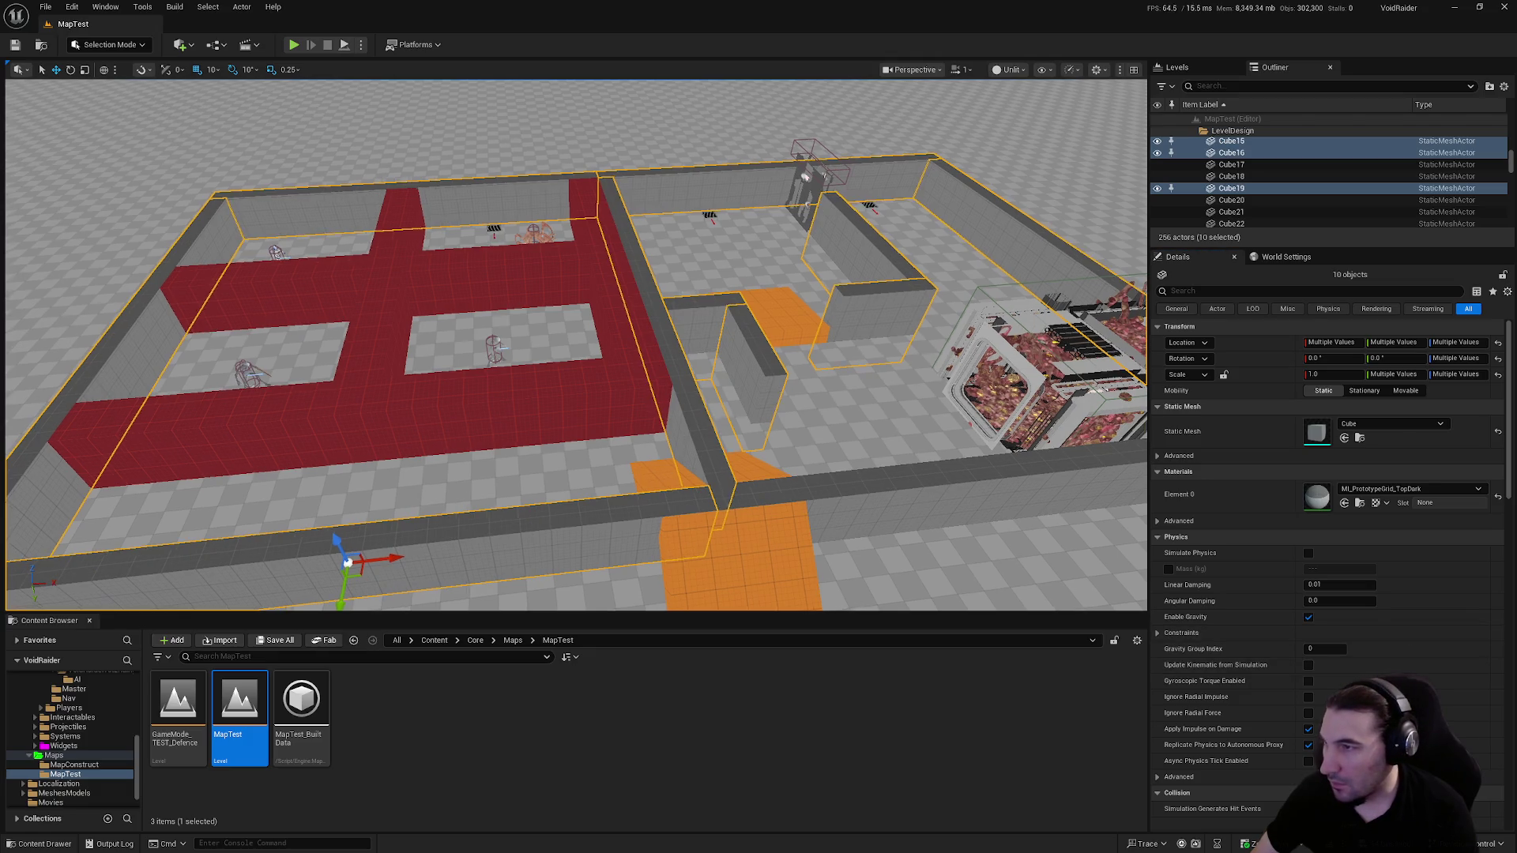
pyautogui.click(632, 371)
pyautogui.moveTo(691, 474)
pyautogui.mouseDown()
pyautogui.moveTo(774, 446)
pyautogui.moveTo(373, 578)
pyautogui.mouseUp()
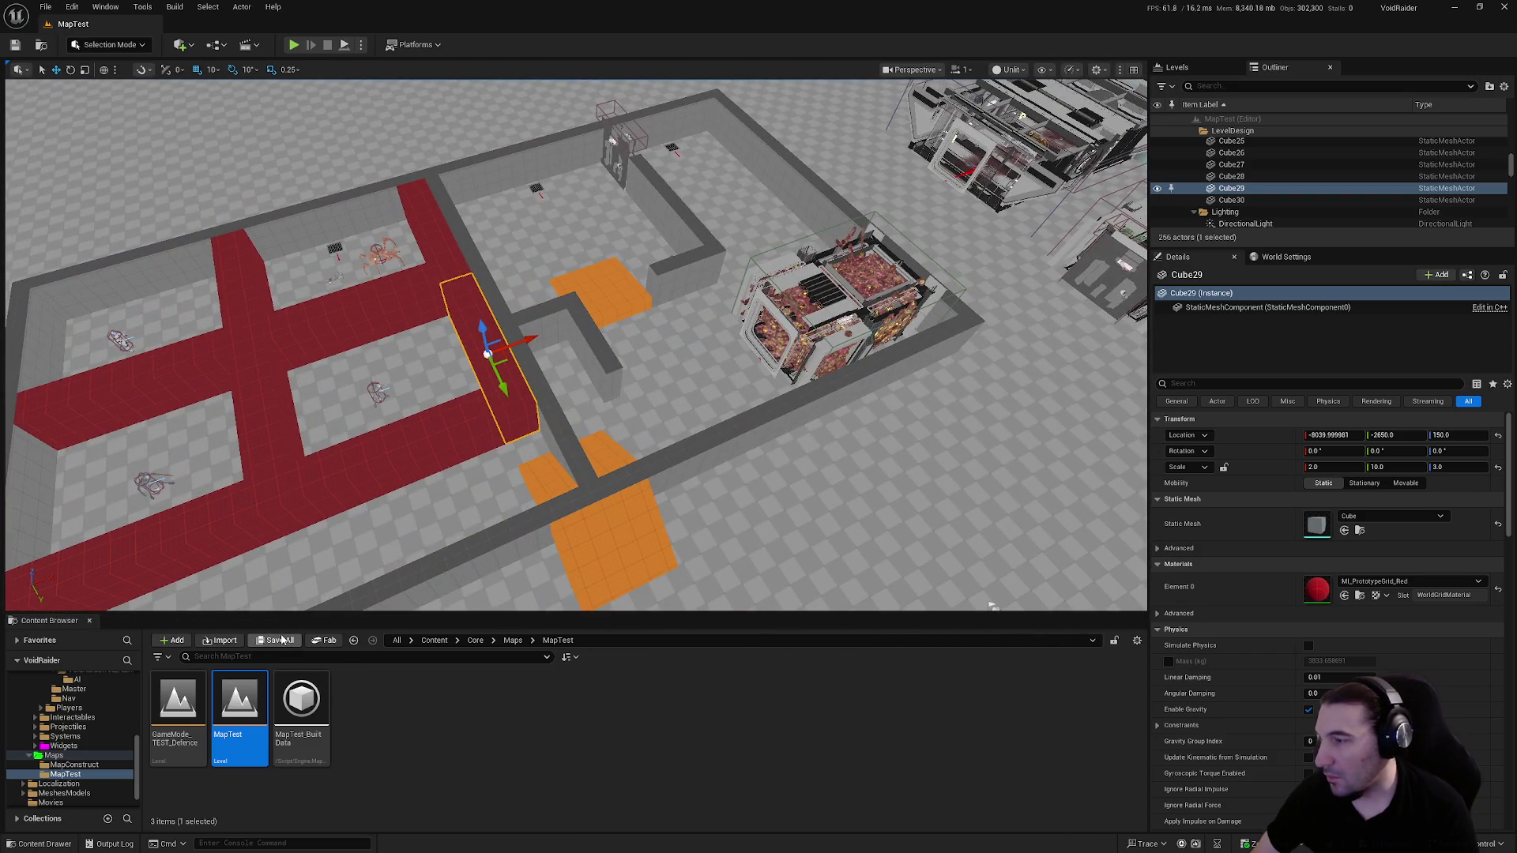
# Save all content, then give wall cube Cube34 the MI_PrototypeGrid_TopDark material
pyautogui.click(282, 640)
pyautogui.click(854, 565)
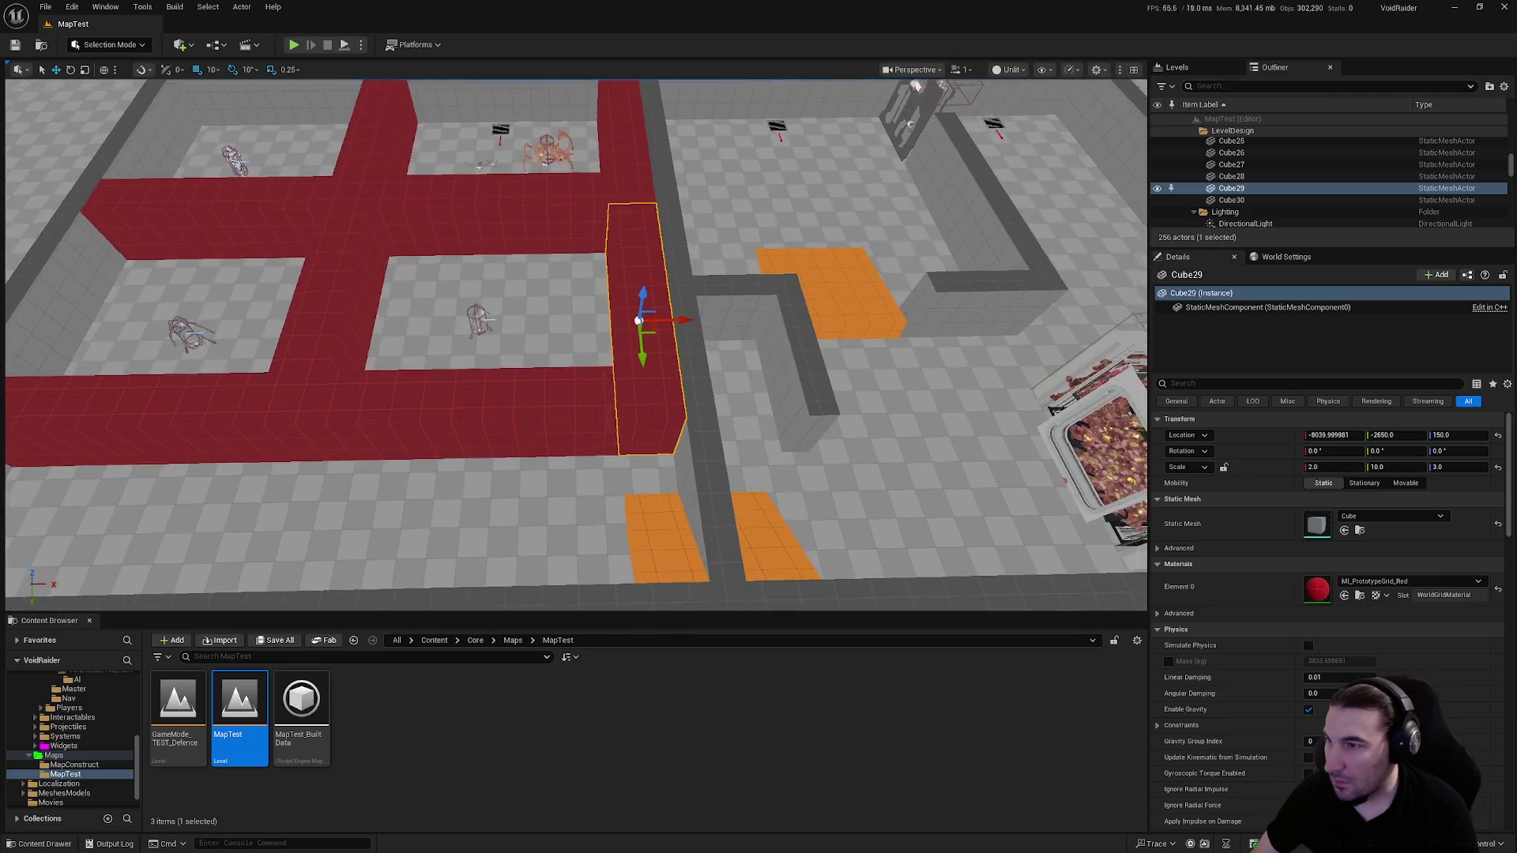
pyautogui.click(789, 380)
pyautogui.press('f')
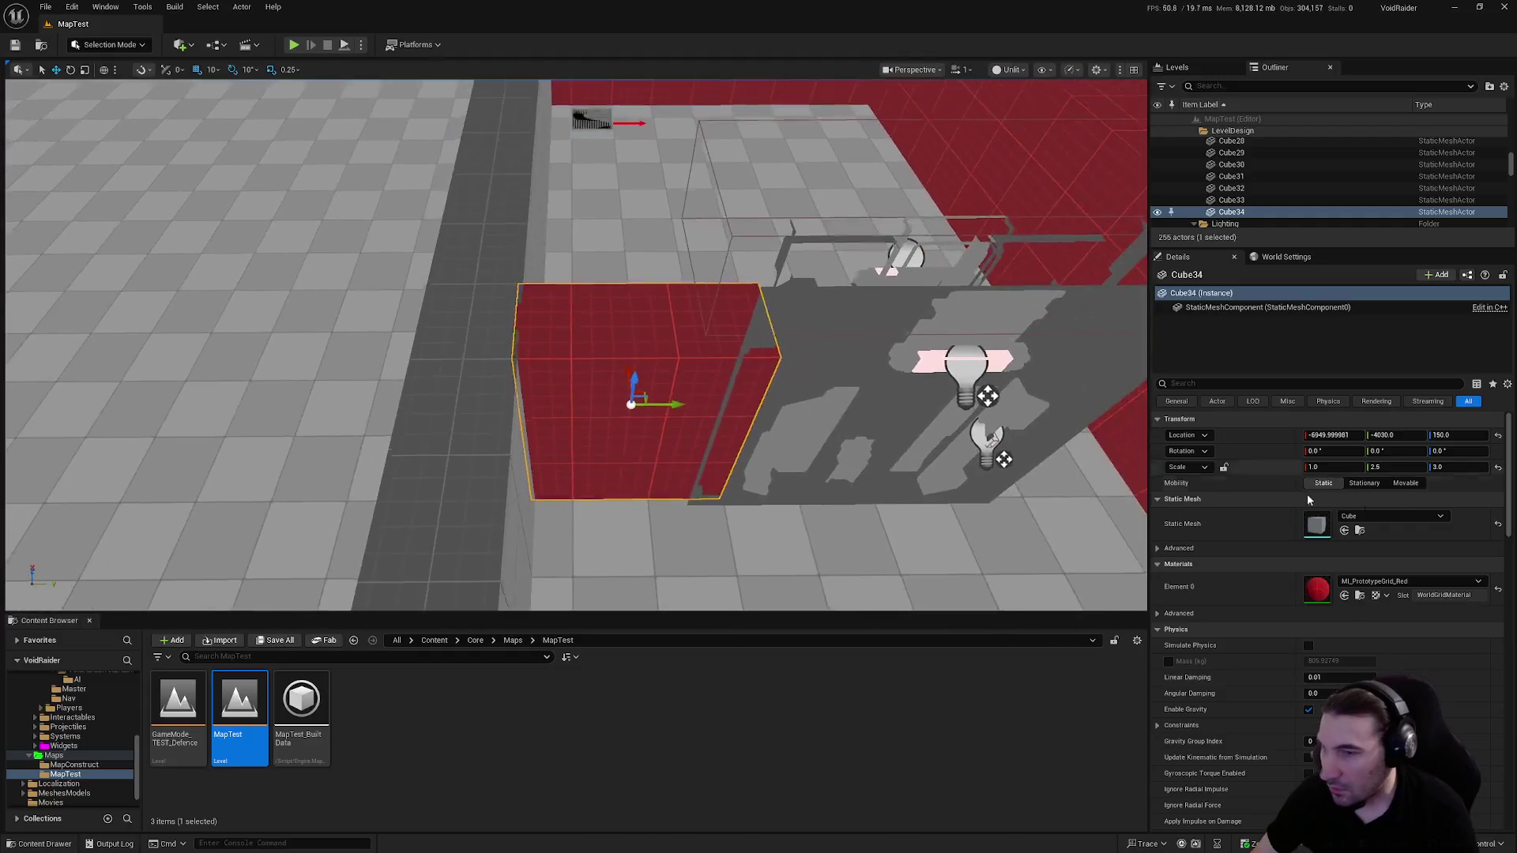
pyautogui.click(1411, 581)
pyautogui.click(1422, 719)
pyautogui.scroll(-5, 576, 345)
pyautogui.press('f')
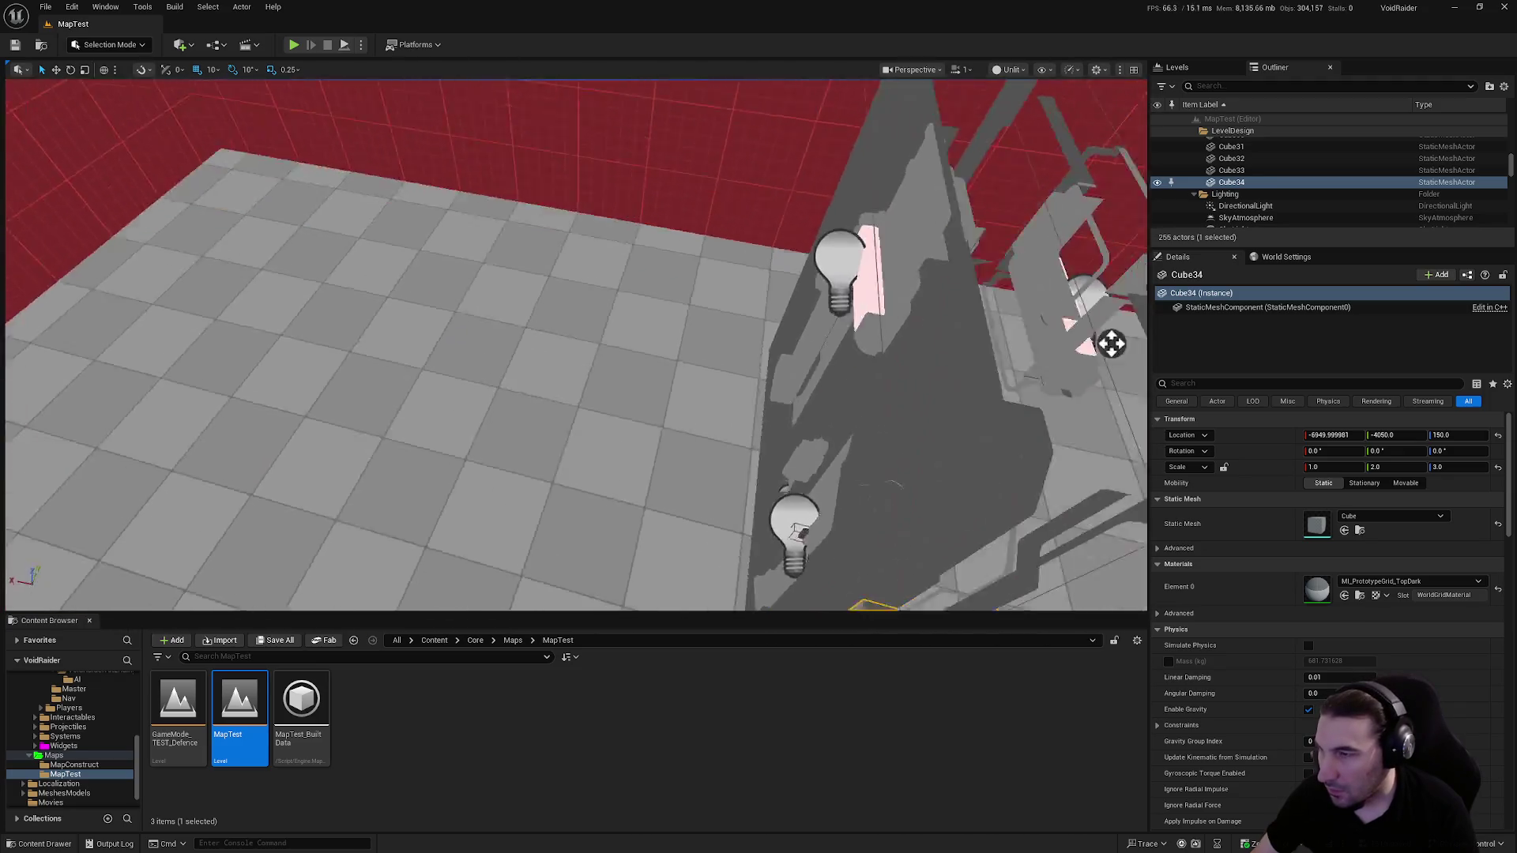
# Duplicate Cube34 into Cube35 beside it along Y, save the level, and select the mutant nest
pyautogui.hotkey('ctrl', 'd')
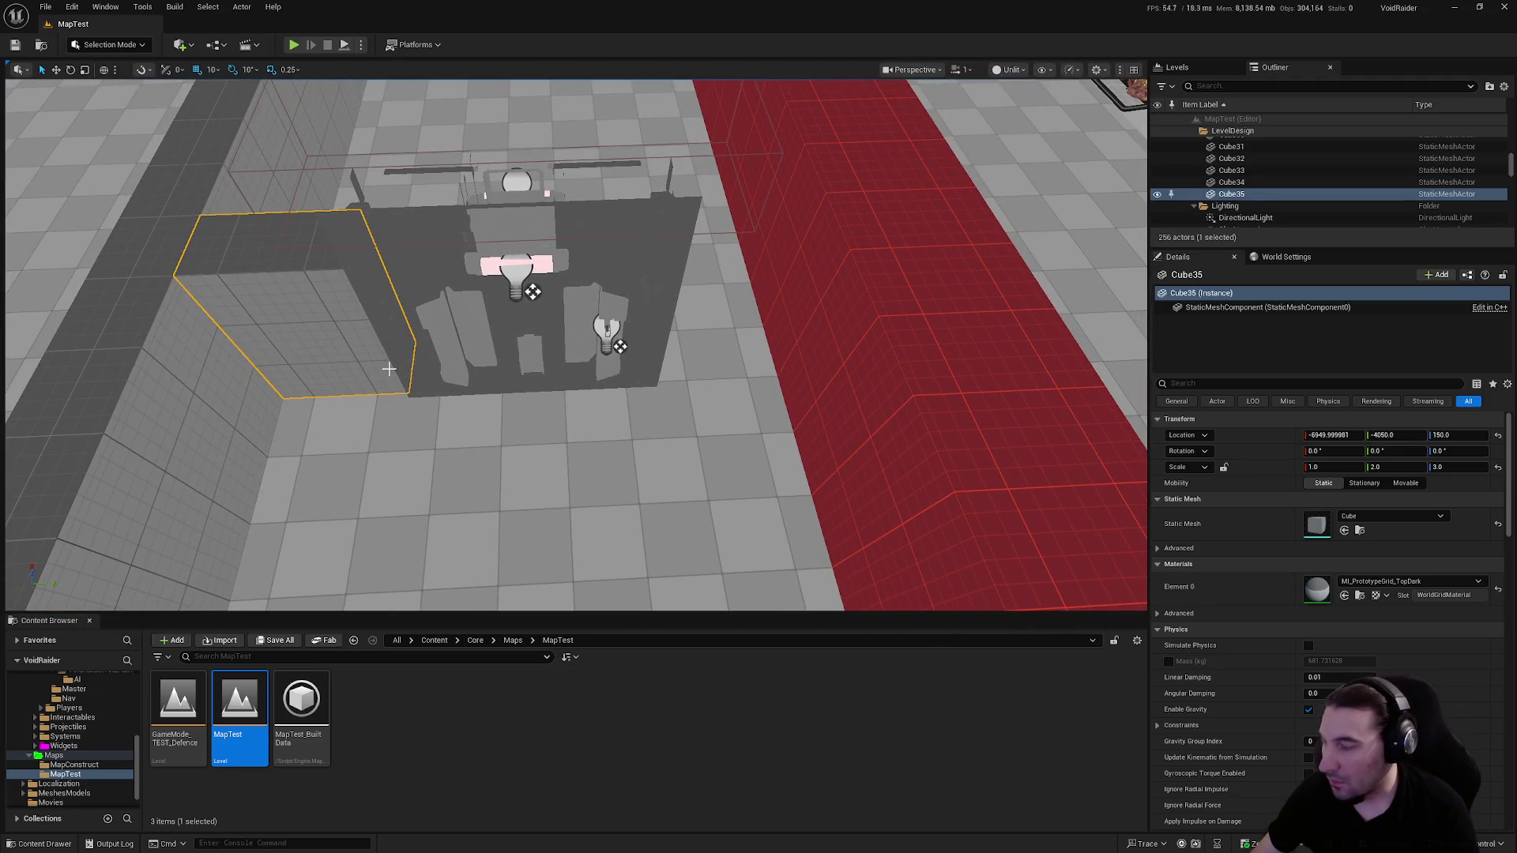
pyautogui.moveTo(404, 344); pyautogui.dragTo(802, 342)
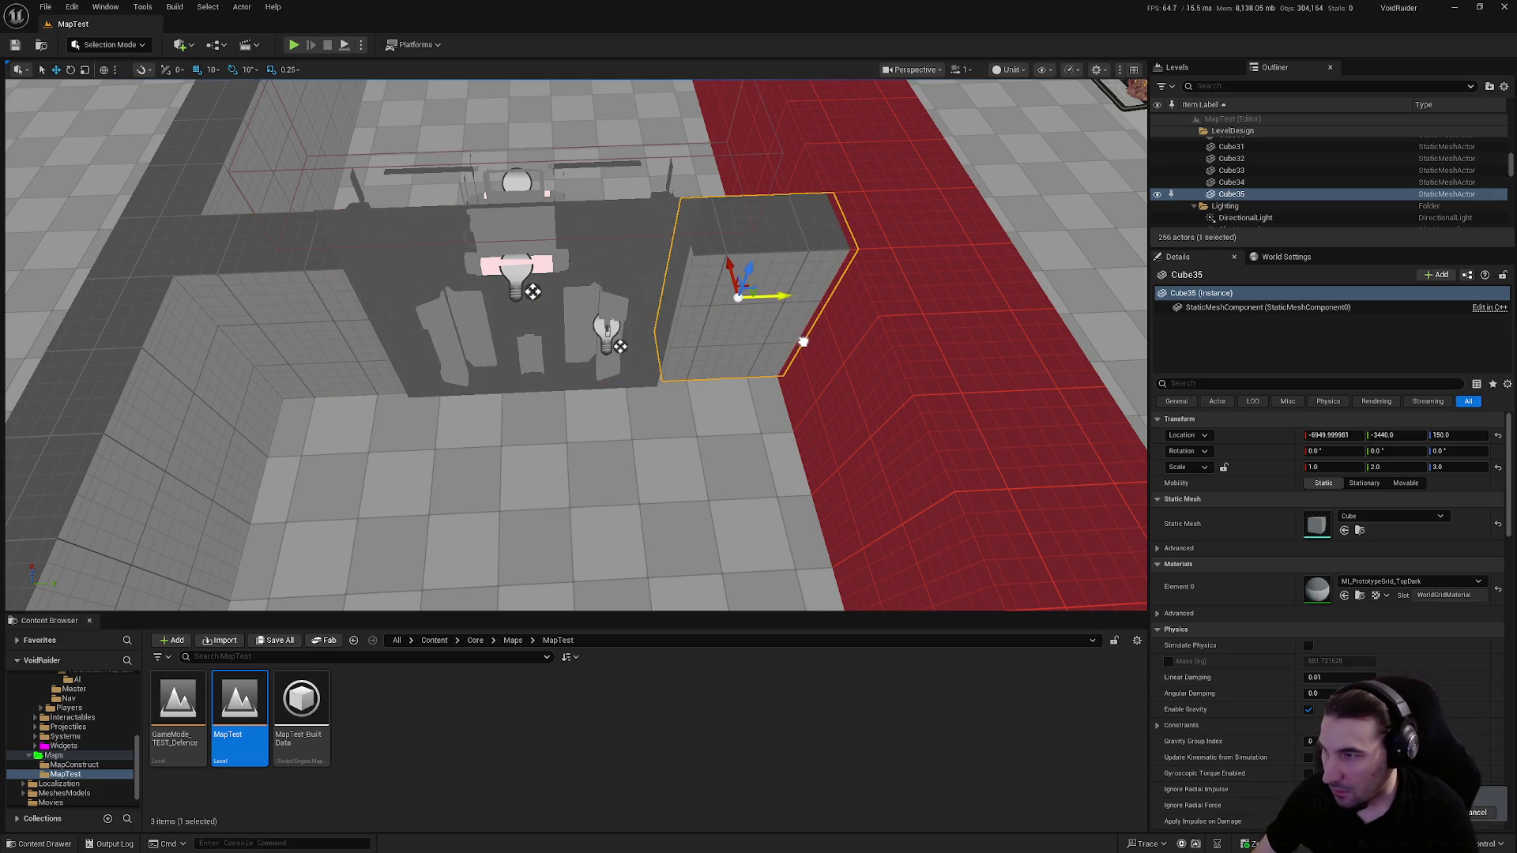
pyautogui.click(782, 433)
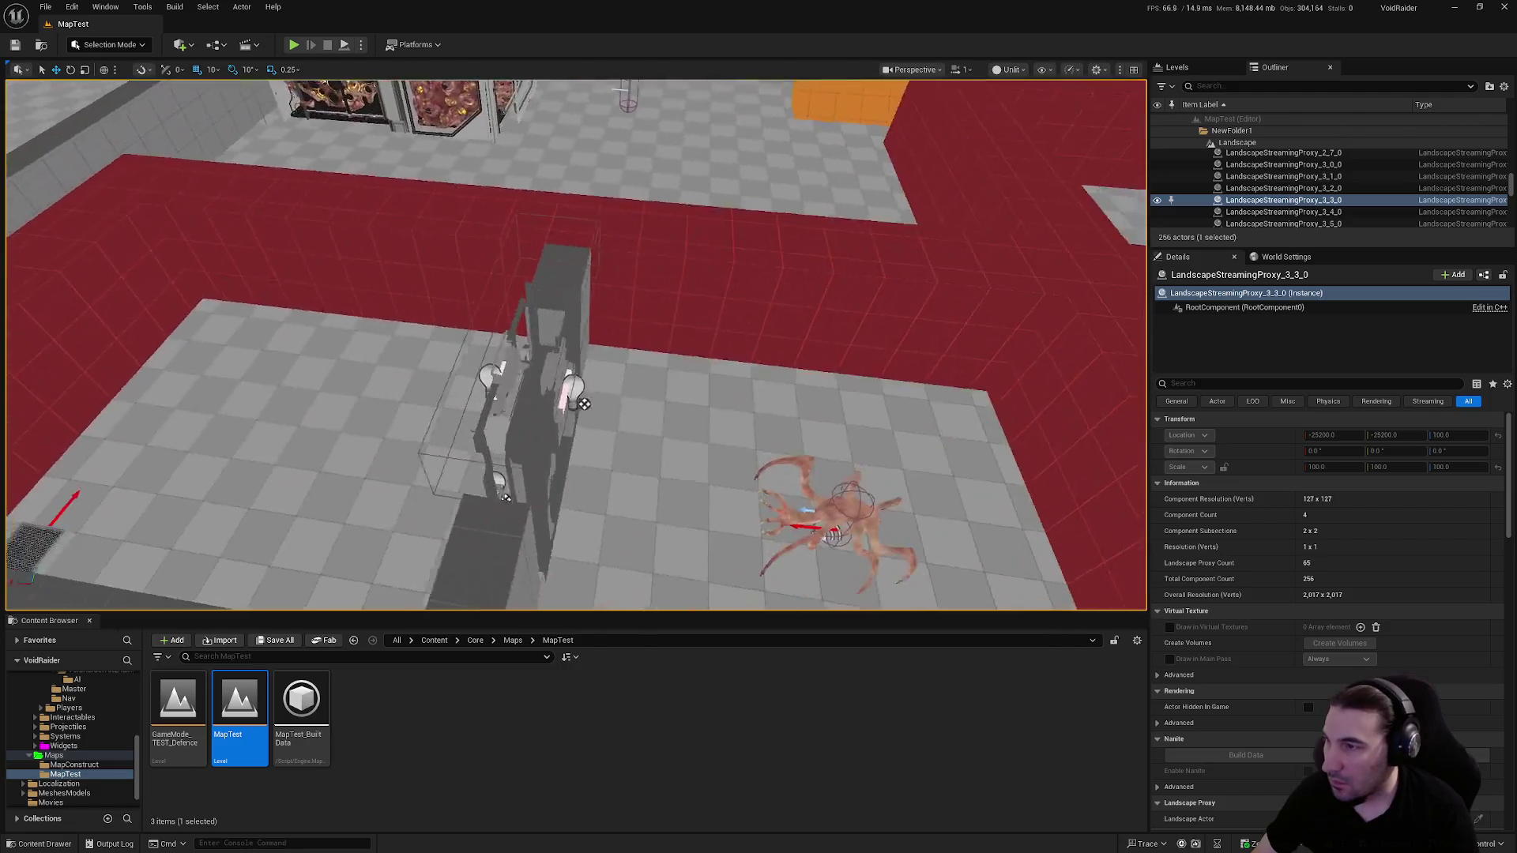
pyautogui.moveTo(826, 437); pyautogui.dragTo(825, 438)
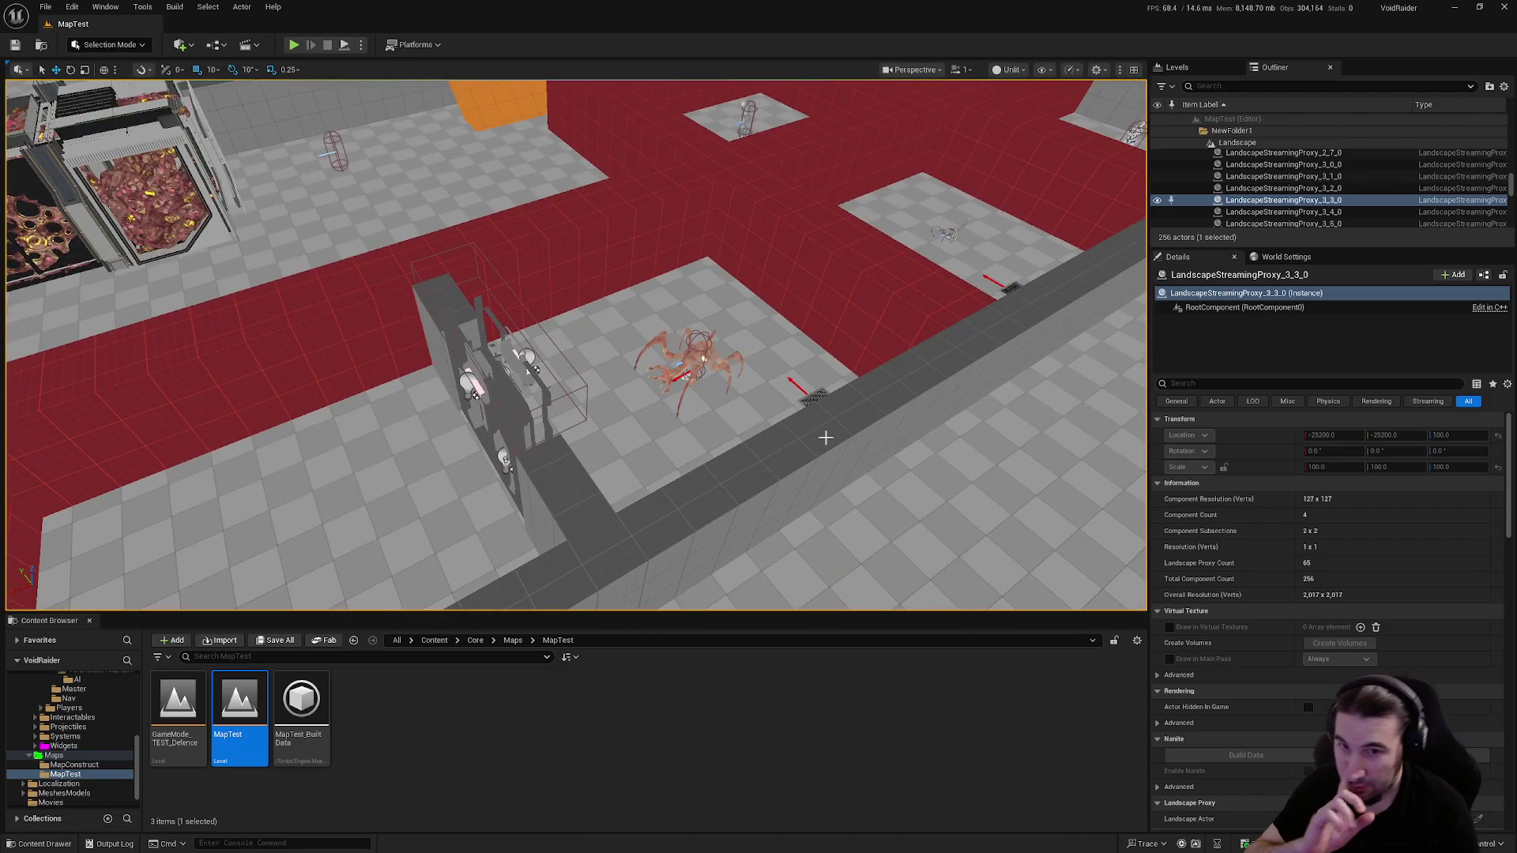
pyautogui.click(16, 45)
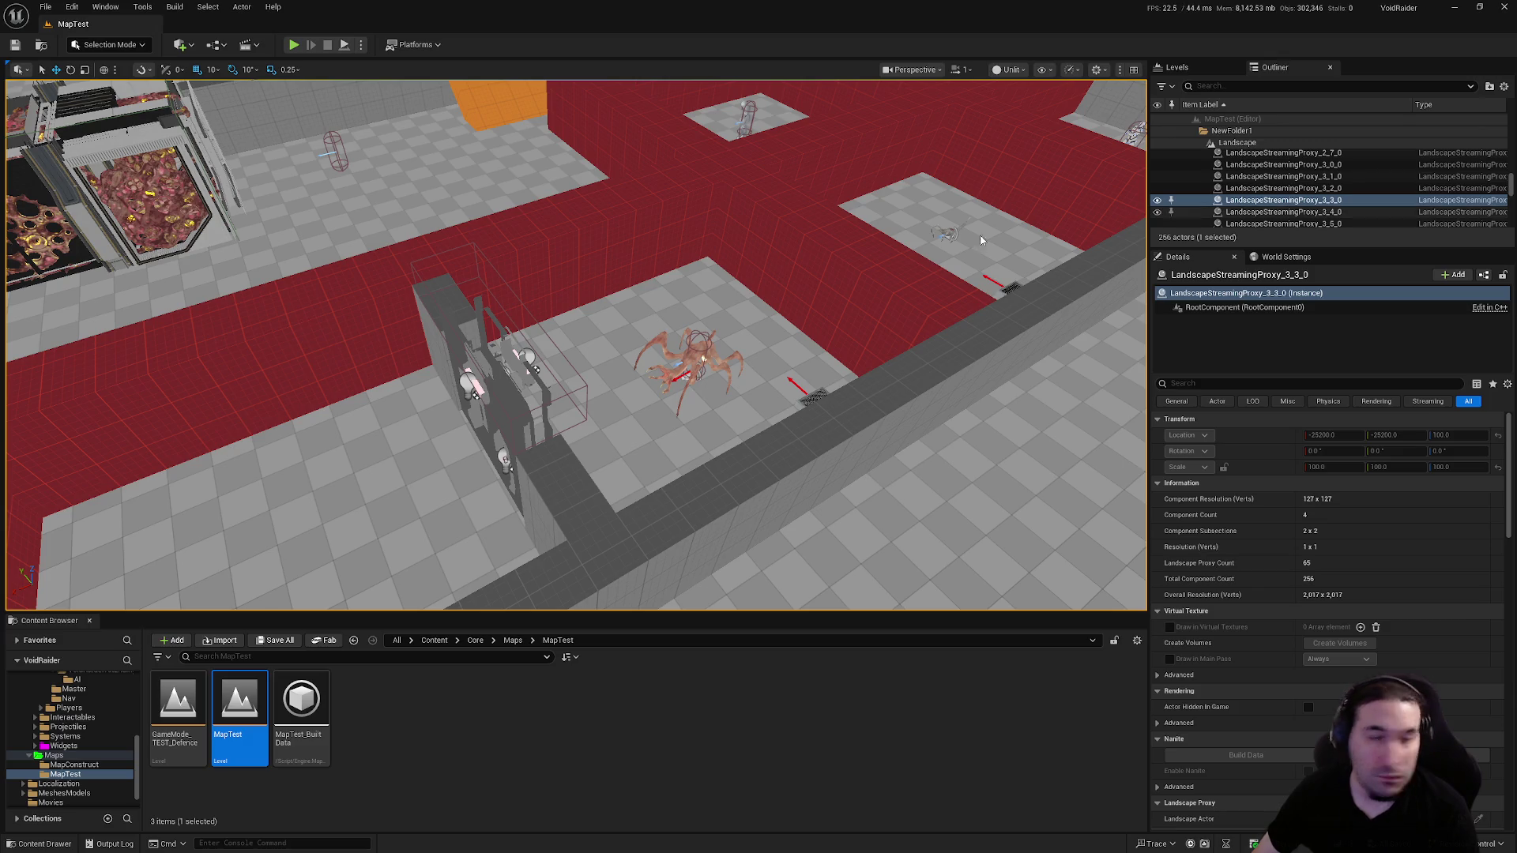
pyautogui.moveTo(742, 248); pyautogui.dragTo(742, 248)
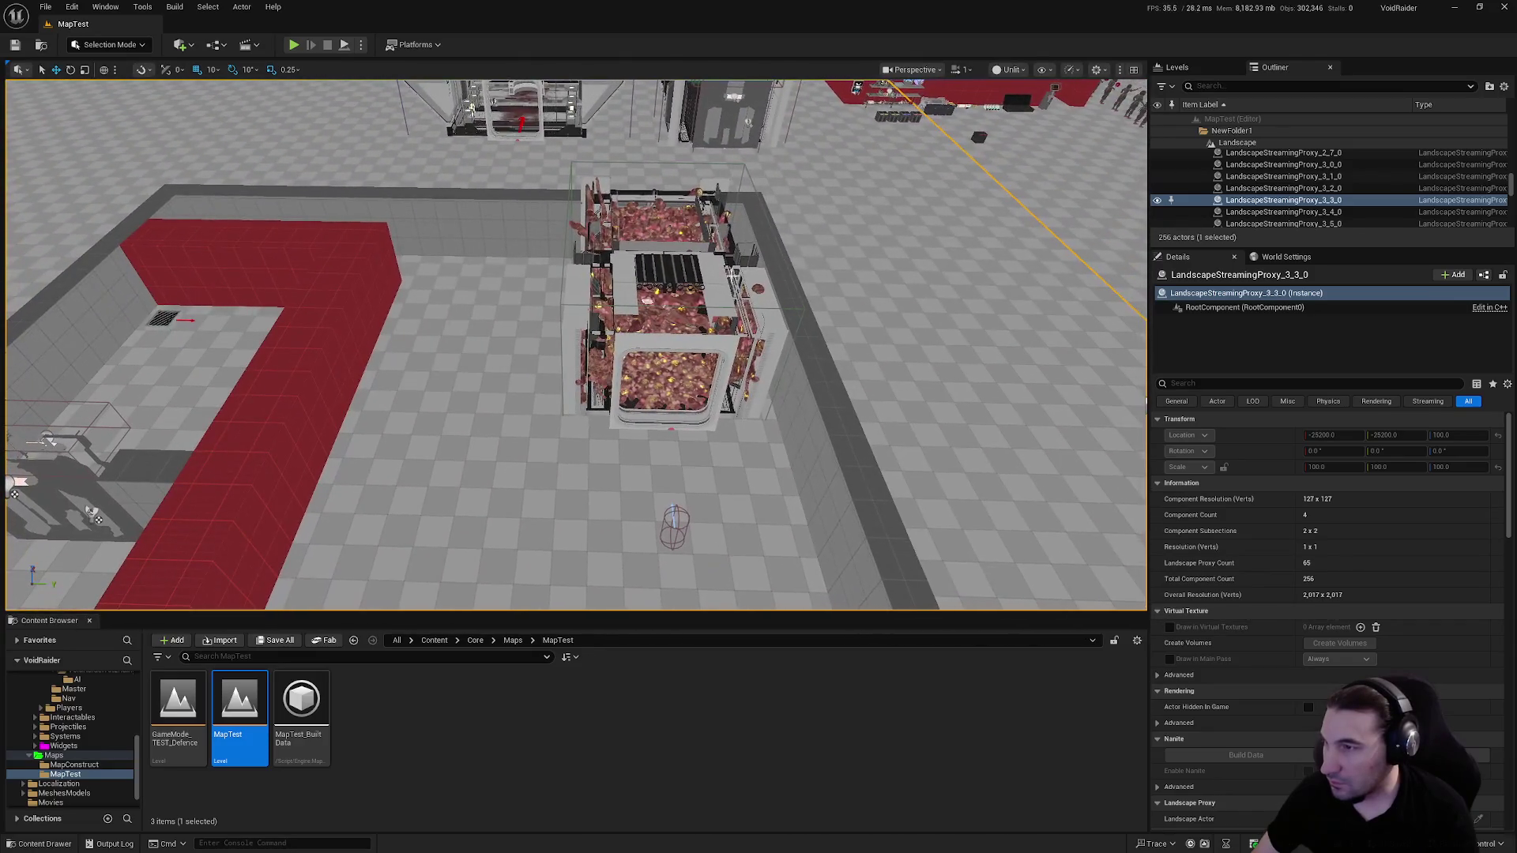
pyautogui.click(668, 300)
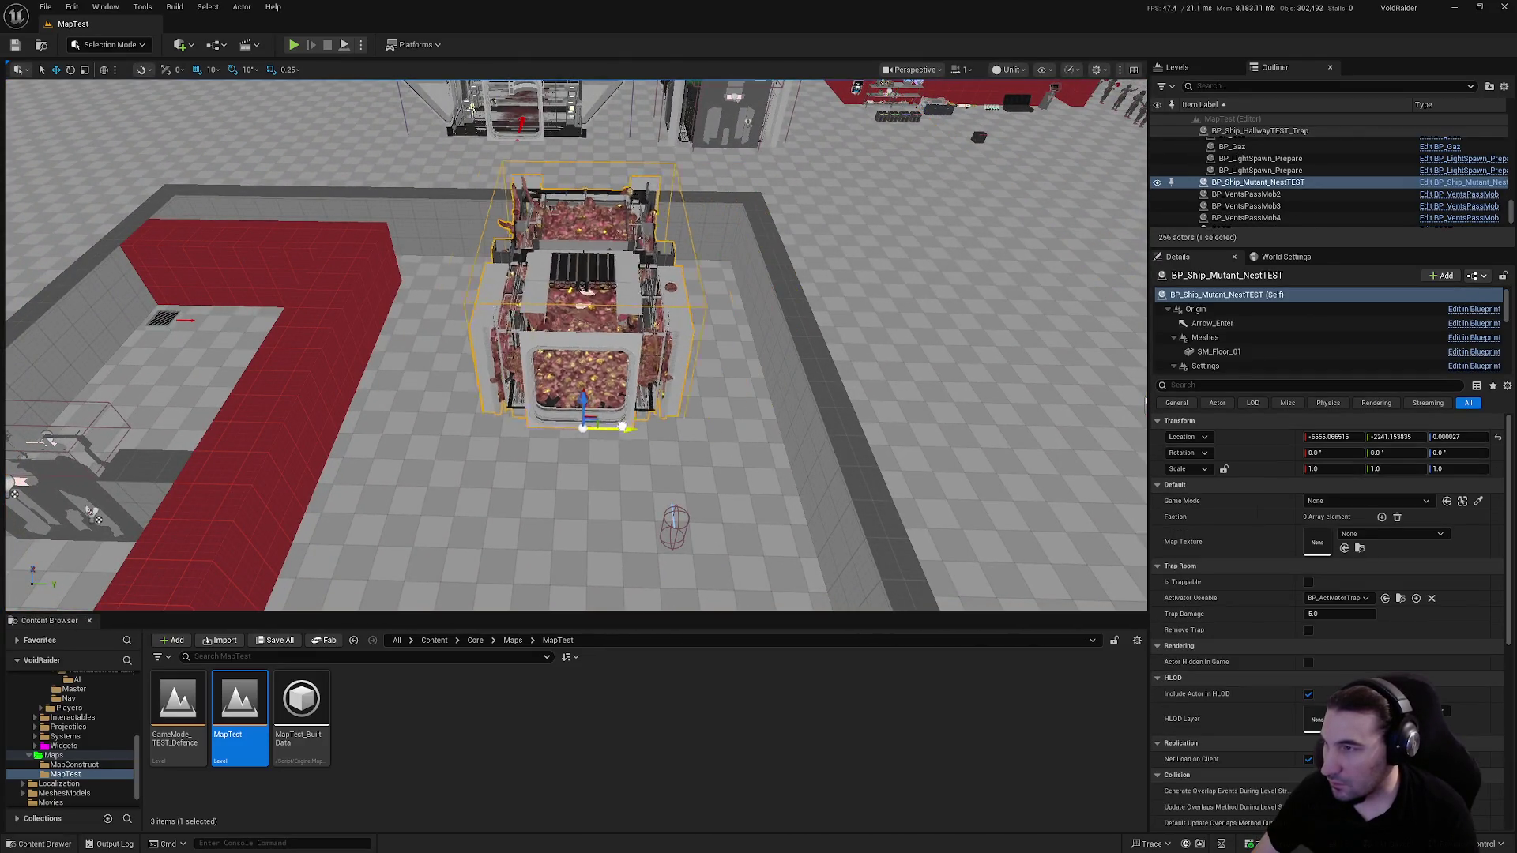
# Rotate the mutant nest to about 90° and move it along Y toward the wall
pyautogui.press('e')
pyautogui.moveTo(705, 374); pyautogui.dragTo(655, 447)
pyautogui.moveTo(601, 389); pyautogui.dragTo(726, 448)
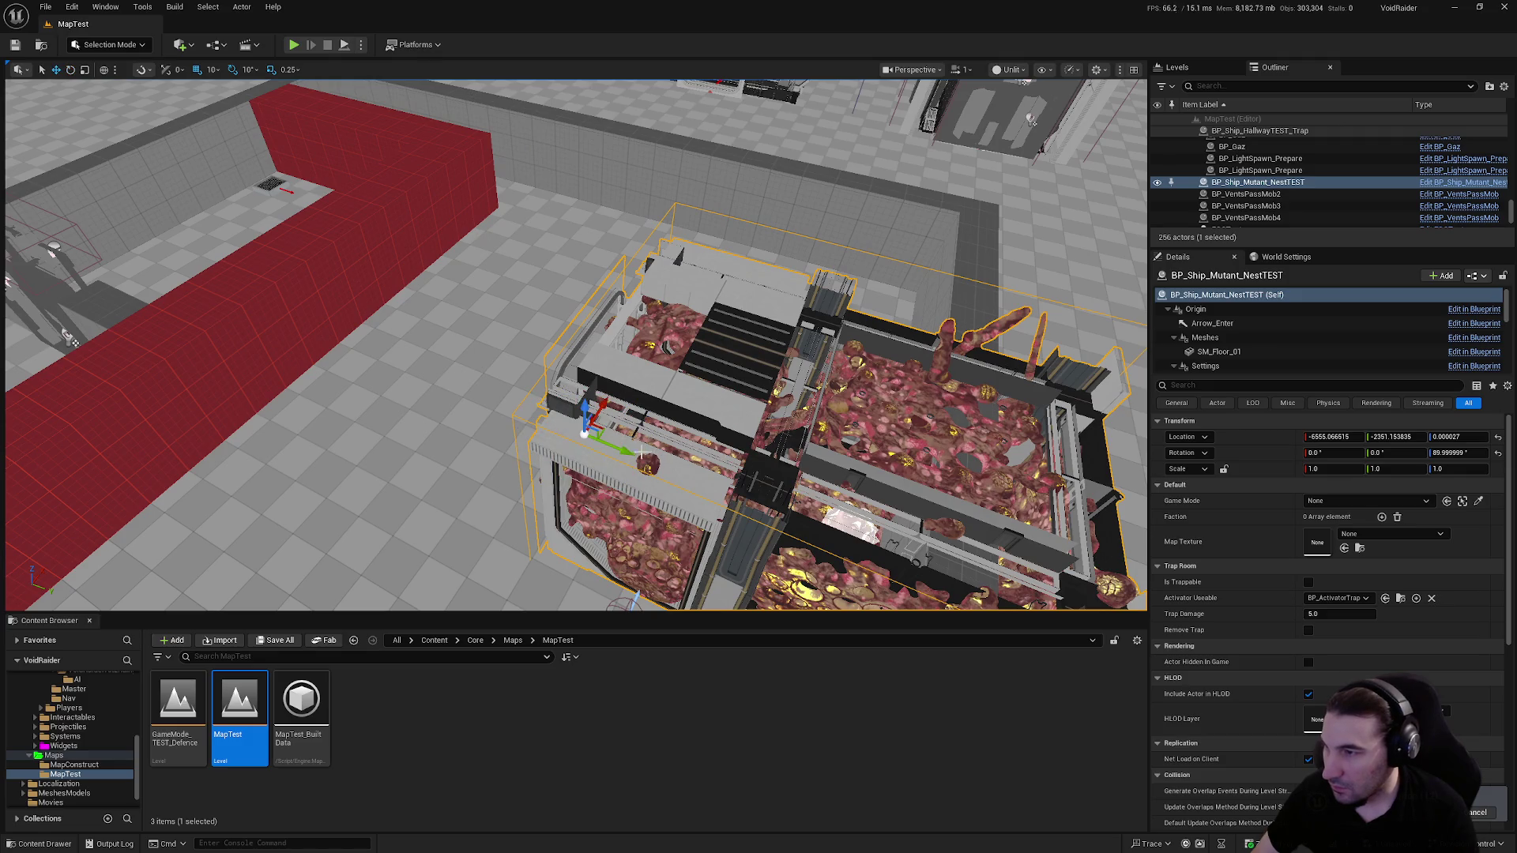
pyautogui.scroll(2, 644, 452)
pyautogui.moveTo(565, 447)
pyautogui.mouseDown()
pyautogui.moveTo(431, 416)
pyautogui.moveTo(501, 302)
pyautogui.mouseUp()
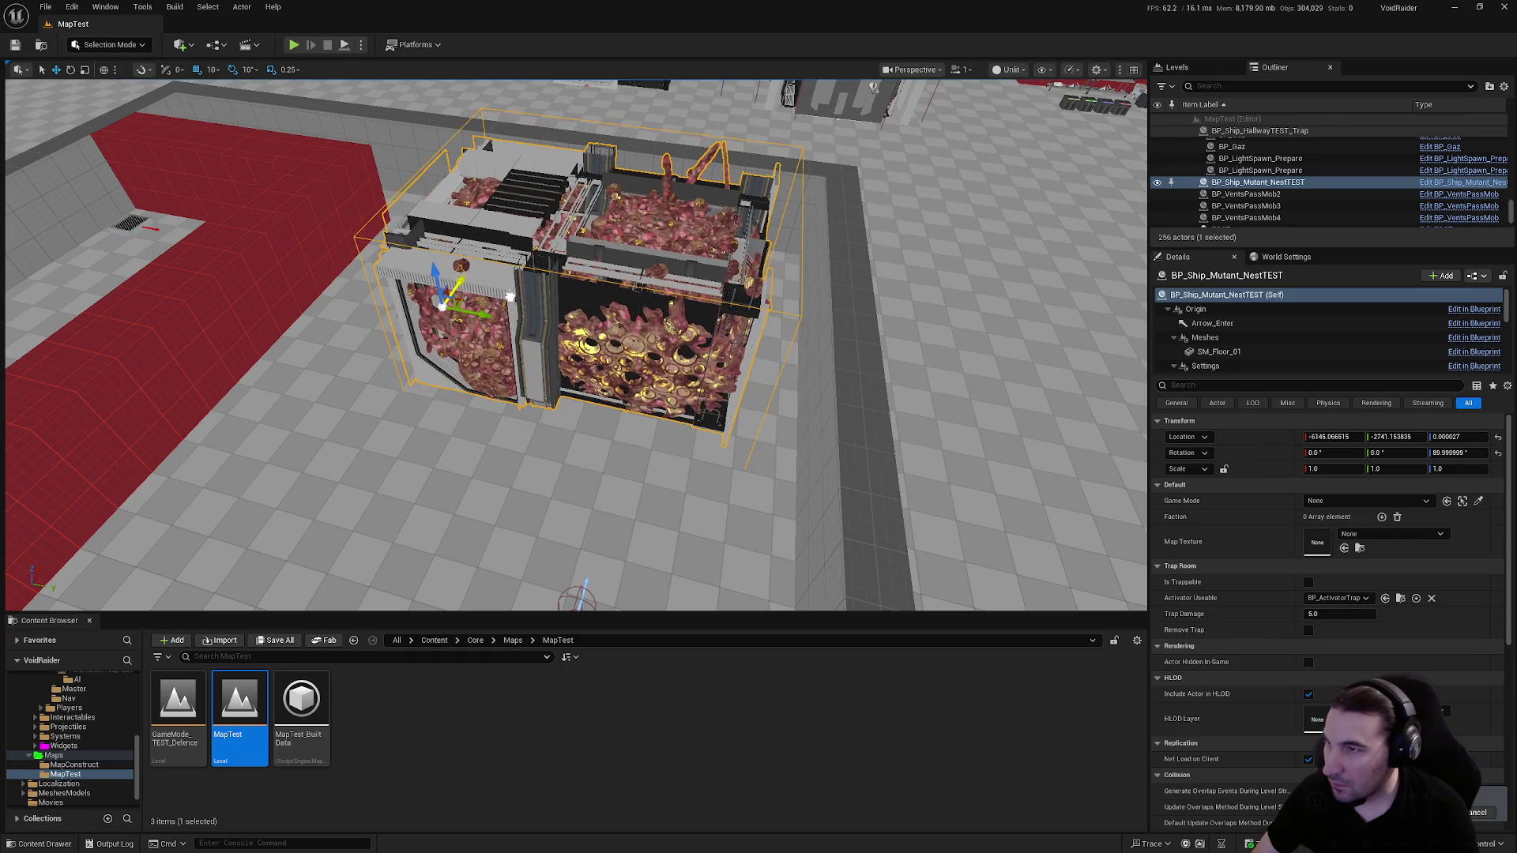
pyautogui.keyDown('alt'); pyautogui.moveTo(559, 350); pyautogui.dragTo(717, 382); pyautogui.keyUp('alt')
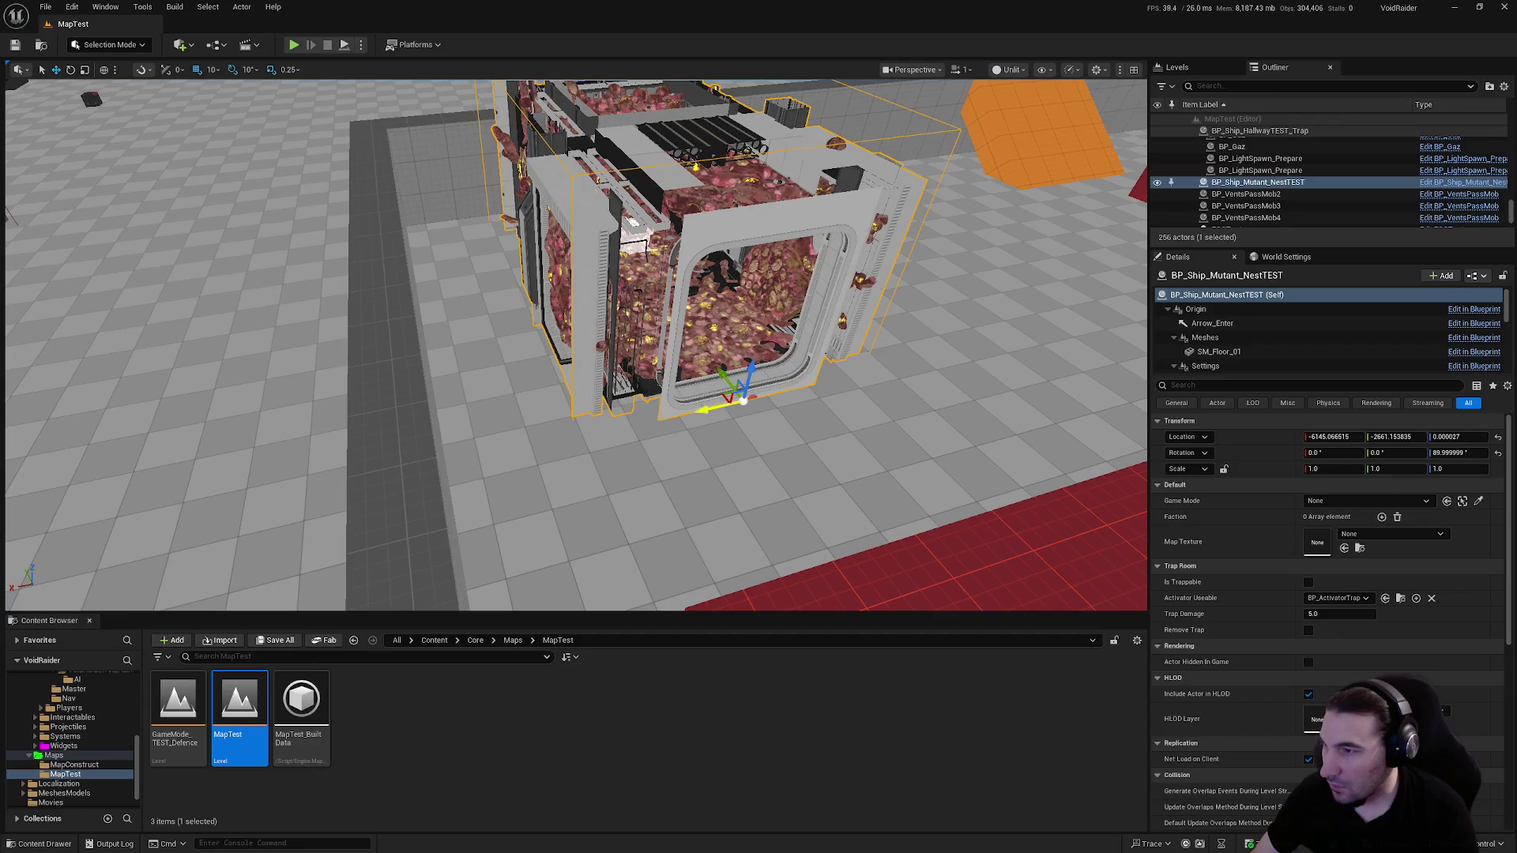
pyautogui.keyDown('alt'); pyautogui.moveTo(545, 348); pyautogui.dragTo(580, 337); pyautogui.keyUp('alt')
pyautogui.moveTo(354, 330); pyautogui.dragTo(387, 349)
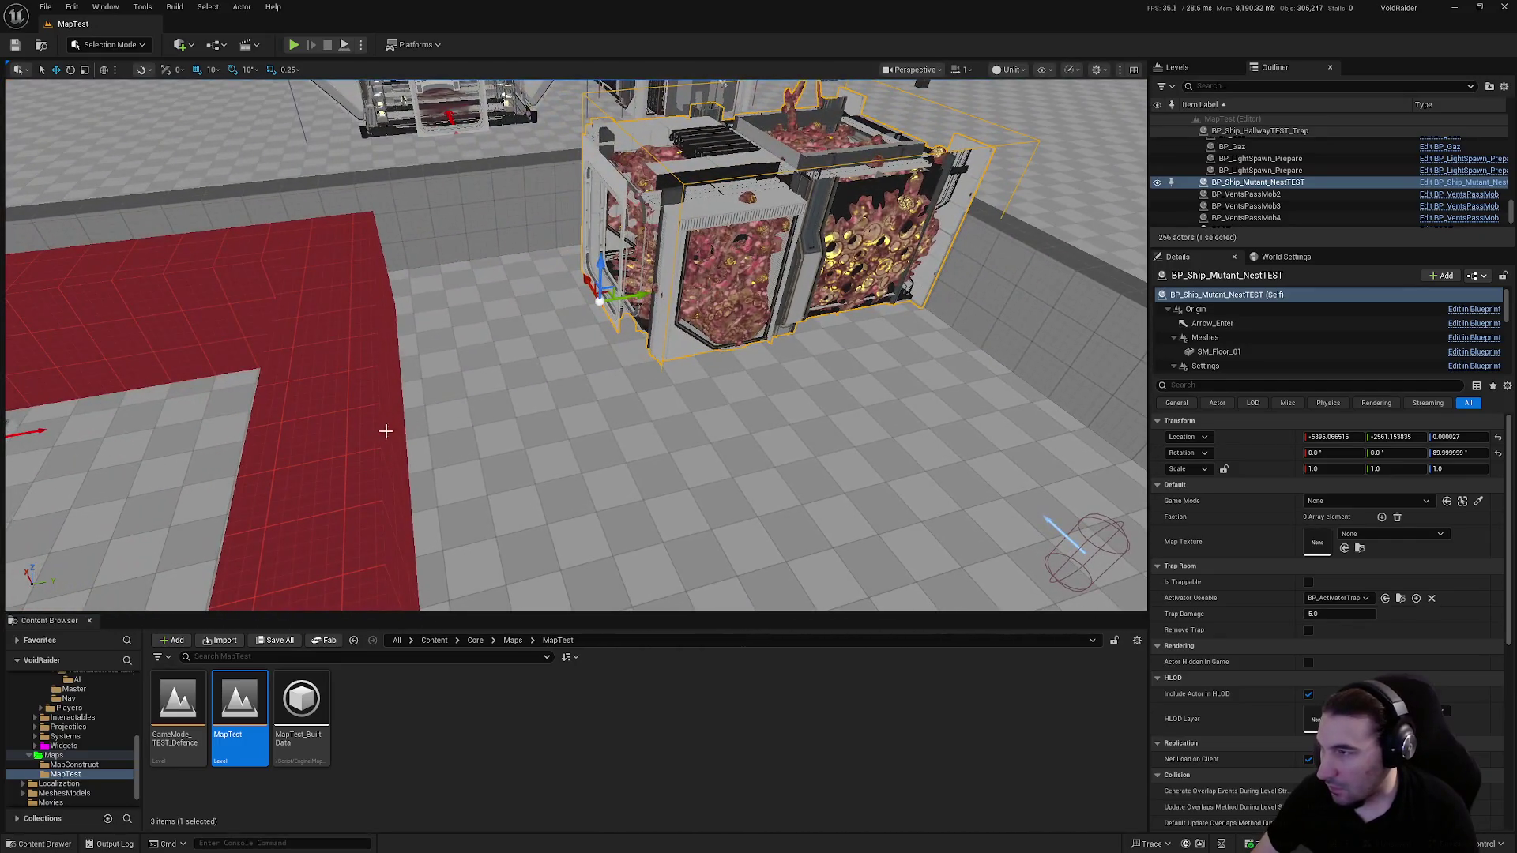
# Reposition the mutant nest next to the red floor slabs Cube33 and Cube32
pyautogui.click(383, 430)
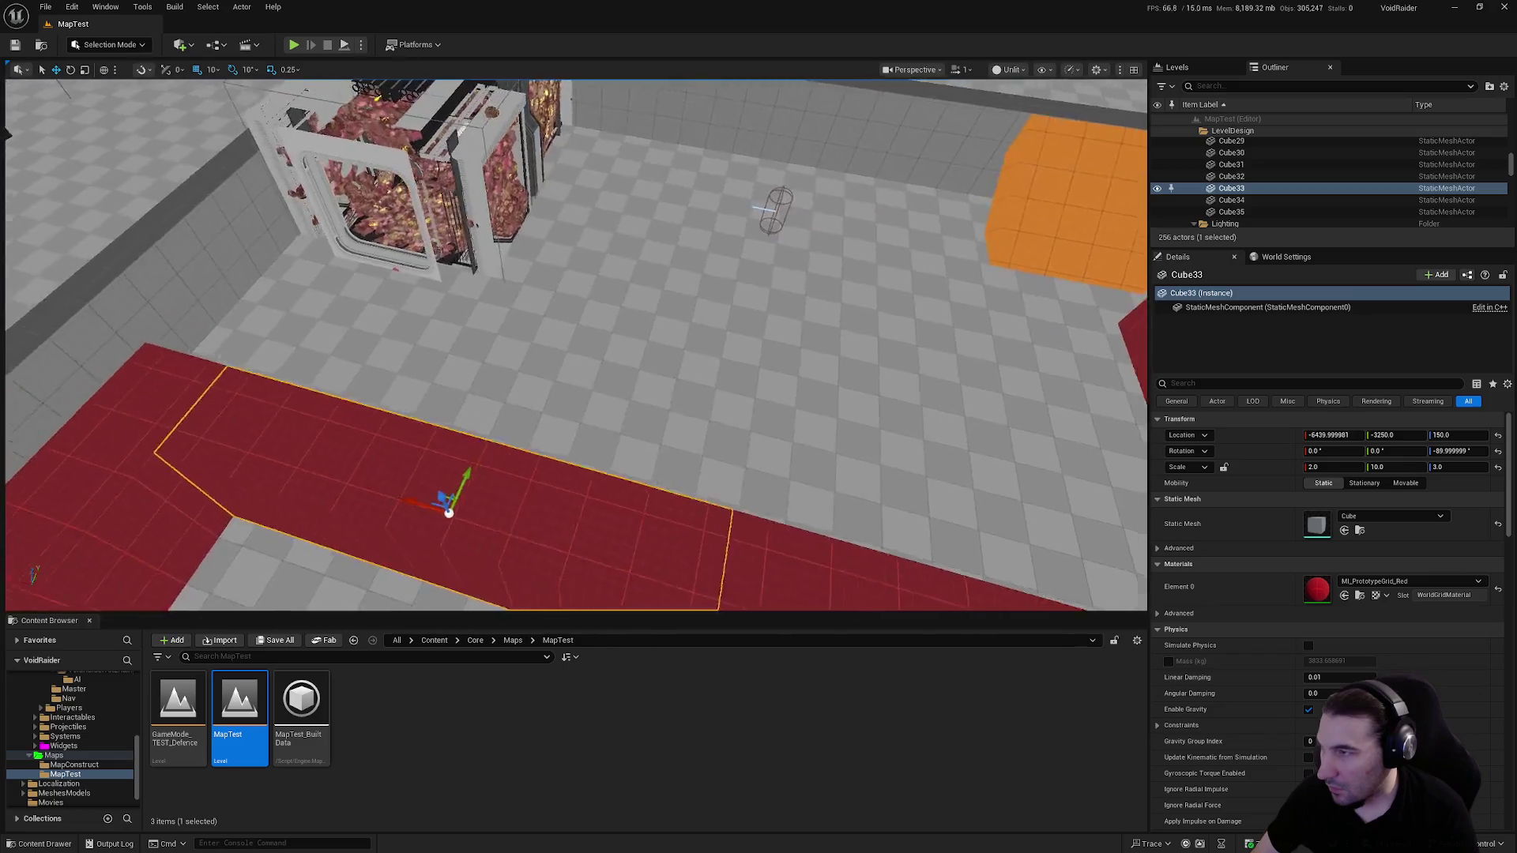
pyautogui.click(451, 420)
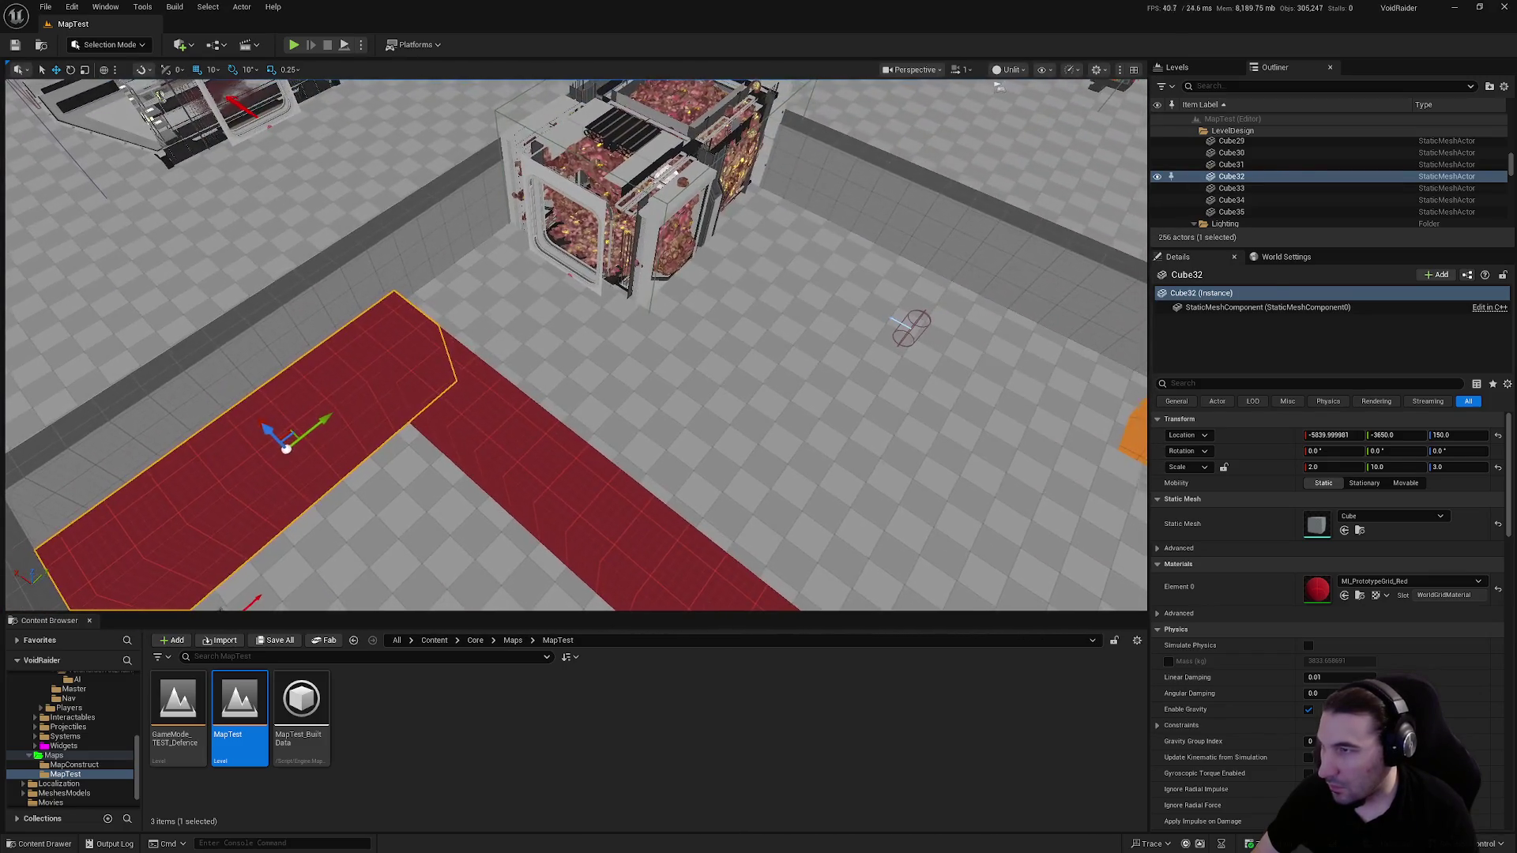
pyautogui.click(684, 240)
pyautogui.moveTo(535, 260); pyautogui.dragTo(716, 315)
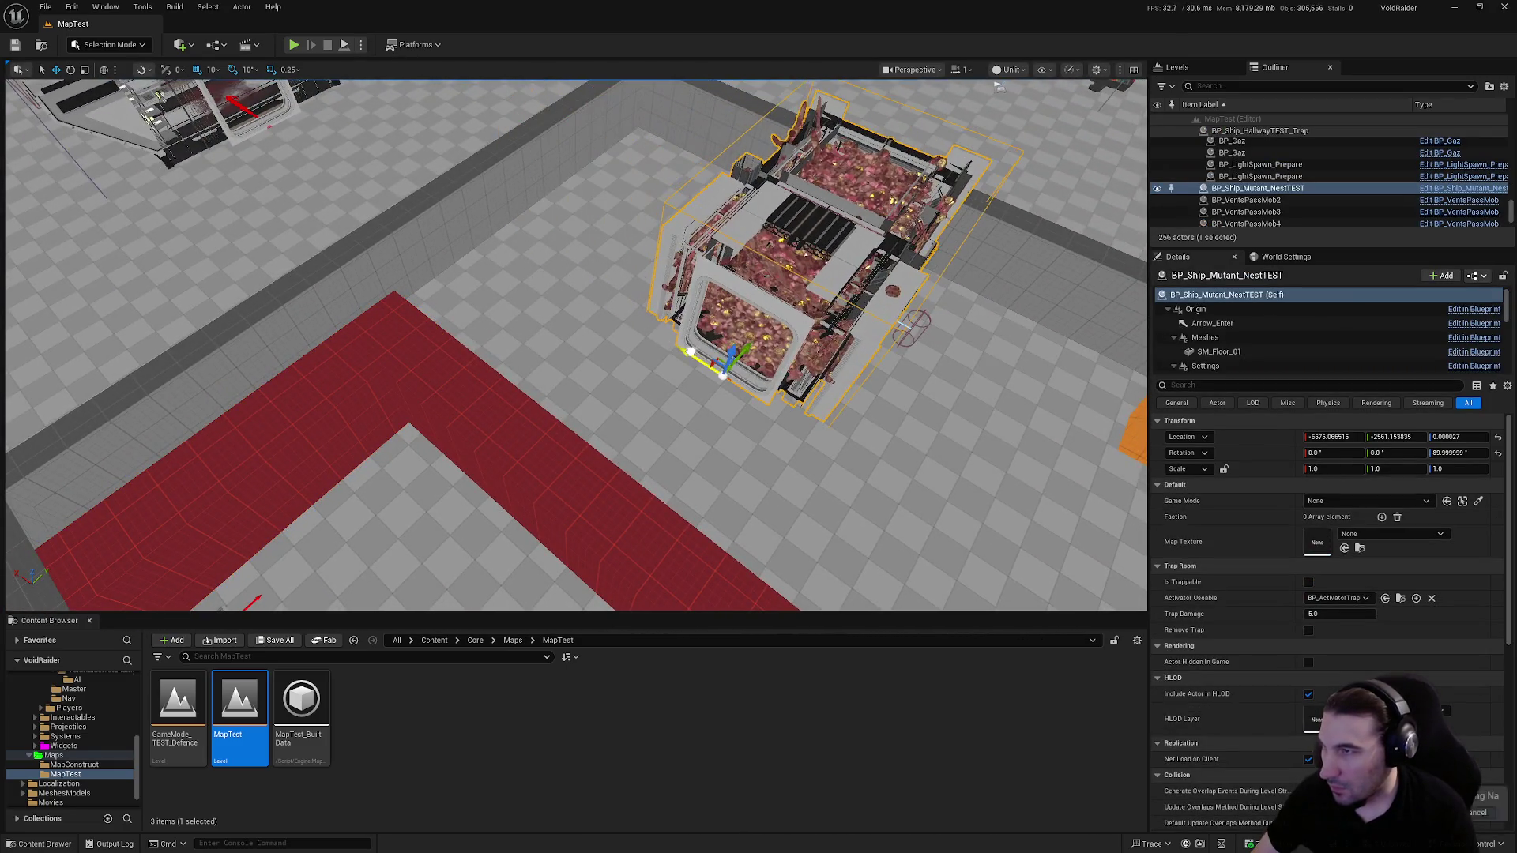
# Alt-drag a copy of the red floor bar Cube32 further along Y
pyautogui.click(330, 384)
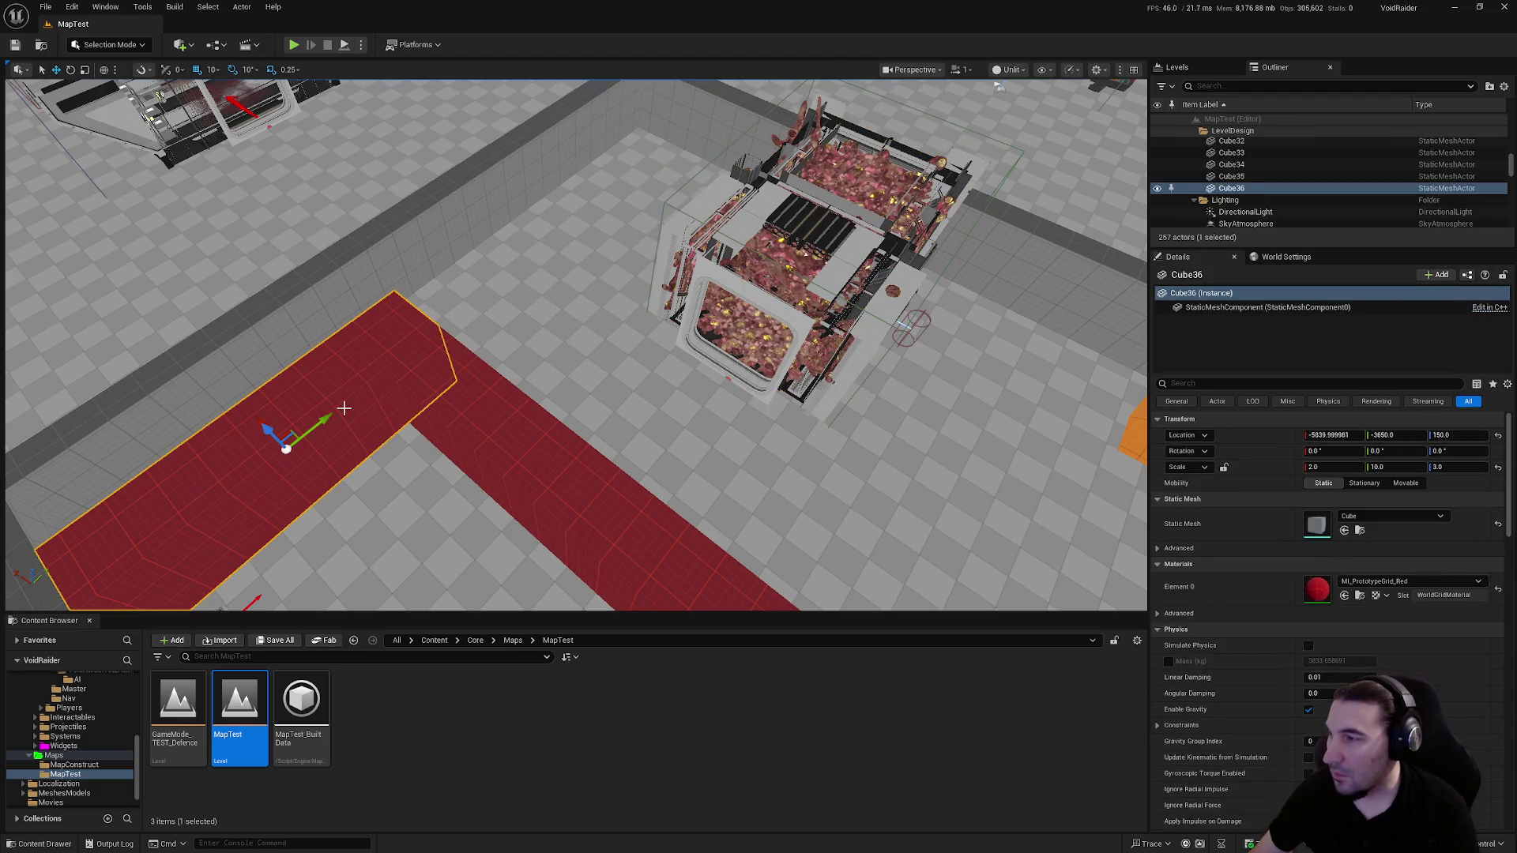
pyautogui.moveTo(328, 414); pyautogui.dragTo(505, 321)
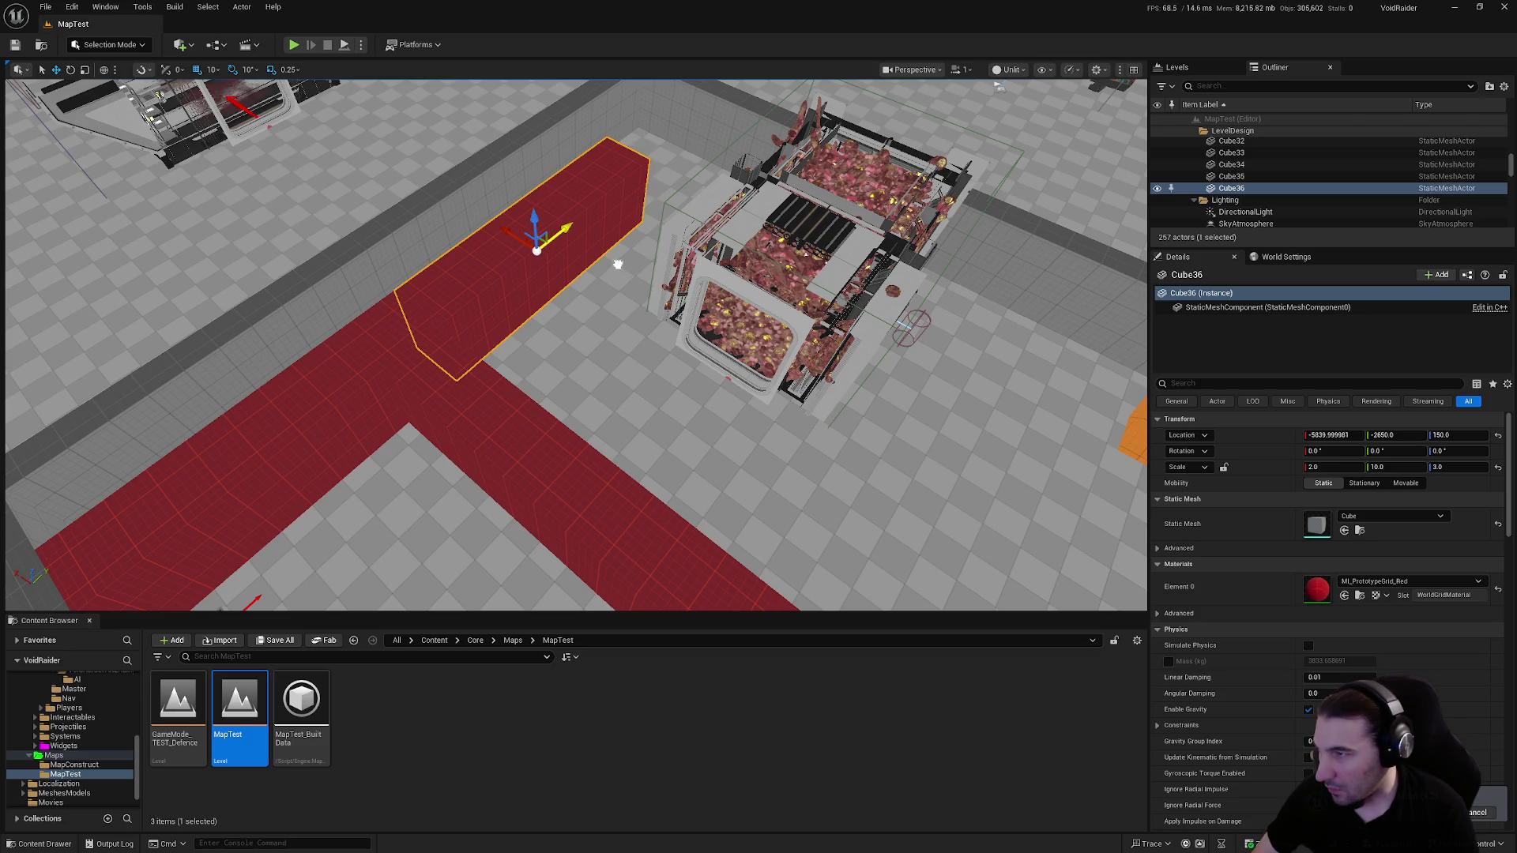
pyautogui.scroll(-3, 618, 264)
pyautogui.scroll(5, 618, 264)
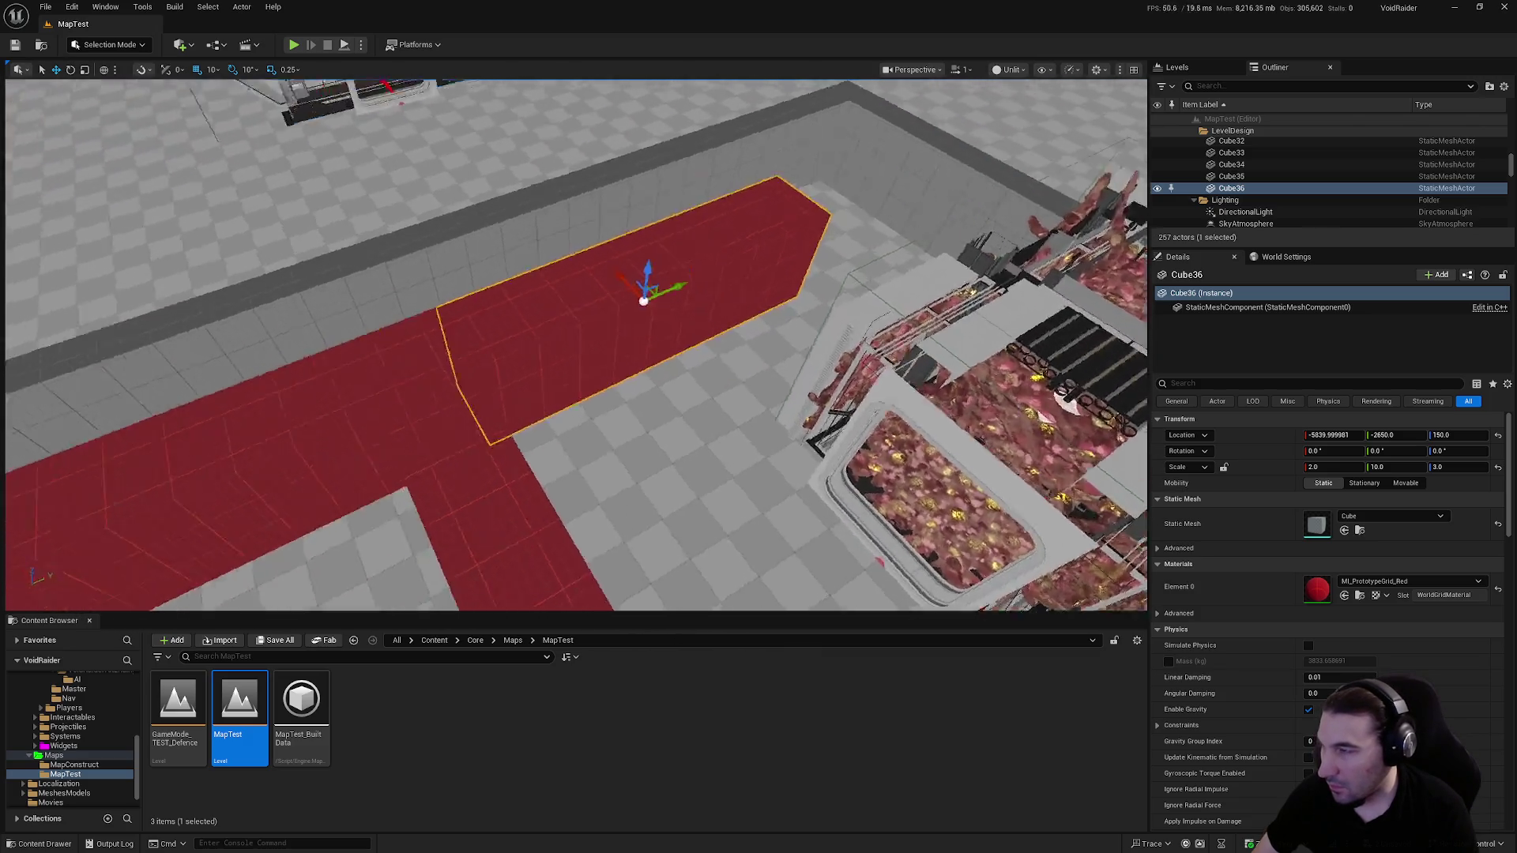
pyautogui.scroll(-5, 753, 371)
pyautogui.scroll(3, 753, 372)
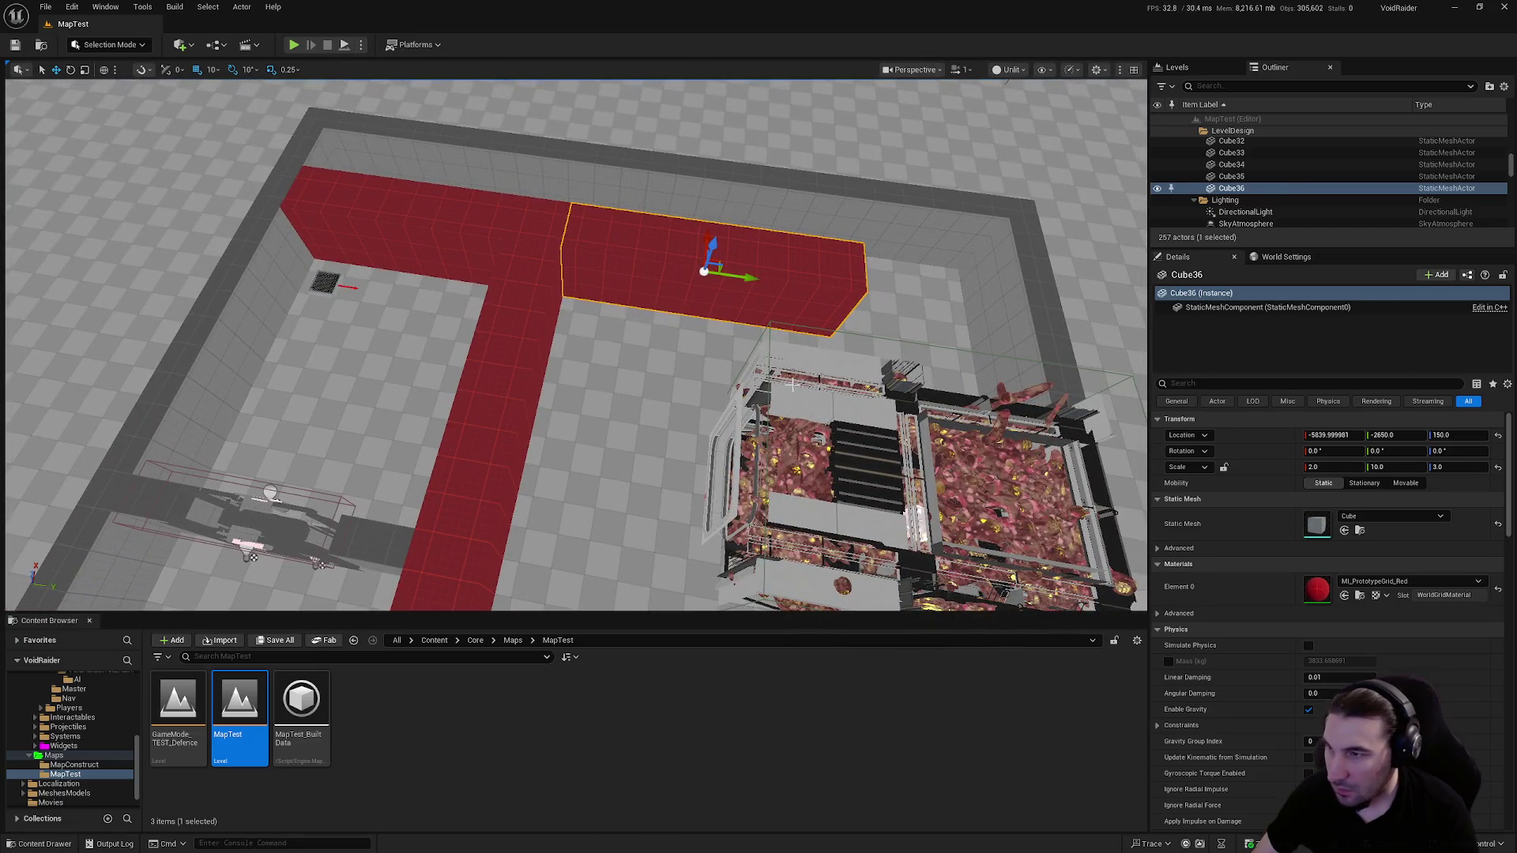
# Turn the mutant nest around 180° and move it along X
pyautogui.click(791, 385)
pyautogui.press('f')
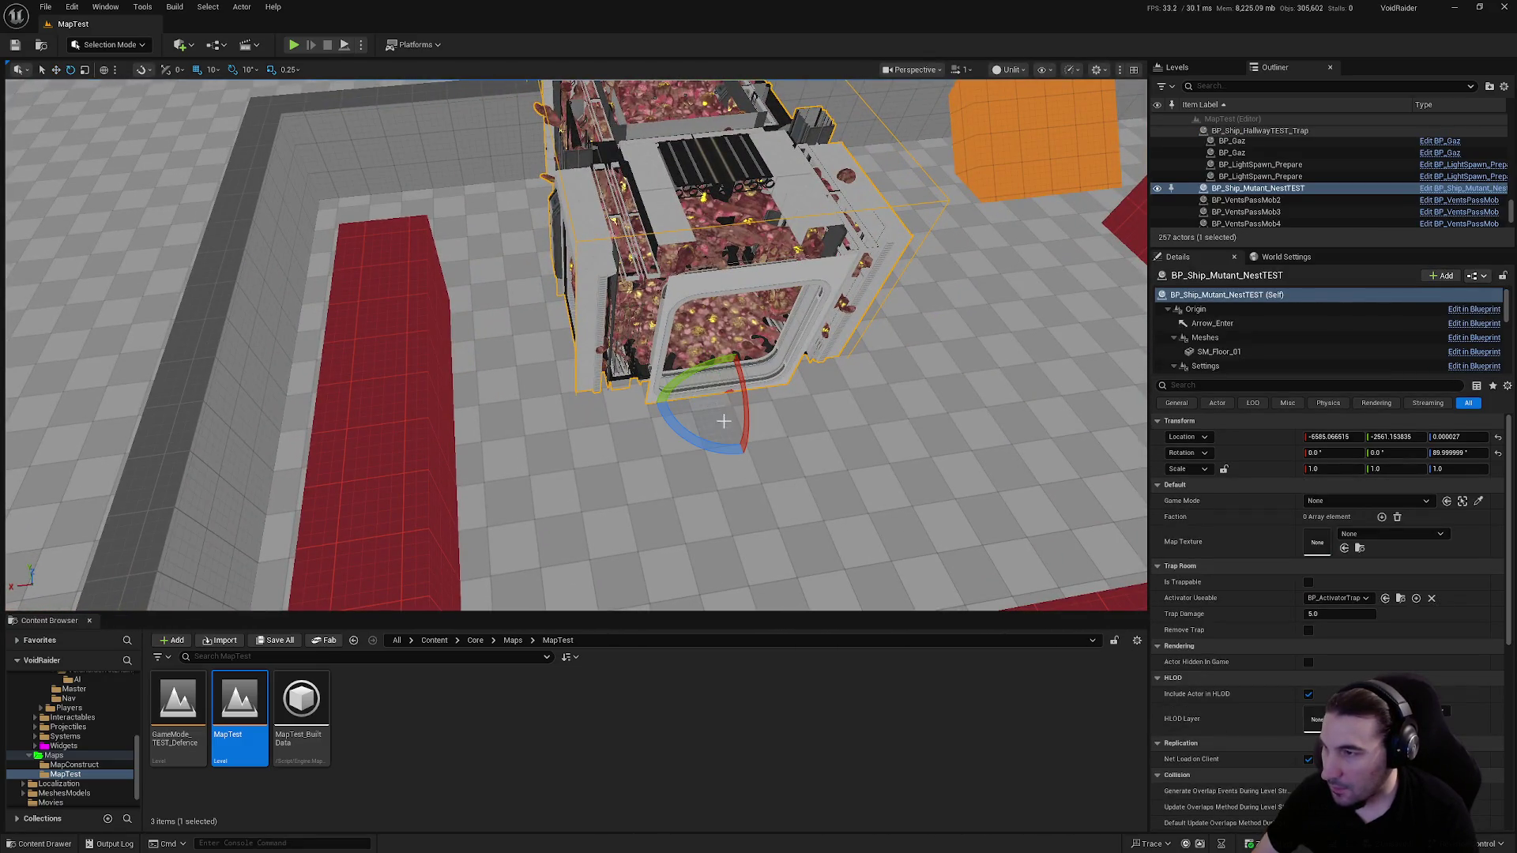
pyautogui.moveTo(690, 441); pyautogui.dragTo(679, 427)
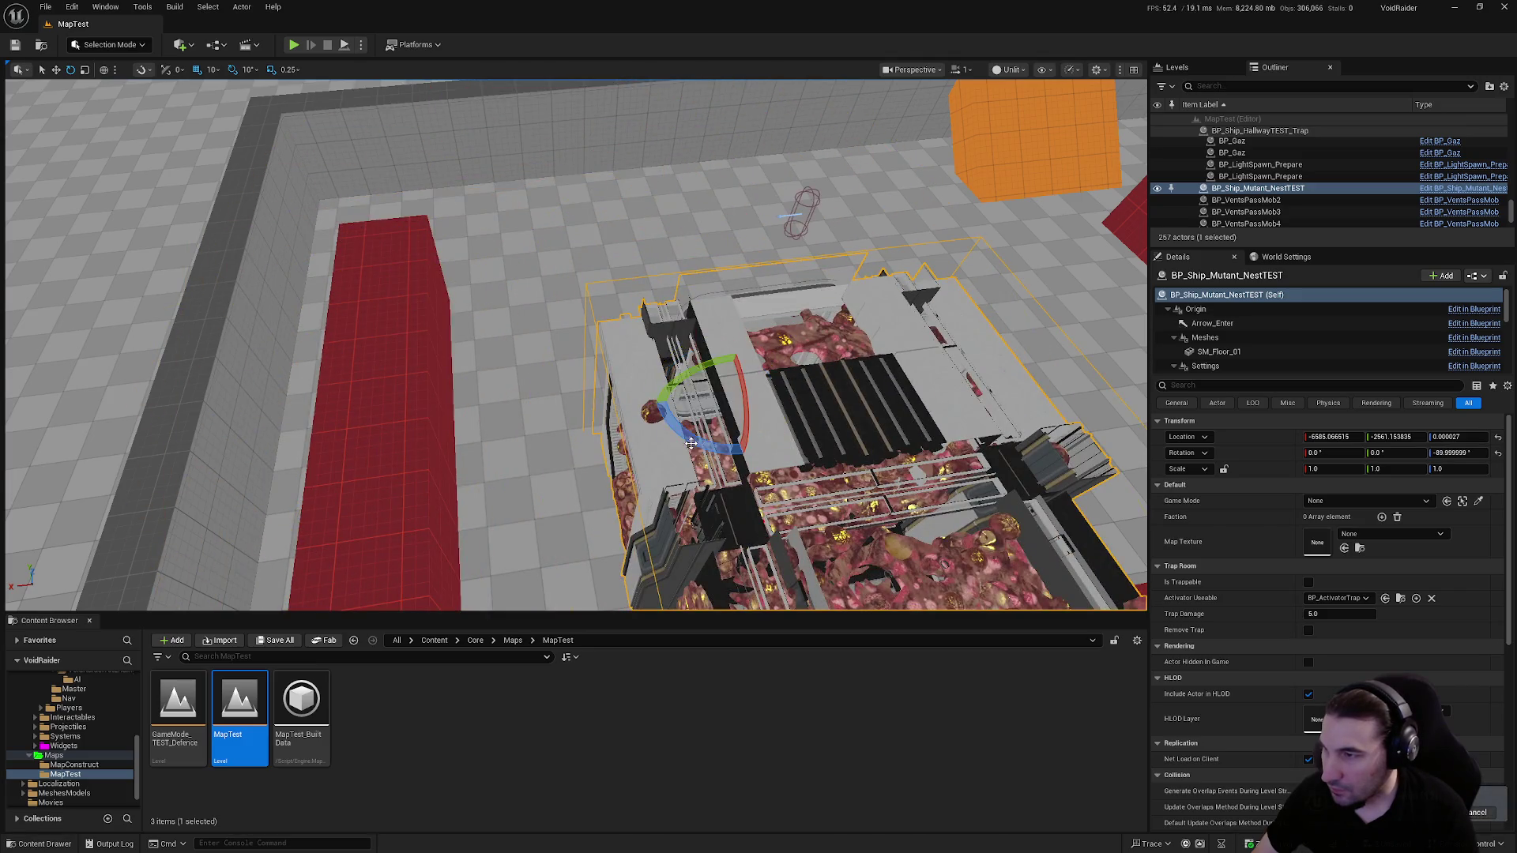
pyautogui.press('f')
pyautogui.moveTo(825, 463); pyautogui.dragTo(400, 419)
pyautogui.press('w')
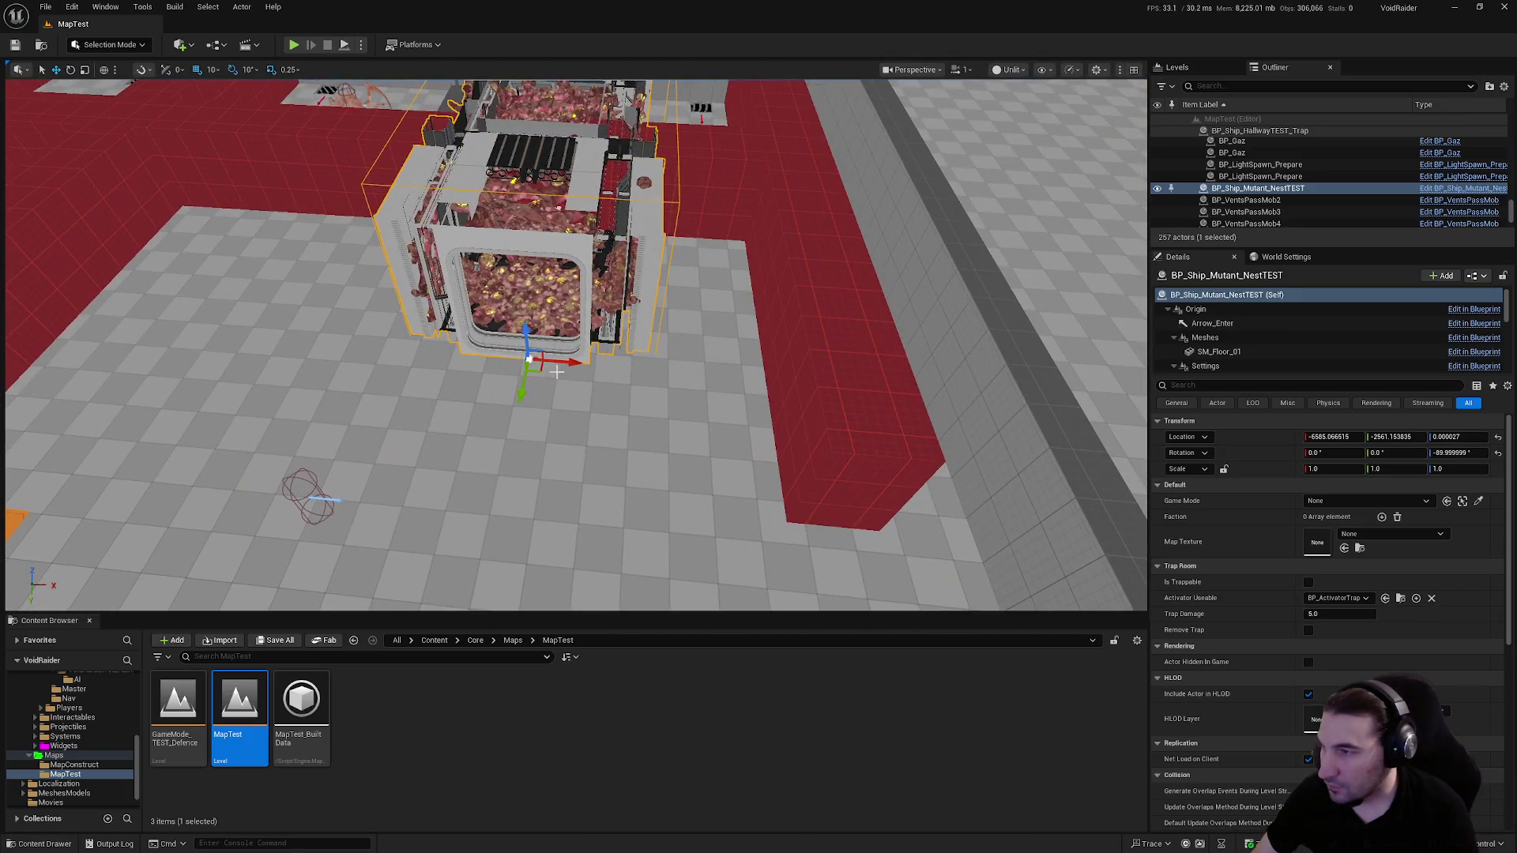
pyautogui.moveTo(587, 365)
pyautogui.mouseDown()
pyautogui.moveTo(682, 380)
pyautogui.moveTo(624, 589)
pyautogui.mouseUp()
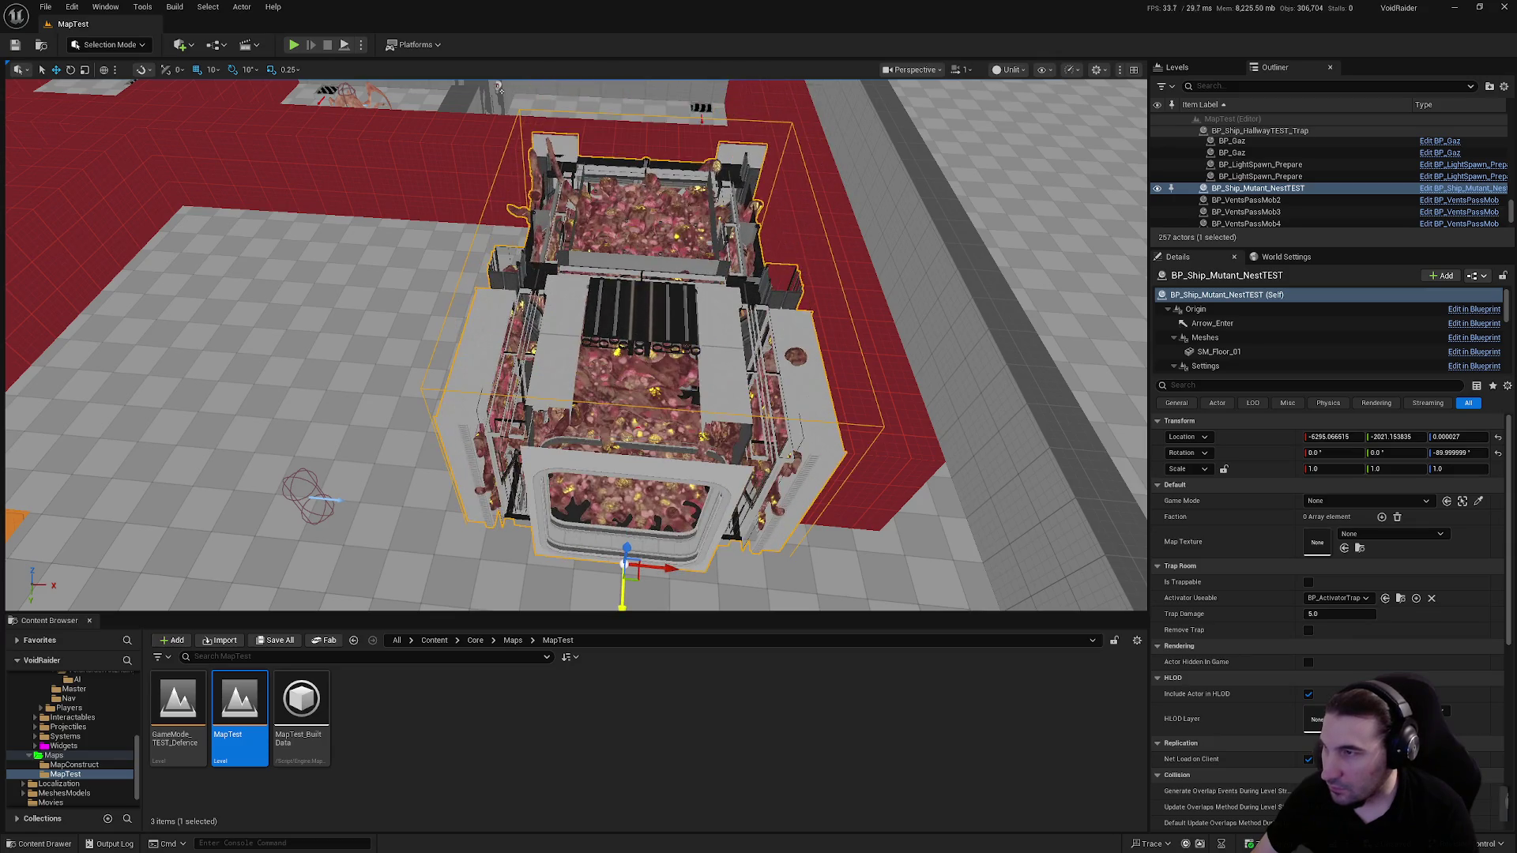
pyautogui.scroll(5, 598, 609)
# Rotate the nest to 0° and slide it to about X −6925, Y −3681
pyautogui.press('e')
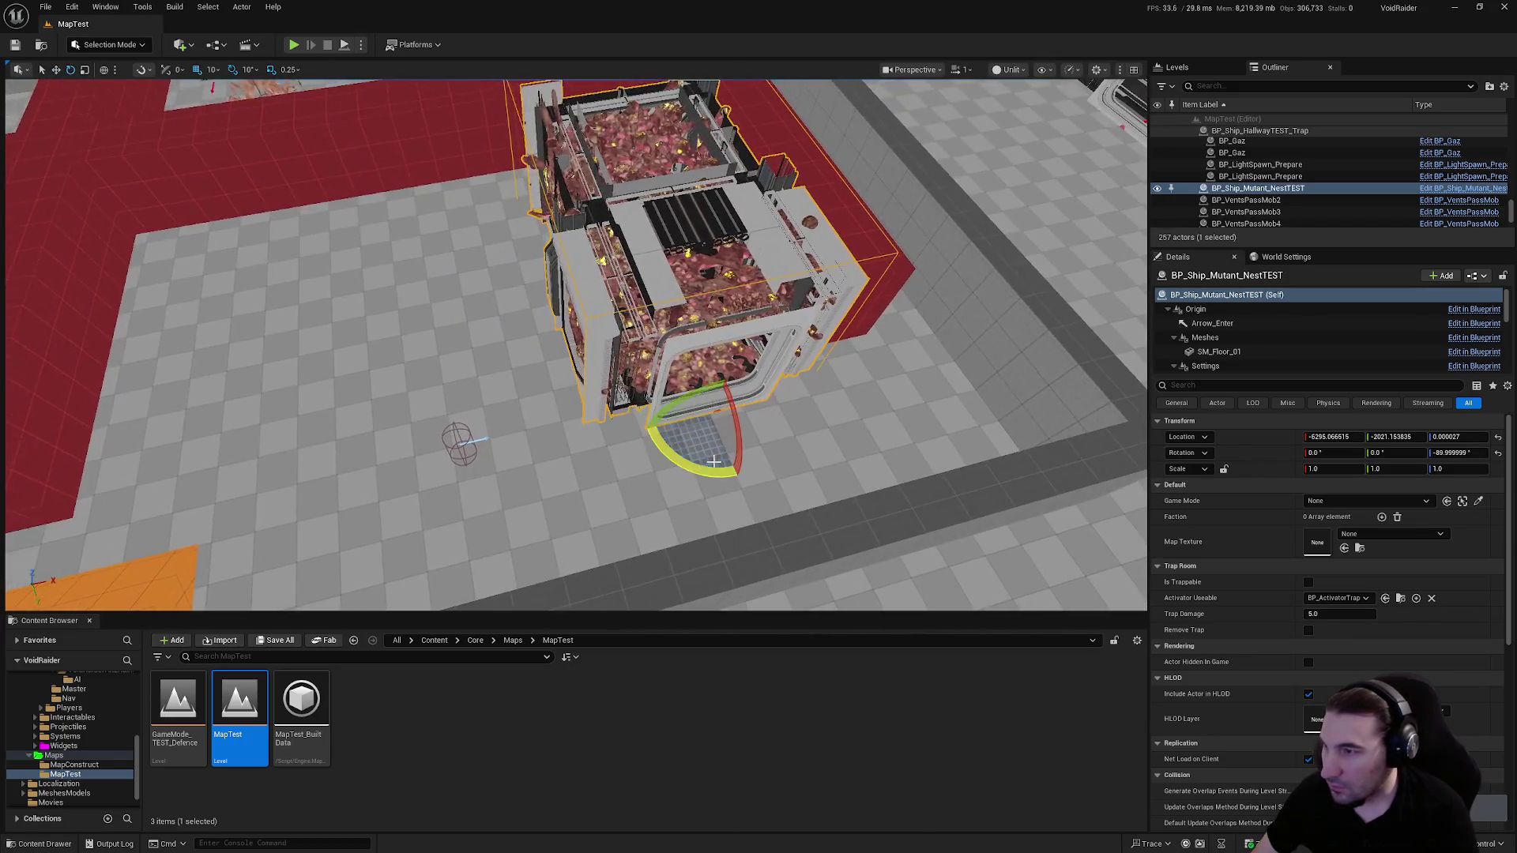
pyautogui.scroll(-5, 756, 313)
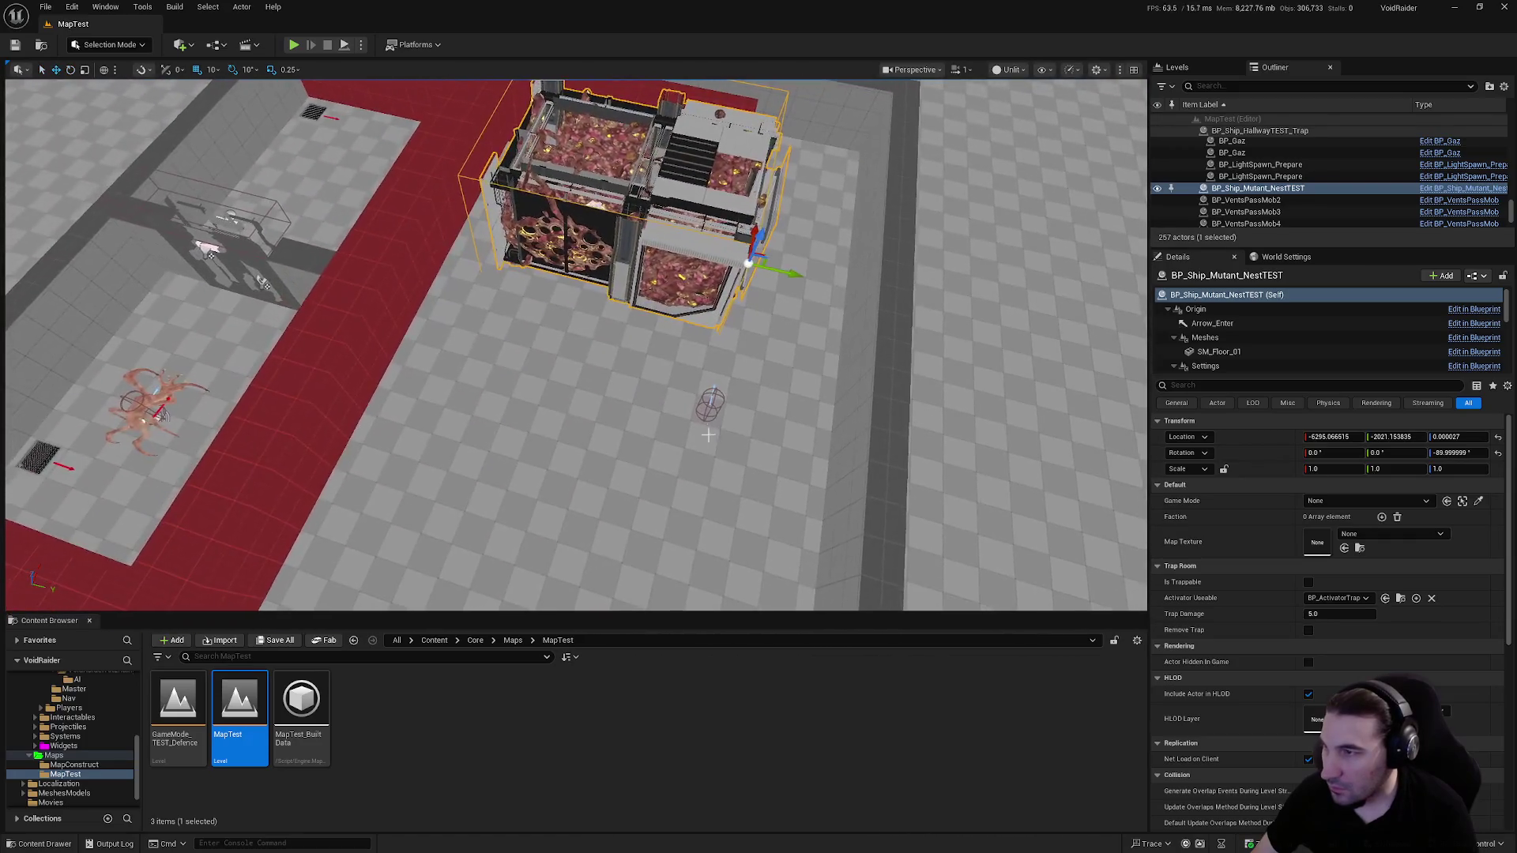
pyautogui.moveTo(765, 215)
pyautogui.mouseDown()
pyautogui.moveTo(821, 282)
pyautogui.moveTo(678, 250)
pyautogui.mouseUp()
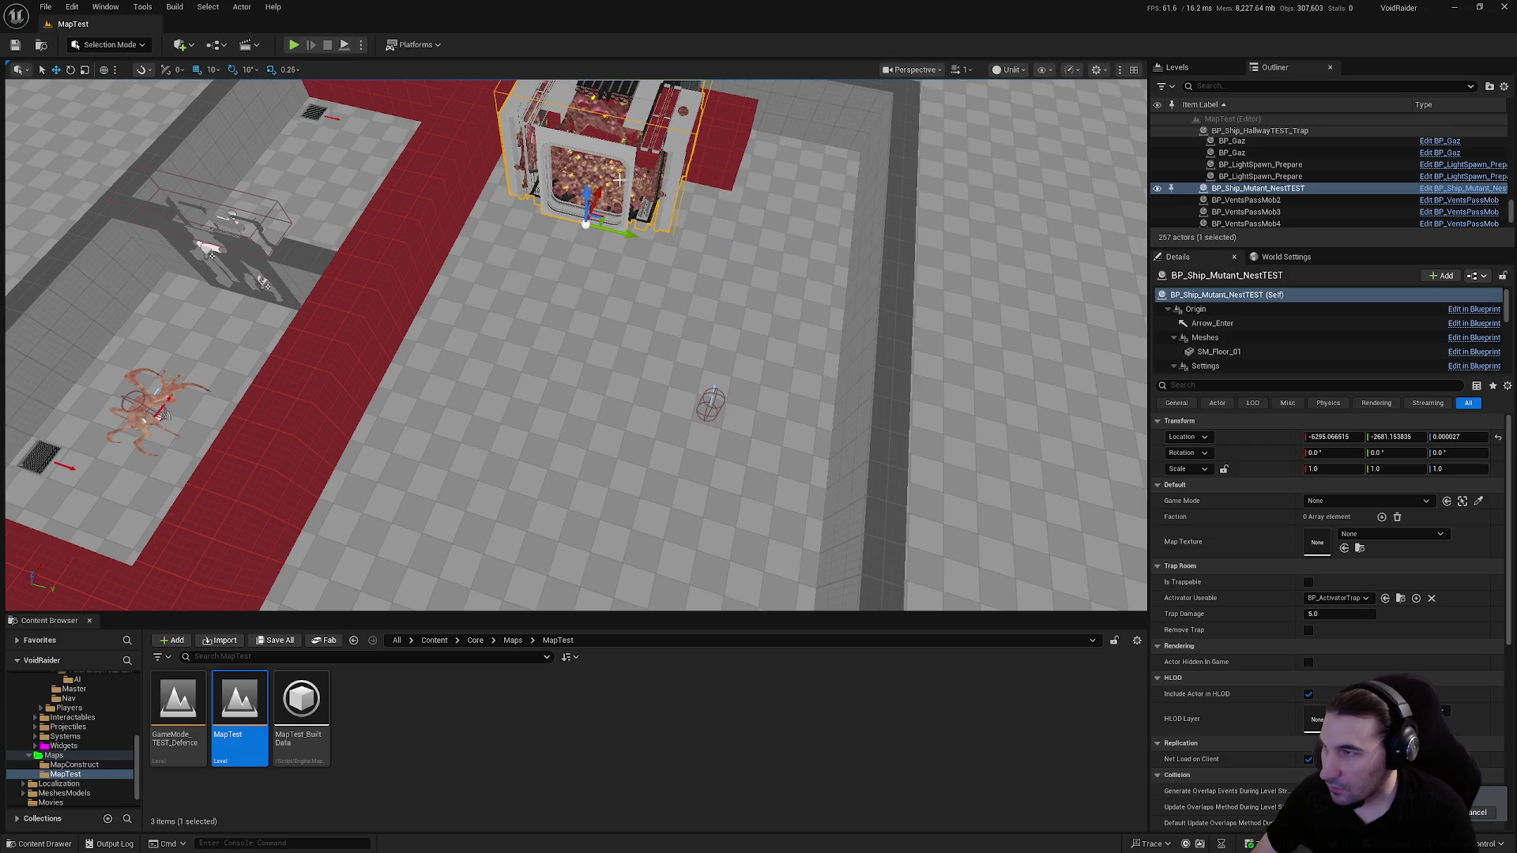
pyautogui.moveTo(602, 200)
pyautogui.mouseDown()
pyautogui.moveTo(537, 348)
pyautogui.moveTo(549, 305)
pyautogui.moveTo(349, 362)
pyautogui.mouseUp()
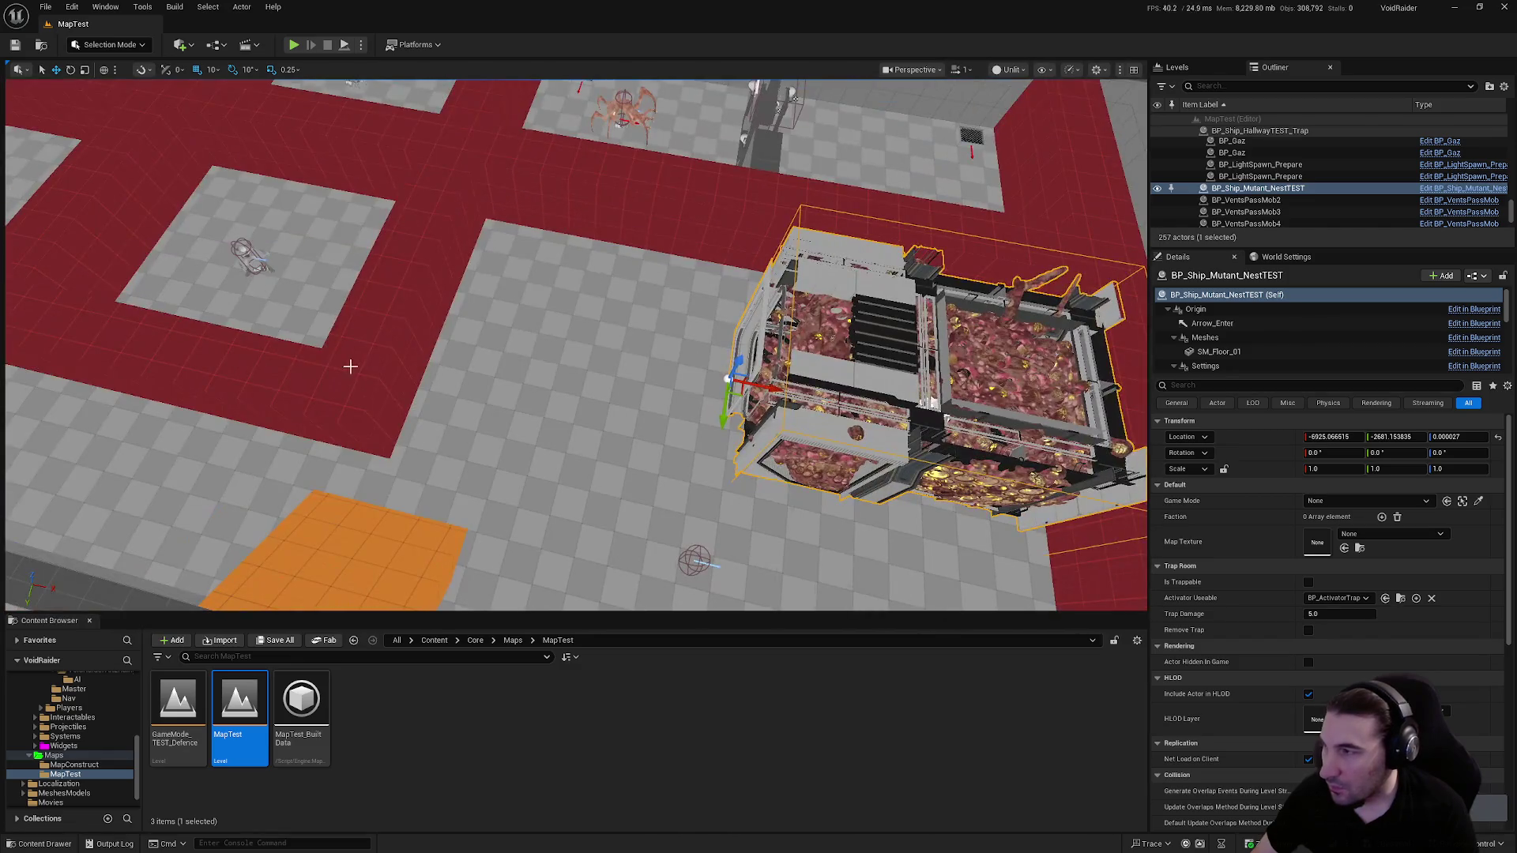
pyautogui.click(411, 379)
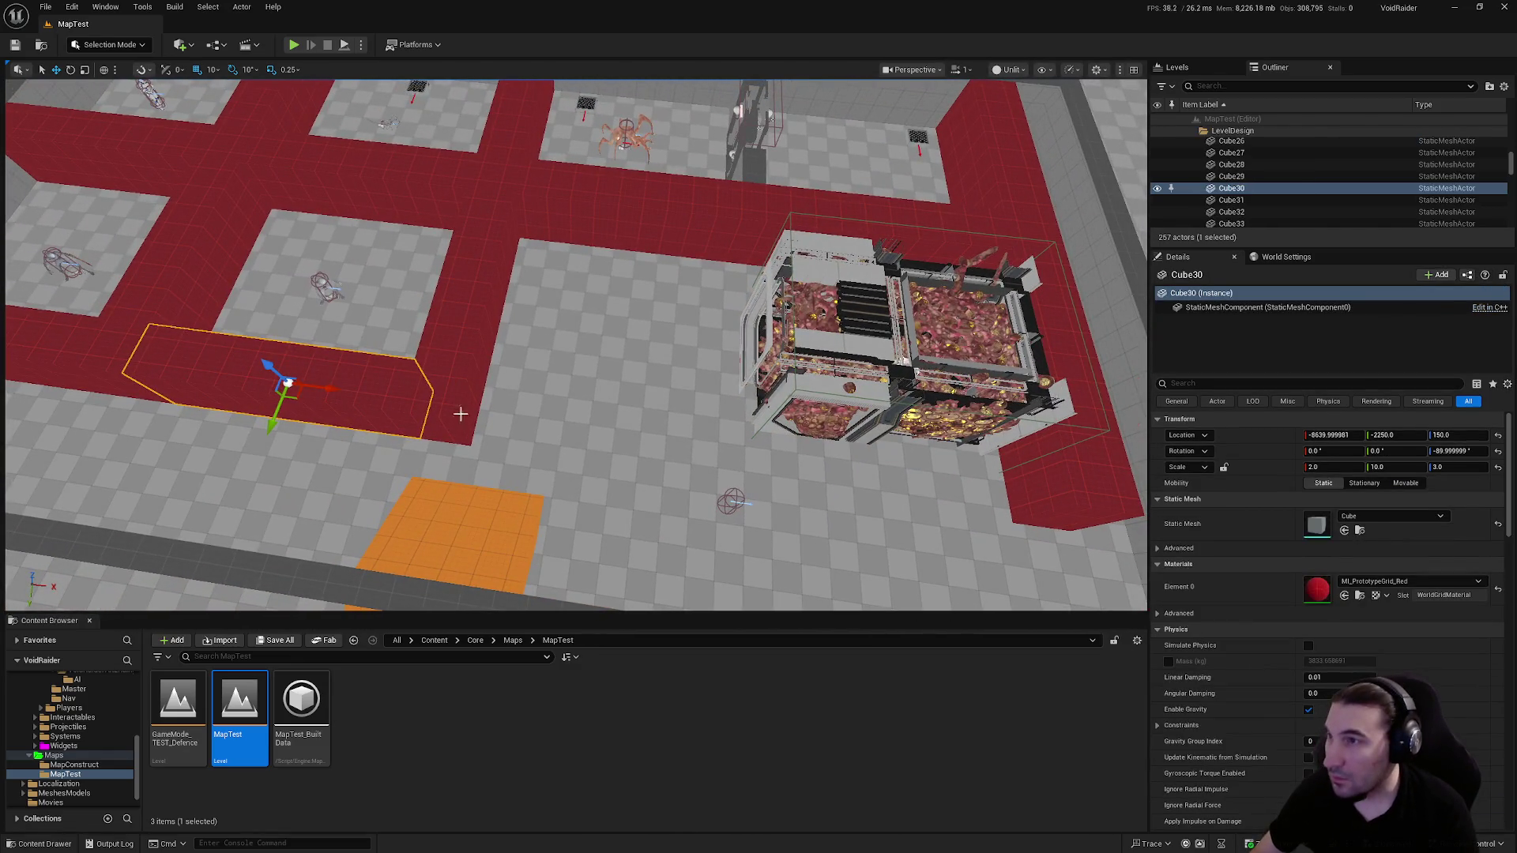
# Duplicate the red wall block and slide the copy along X to extend the wall
pyautogui.moveTo(328, 388)
pyautogui.mouseDown()
pyautogui.moveTo(683, 449)
pyautogui.moveTo(663, 446)
pyautogui.moveTo(798, 271)
pyautogui.moveTo(772, 380)
pyautogui.moveTo(823, 332)
pyautogui.mouseUp()
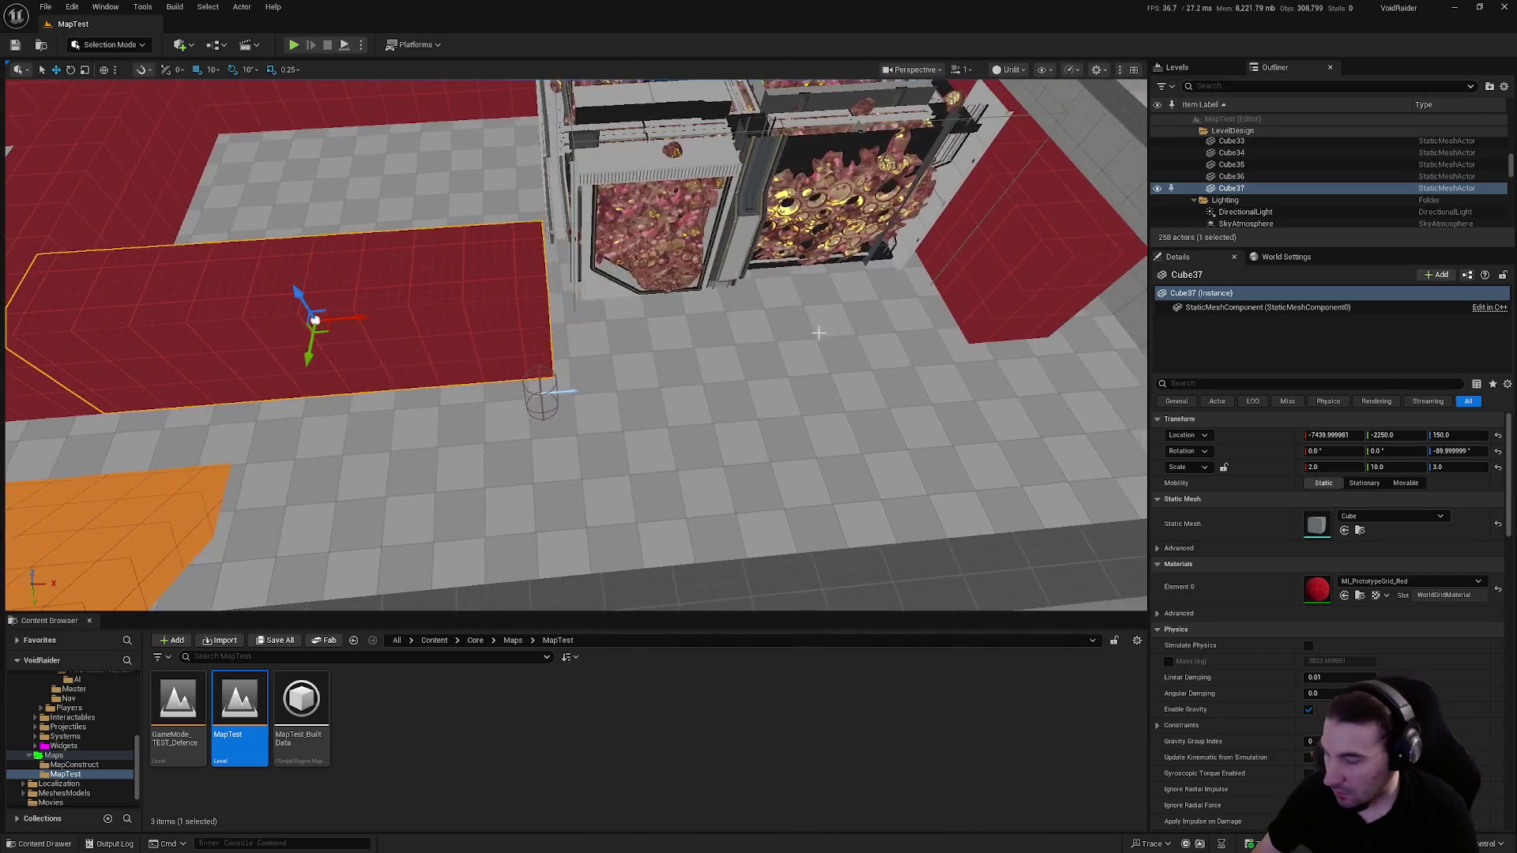
pyautogui.hotkey('ctrl', 'd')
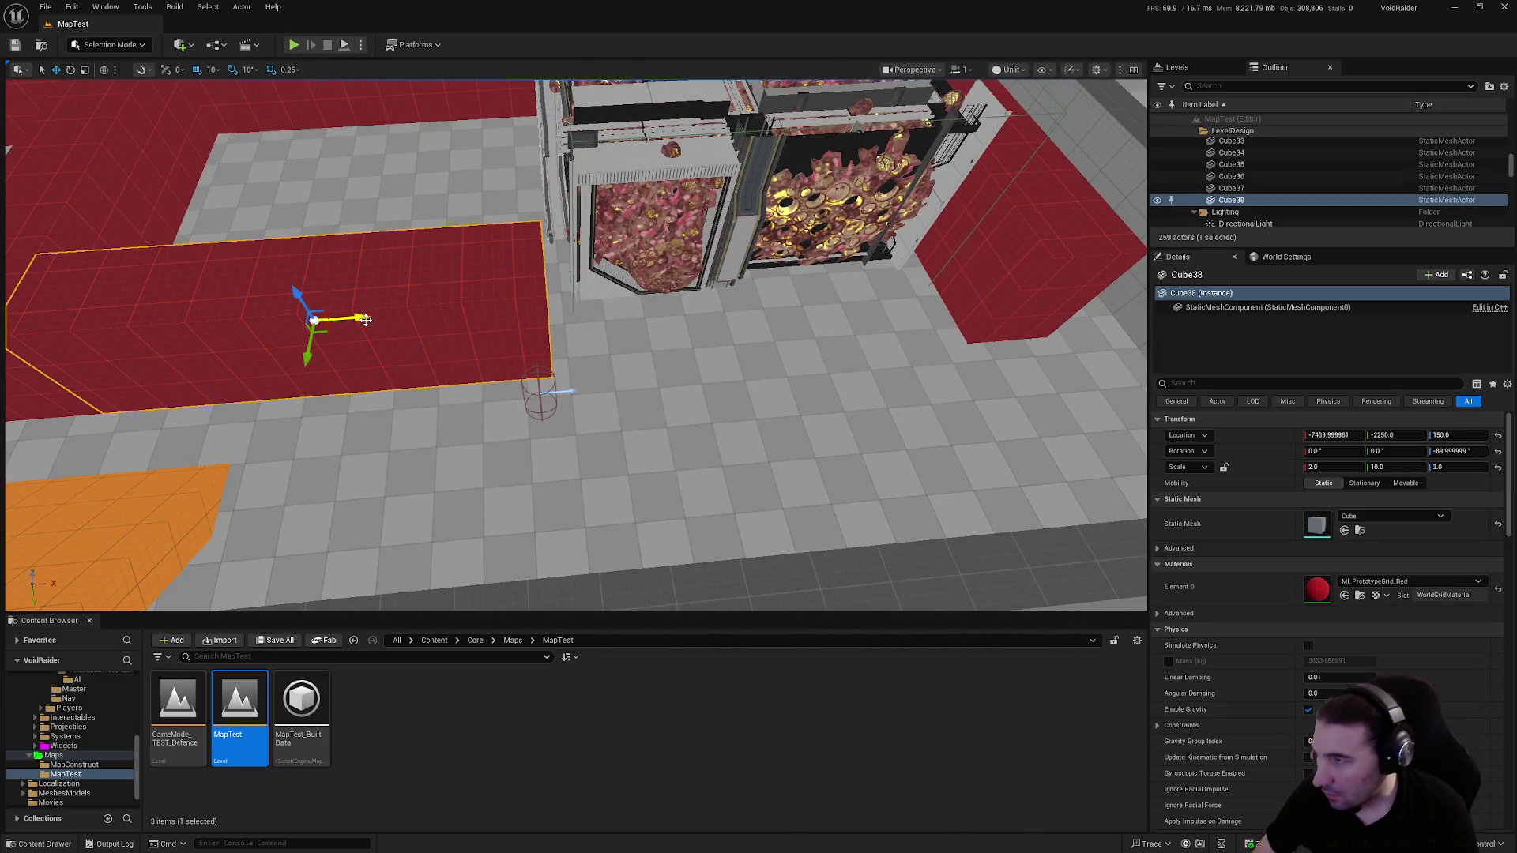
pyautogui.moveTo(365, 319)
pyautogui.mouseDown()
pyautogui.moveTo(867, 318)
pyautogui.moveTo(632, 340)
pyautogui.mouseUp()
# Nudge the mutant nest slightly along Y and X, then Save All
pyautogui.click(633, 340)
pyautogui.press('f')
pyautogui.moveTo(554, 396); pyautogui.dragTo(687, 385)
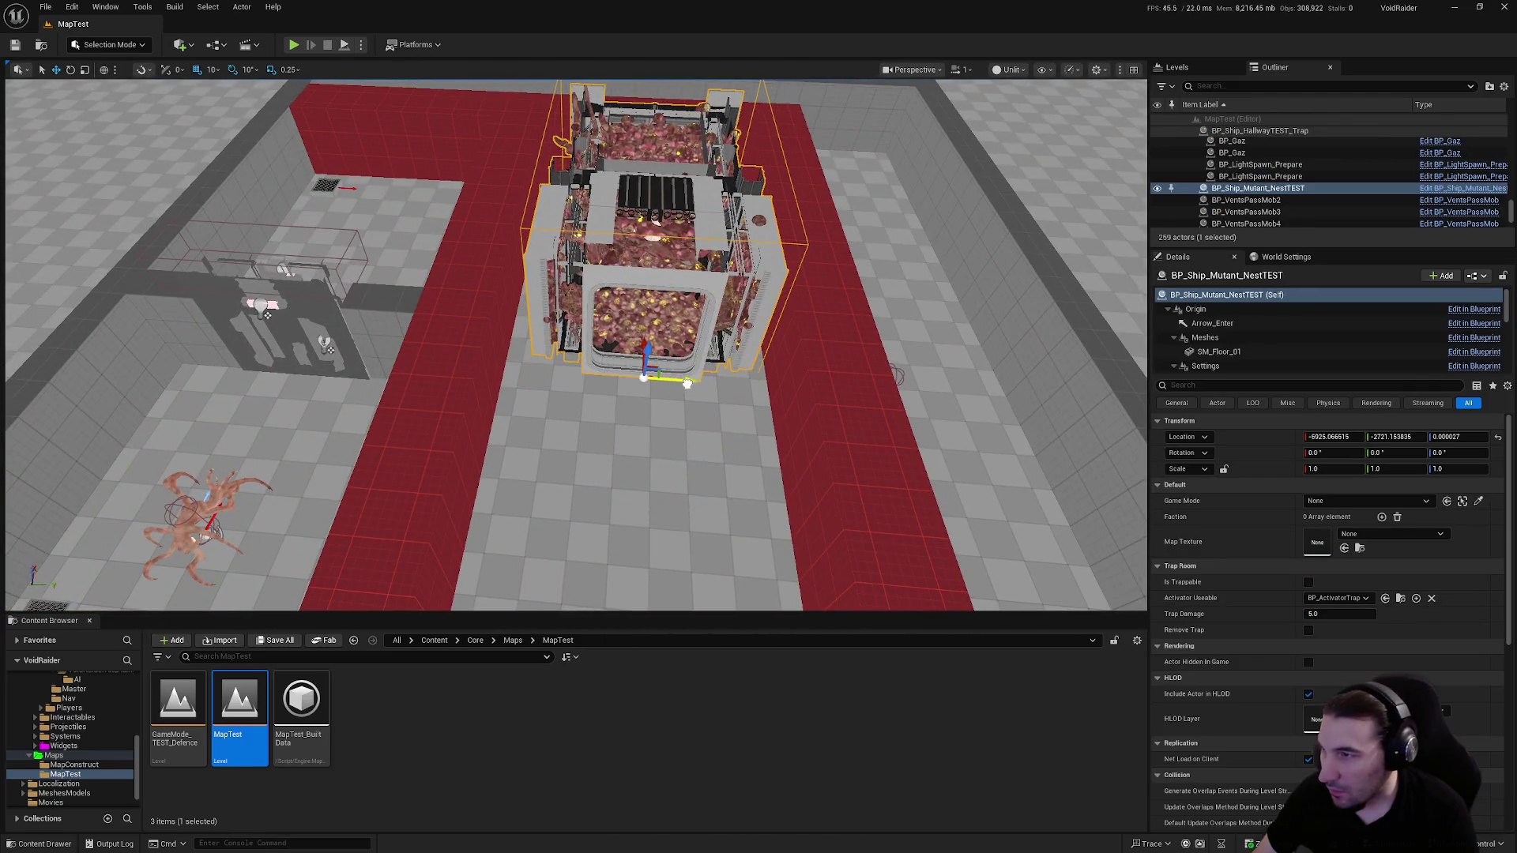
pyautogui.moveTo(645, 338)
pyautogui.mouseDown()
pyautogui.moveTo(646, 316)
pyautogui.moveTo(703, 313)
pyautogui.moveTo(601, 325)
pyautogui.mouseUp()
pyautogui.moveTo(422, 519)
pyautogui.mouseDown()
pyautogui.moveTo(422, 554)
pyautogui.moveTo(395, 545)
pyautogui.moveTo(422, 518)
pyautogui.mouseUp()
pyautogui.click(270, 641)
pyautogui.click(842, 566)
# Copy red block Cube29 as Cube39 at X −8040, Y −1900, Z 150, scaled 2×5×3
pyautogui.moveTo(838, 551)
pyautogui.mouseDown()
pyautogui.moveTo(643, 464)
pyautogui.moveTo(553, 395)
pyautogui.moveTo(380, 343)
pyautogui.moveTo(343, 231)
pyautogui.moveTo(799, 515)
pyautogui.moveTo(695, 474)
pyautogui.mouseUp()
pyautogui.click(624, 428)
pyautogui.click(340, 196)
pyautogui.press('r')
pyautogui.moveTo(816, 388)
pyautogui.mouseDown()
pyautogui.moveTo(694, 391)
pyautogui.moveTo(634, 363)
pyautogui.mouseUp()
pyautogui.press('r')
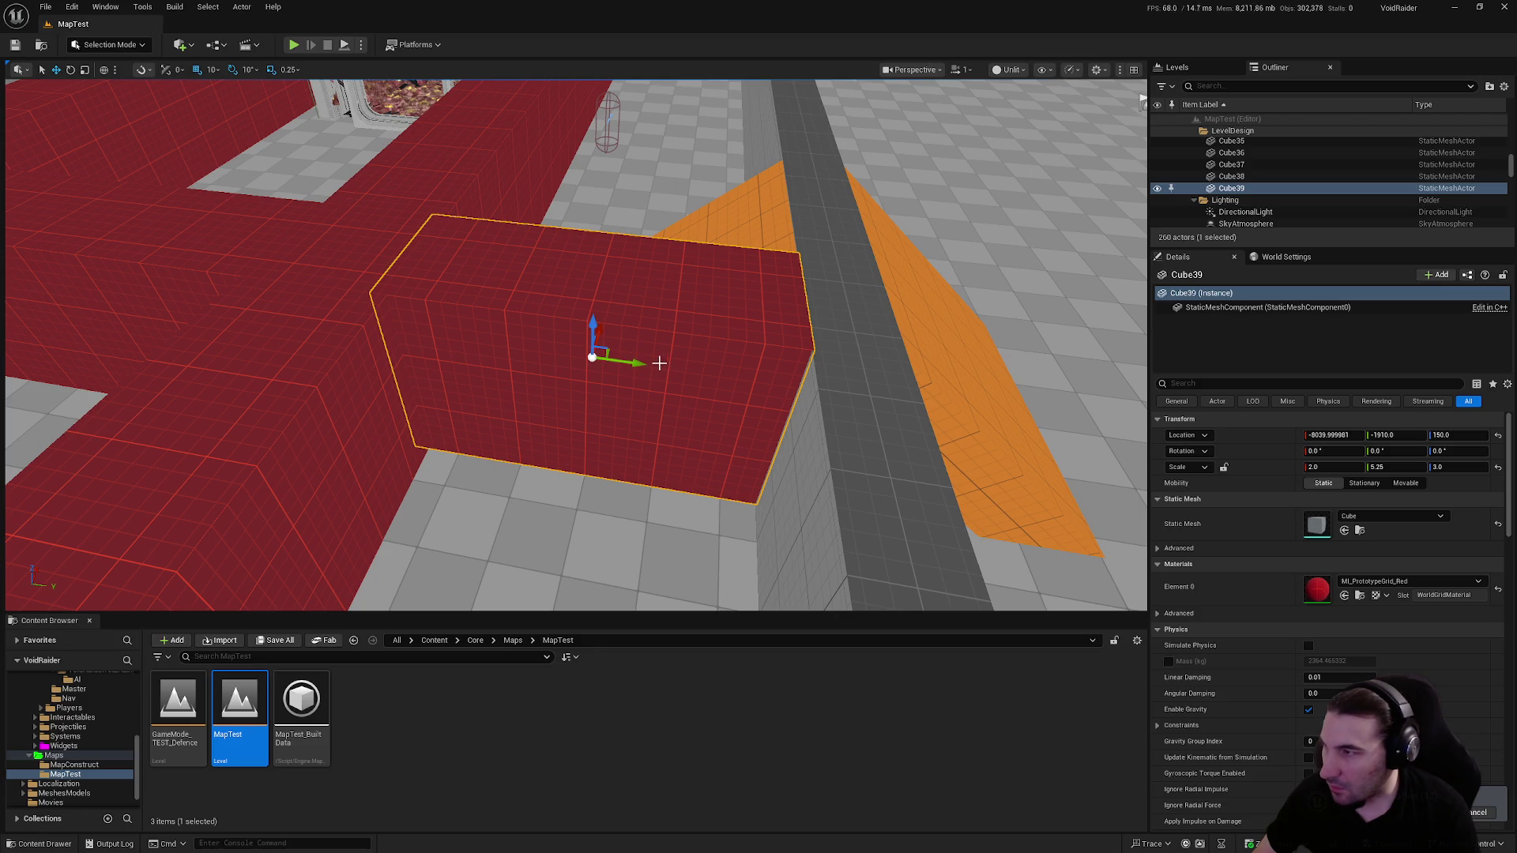
pyautogui.scroll(3, 659, 362)
pyautogui.moveTo(830, 459); pyautogui.dragTo(863, 460)
pyautogui.moveTo(680, 460); pyautogui.dragTo(699, 466)
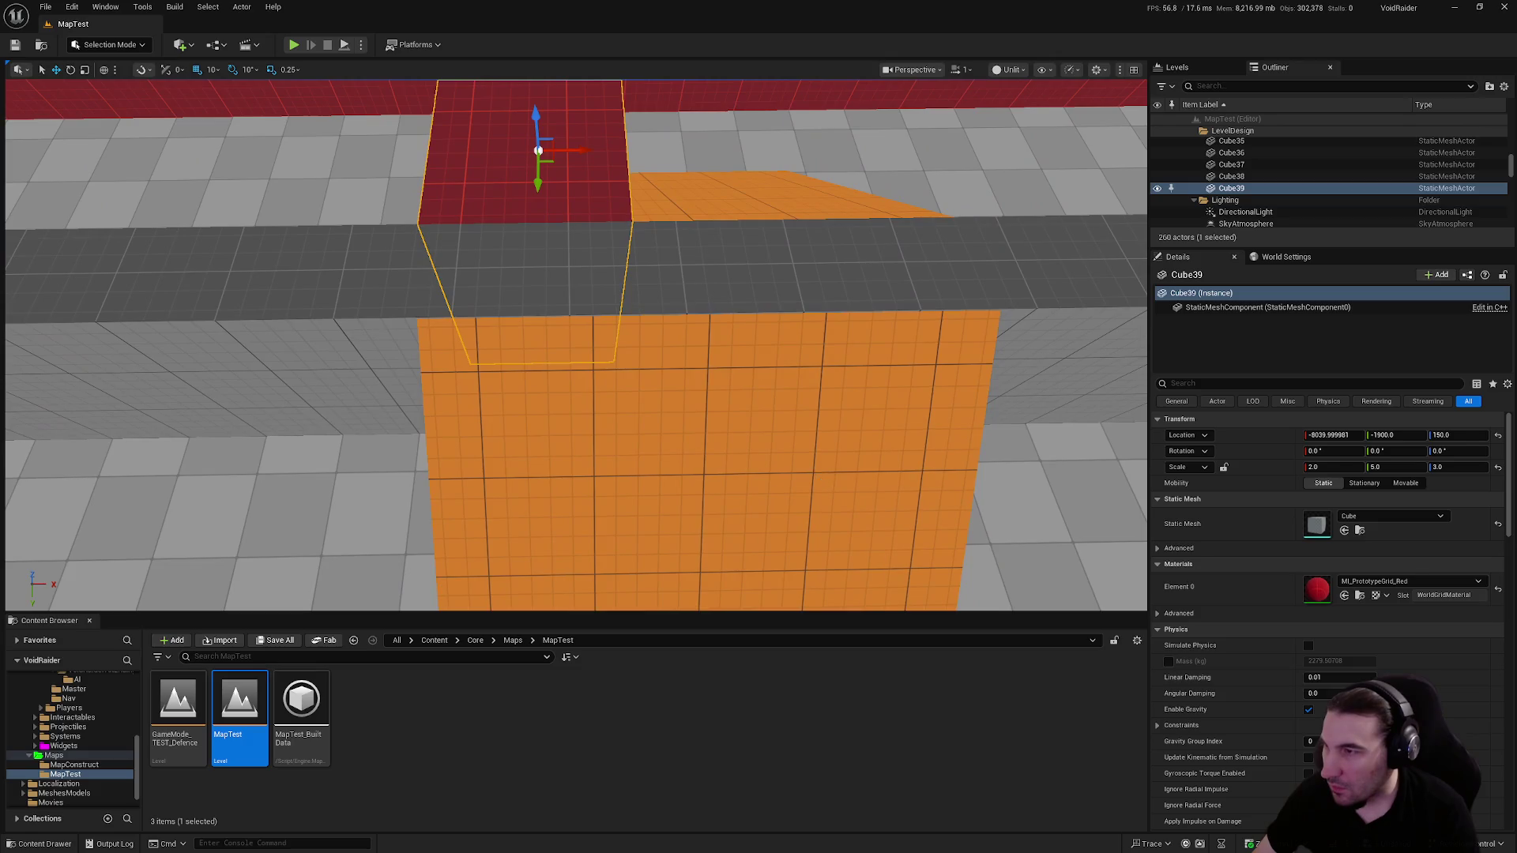
pyautogui.click(750, 403)
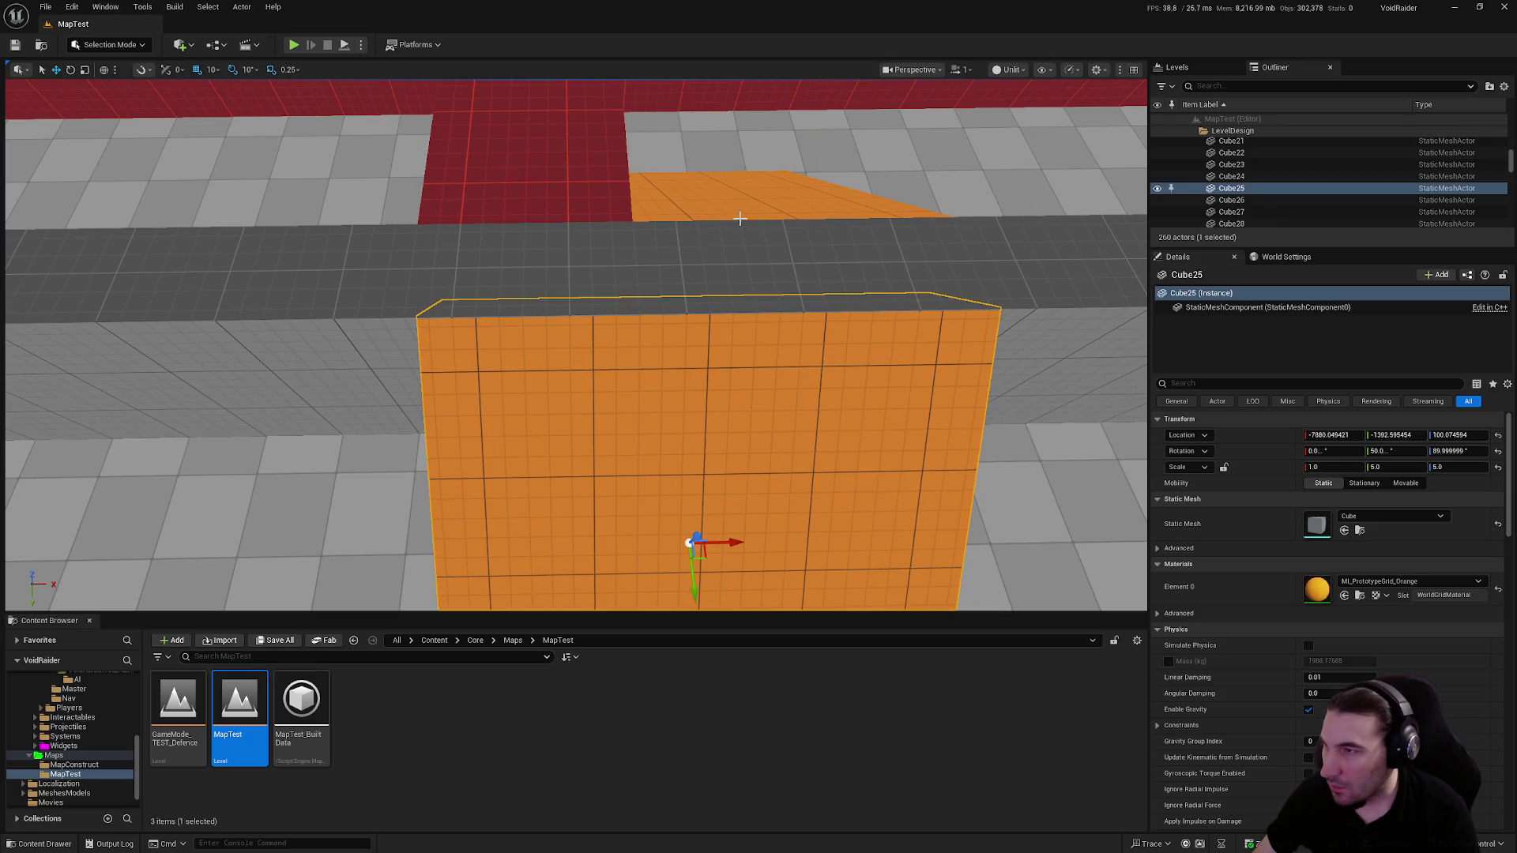
# Select orange wall Cube25 with block Cube26 and shift both sideways along Y
pyautogui.scroll(-5, 818, 274)
pyautogui.keyDown('ctrl'); pyautogui.click(736, 248); pyautogui.keyUp('ctrl')
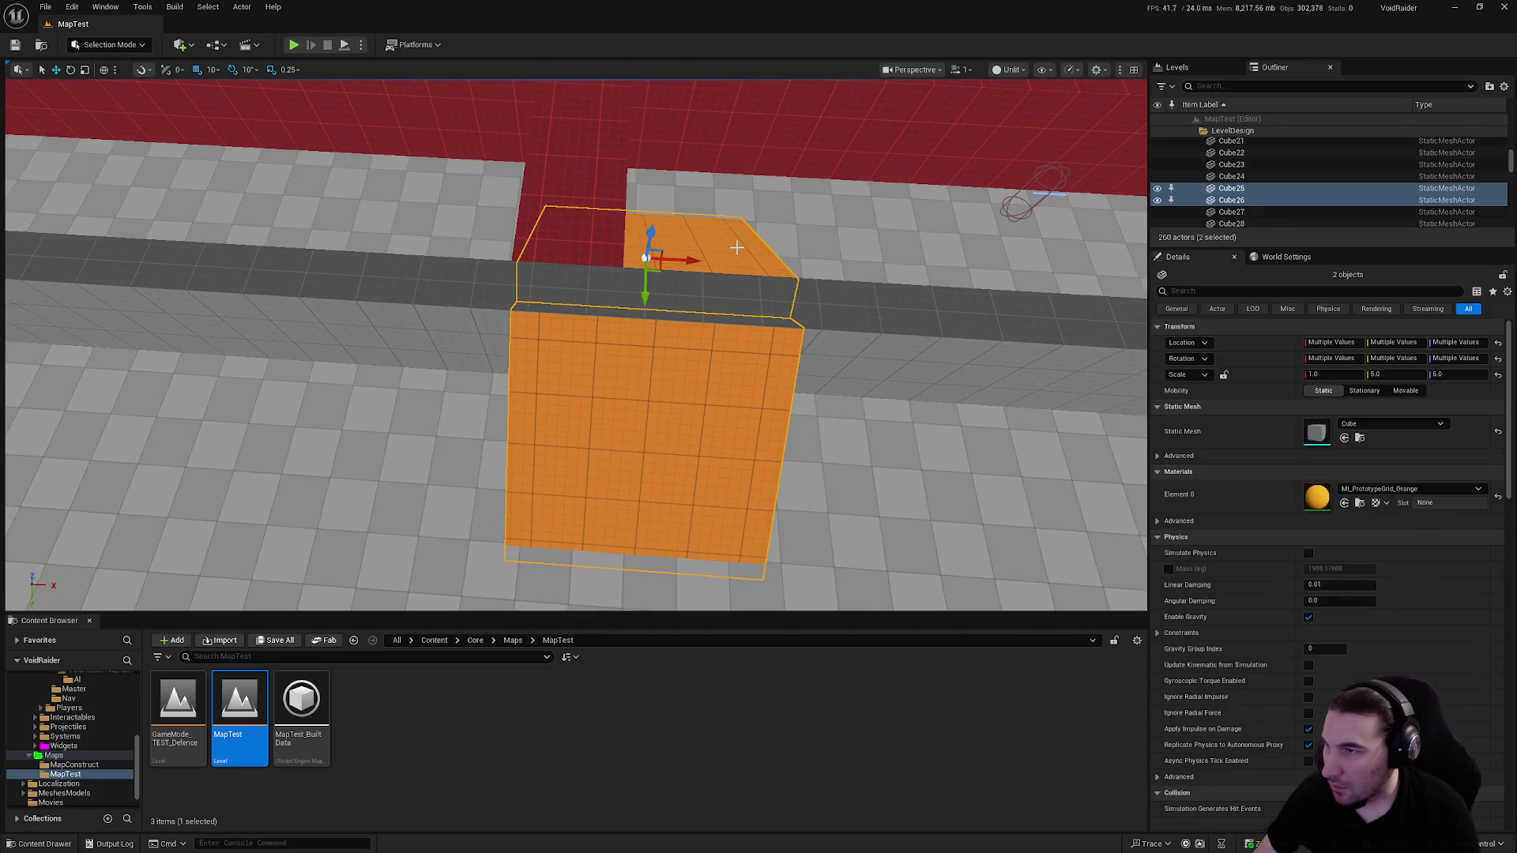
pyautogui.moveTo(686, 263); pyautogui.dragTo(613, 259)
pyautogui.scroll(10, 652, 302)
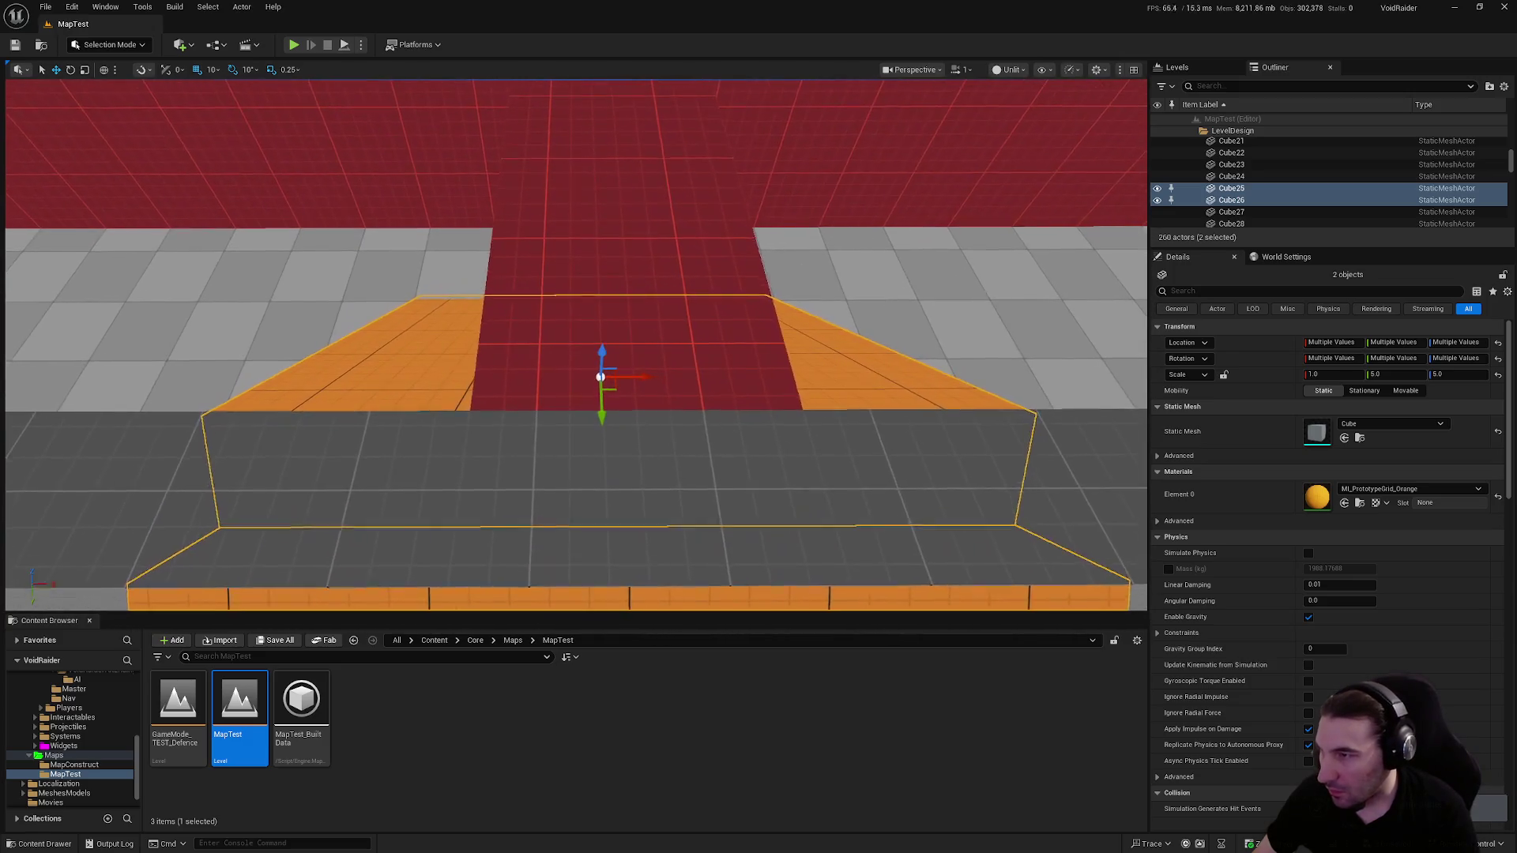
pyautogui.scroll(-10, 652, 302)
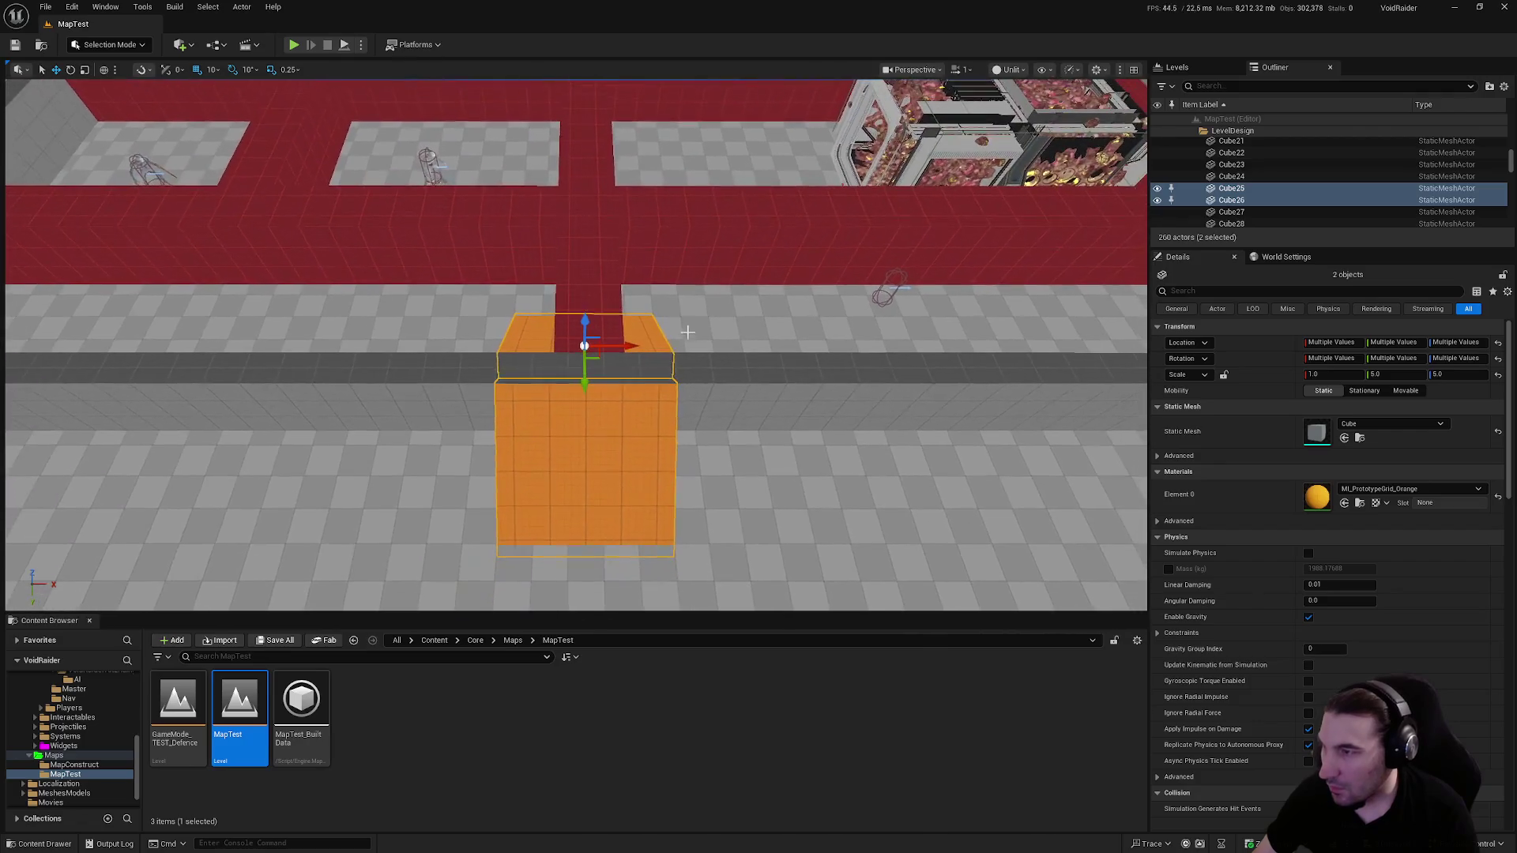
# Frame the dark wall Cube9 and save all modified wall cubes
pyautogui.click(760, 410)
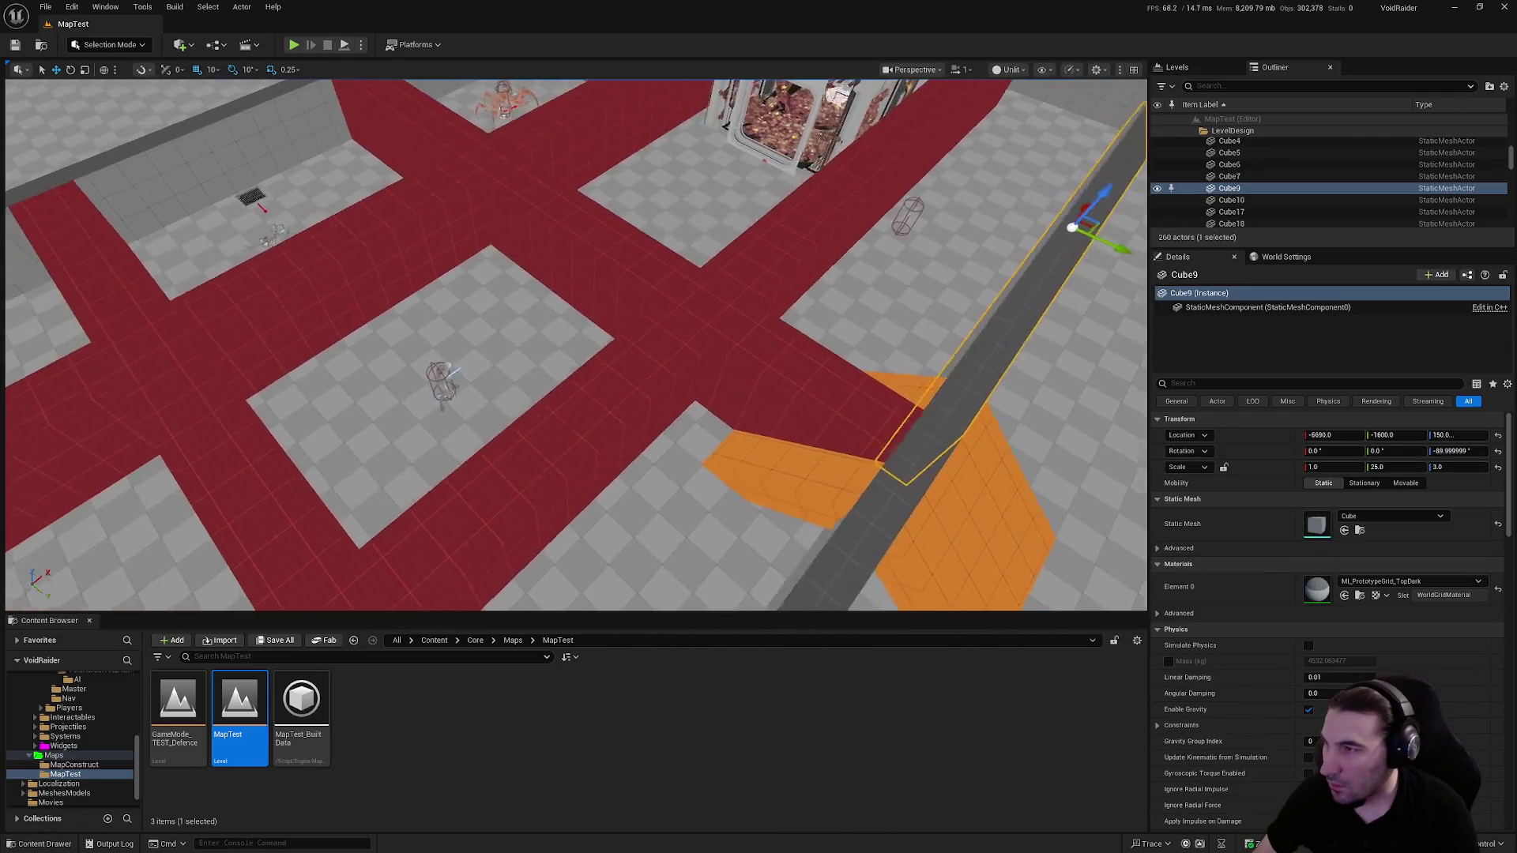
pyautogui.press('f')
pyautogui.scroll(-5, 732, 451)
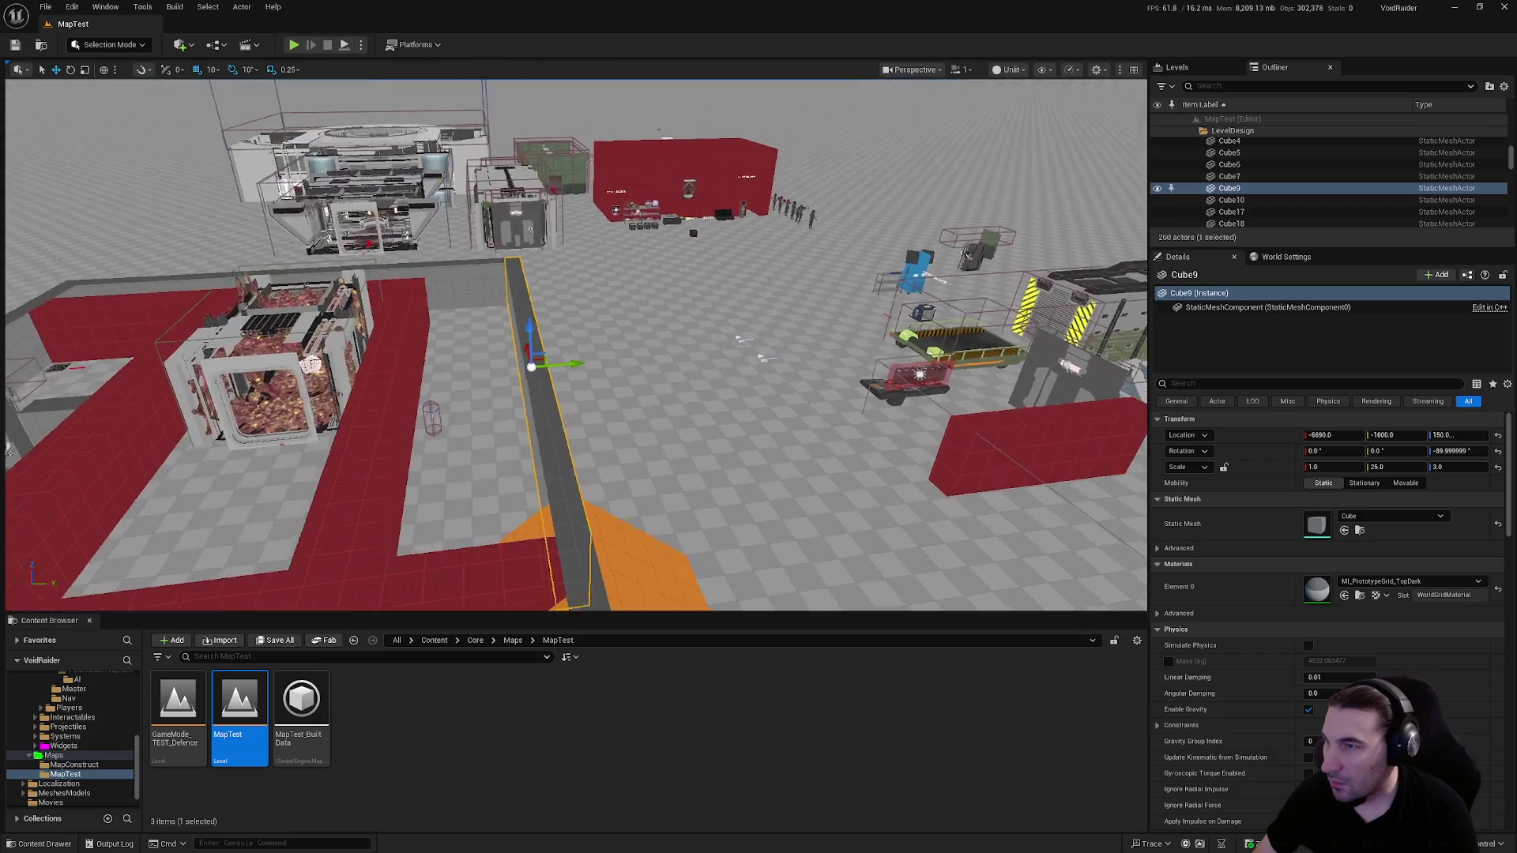
pyautogui.click(288, 641)
pyautogui.click(855, 567)
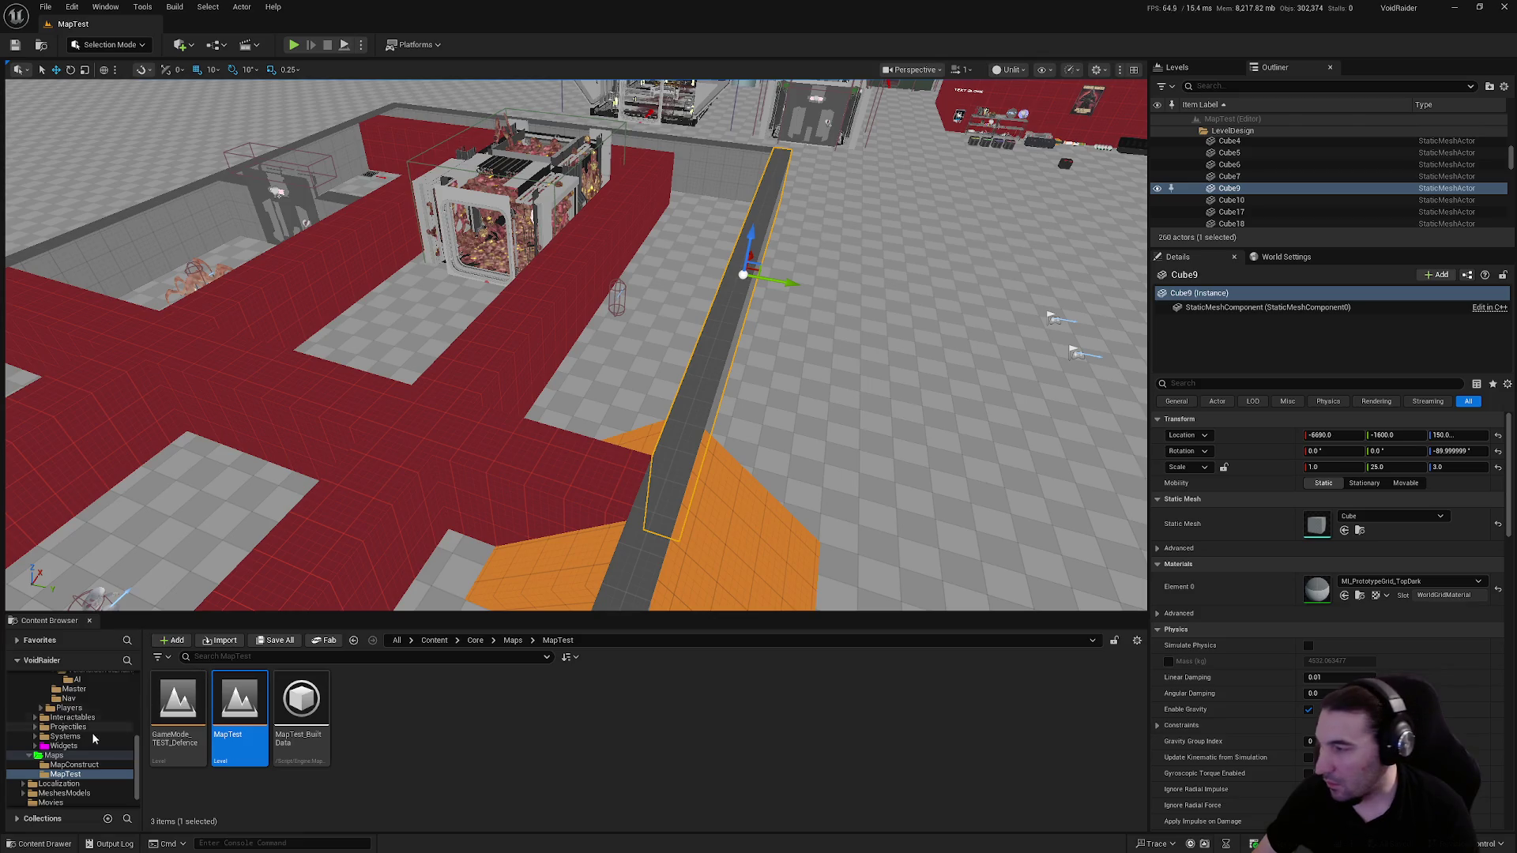
pyautogui.scroll(3, 101, 735)
pyautogui.scroll(3, 67, 719)
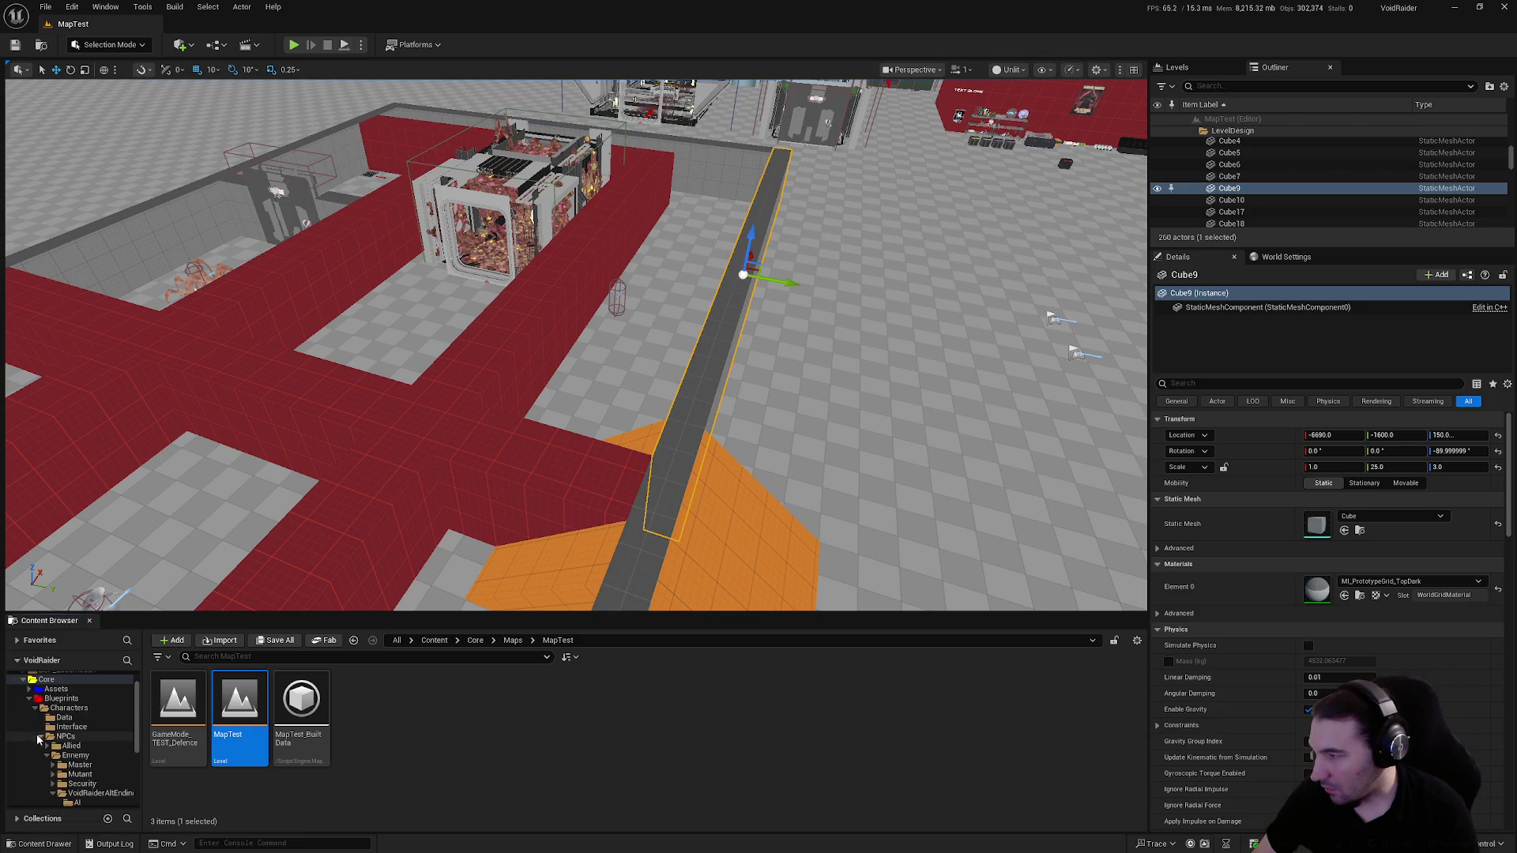
# Browse the Content Browser's Blueprints folders: Interactables, PropsUseable, Characters, Systems and GameModes
pyautogui.click(29, 700)
pyautogui.scroll(3, 91, 730)
pyautogui.click(54, 735)
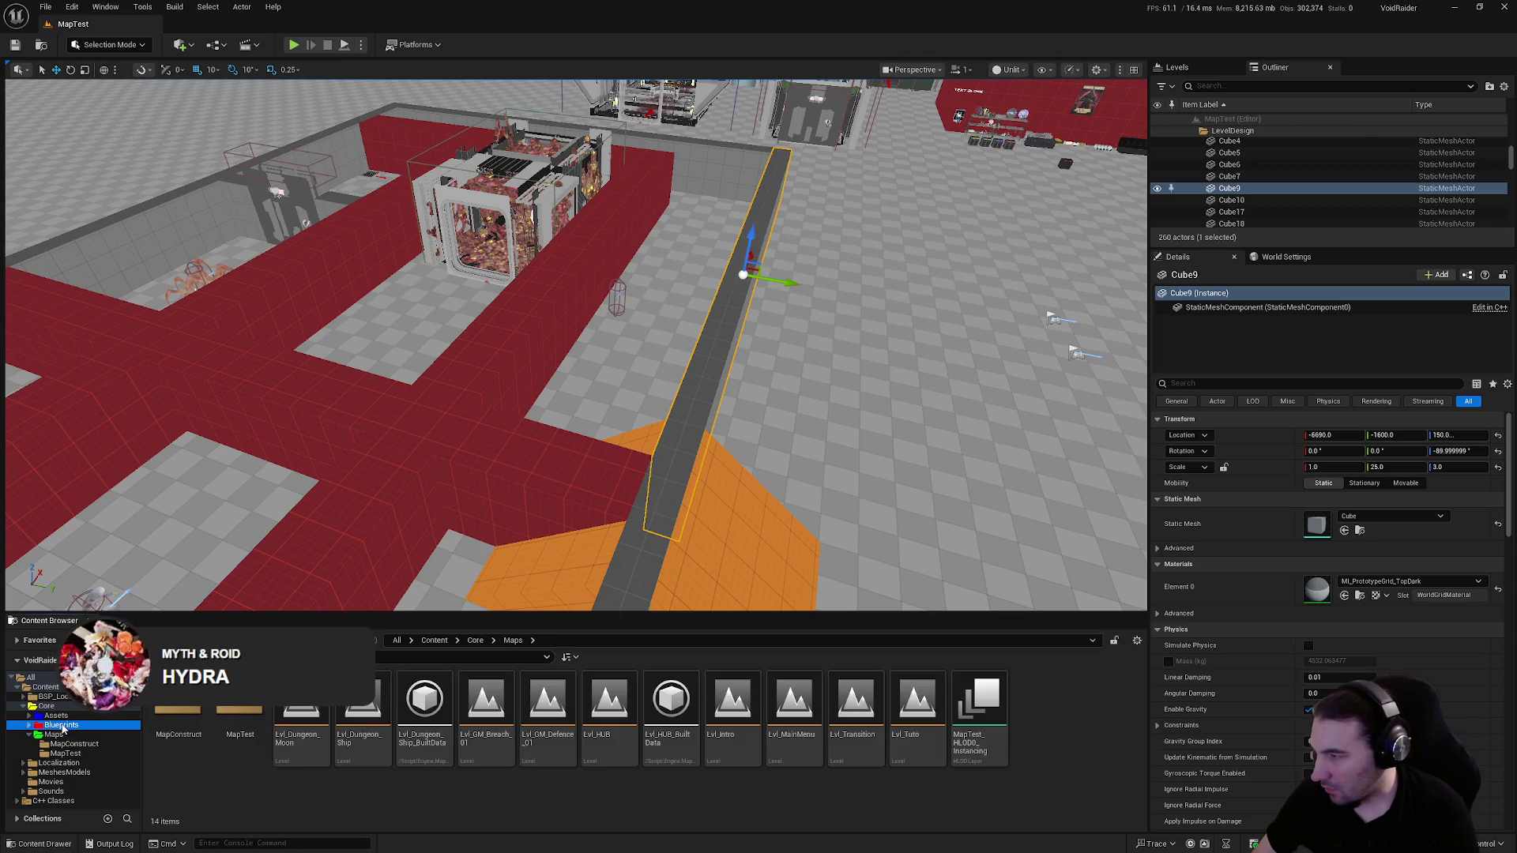
pyautogui.click(59, 725)
pyautogui.click(35, 734)
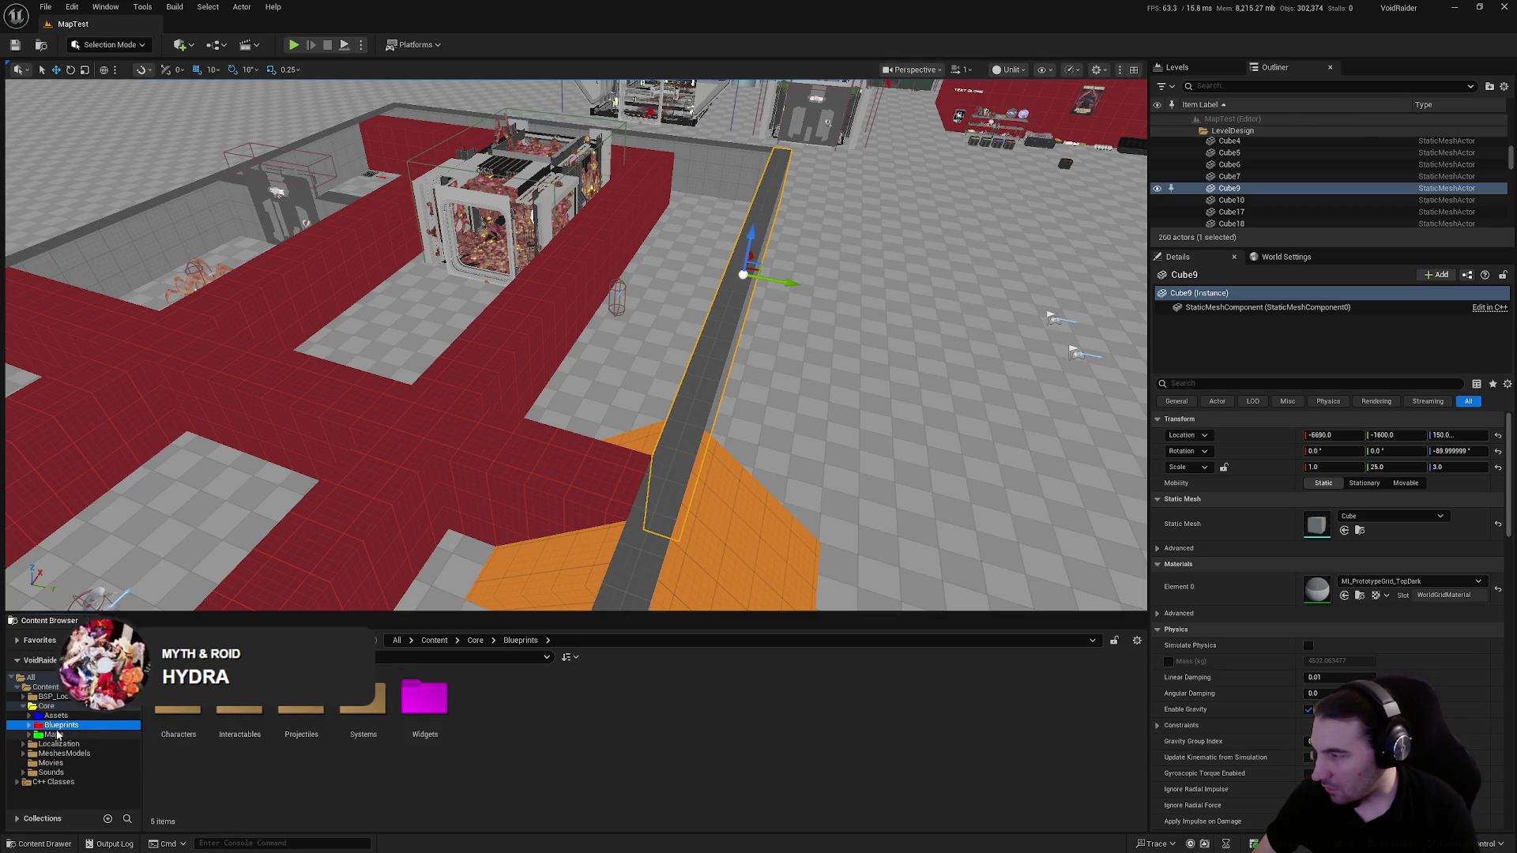
pyautogui.doubleClick(239, 700)
pyautogui.click(367, 715)
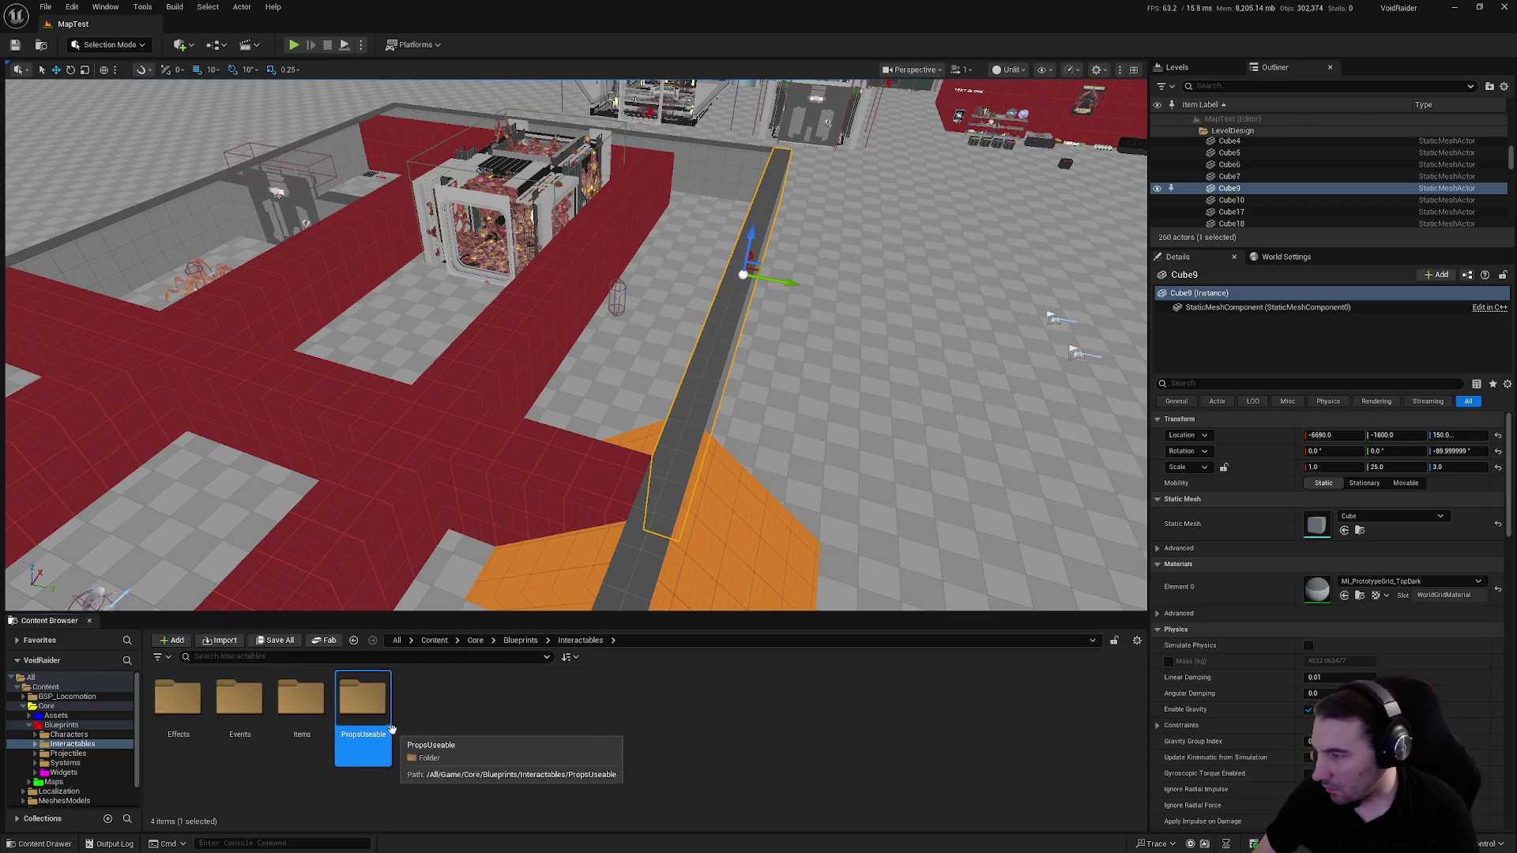
pyautogui.doubleClick(369, 716)
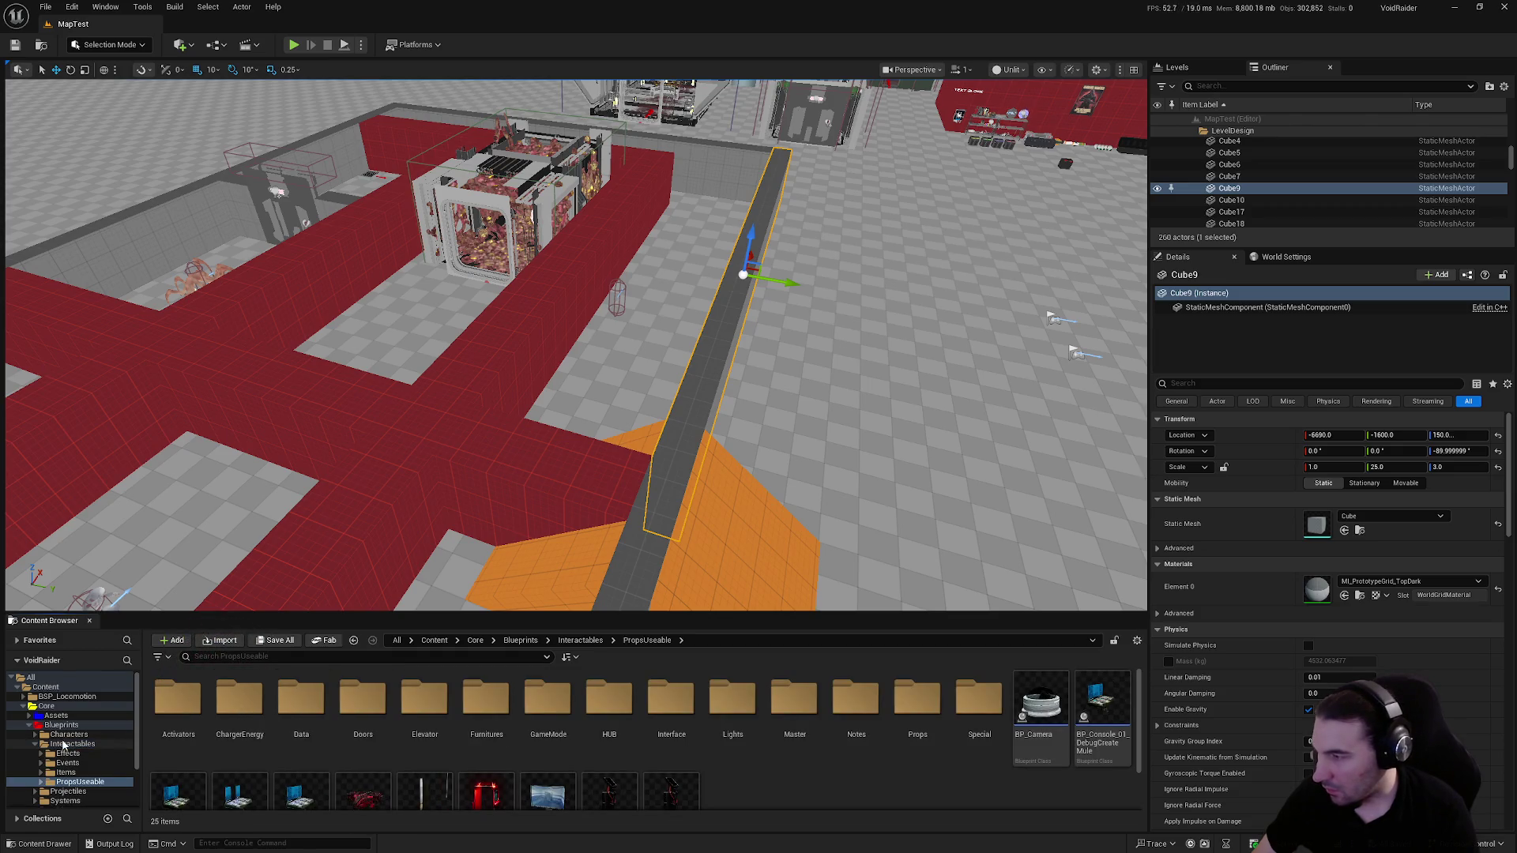
pyautogui.click(41, 743)
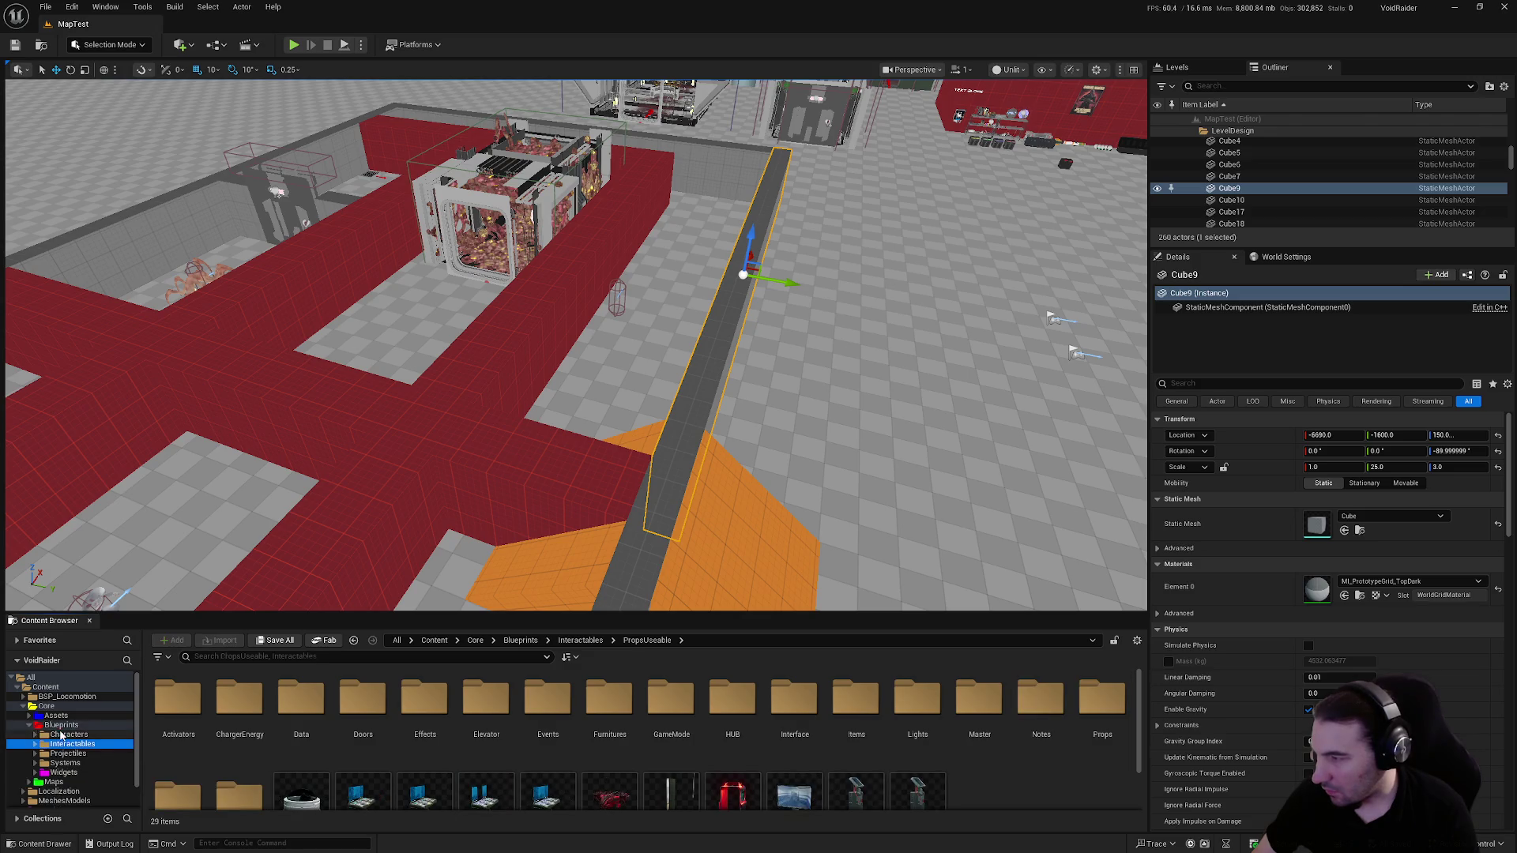
pyautogui.click(62, 736)
pyautogui.click(65, 763)
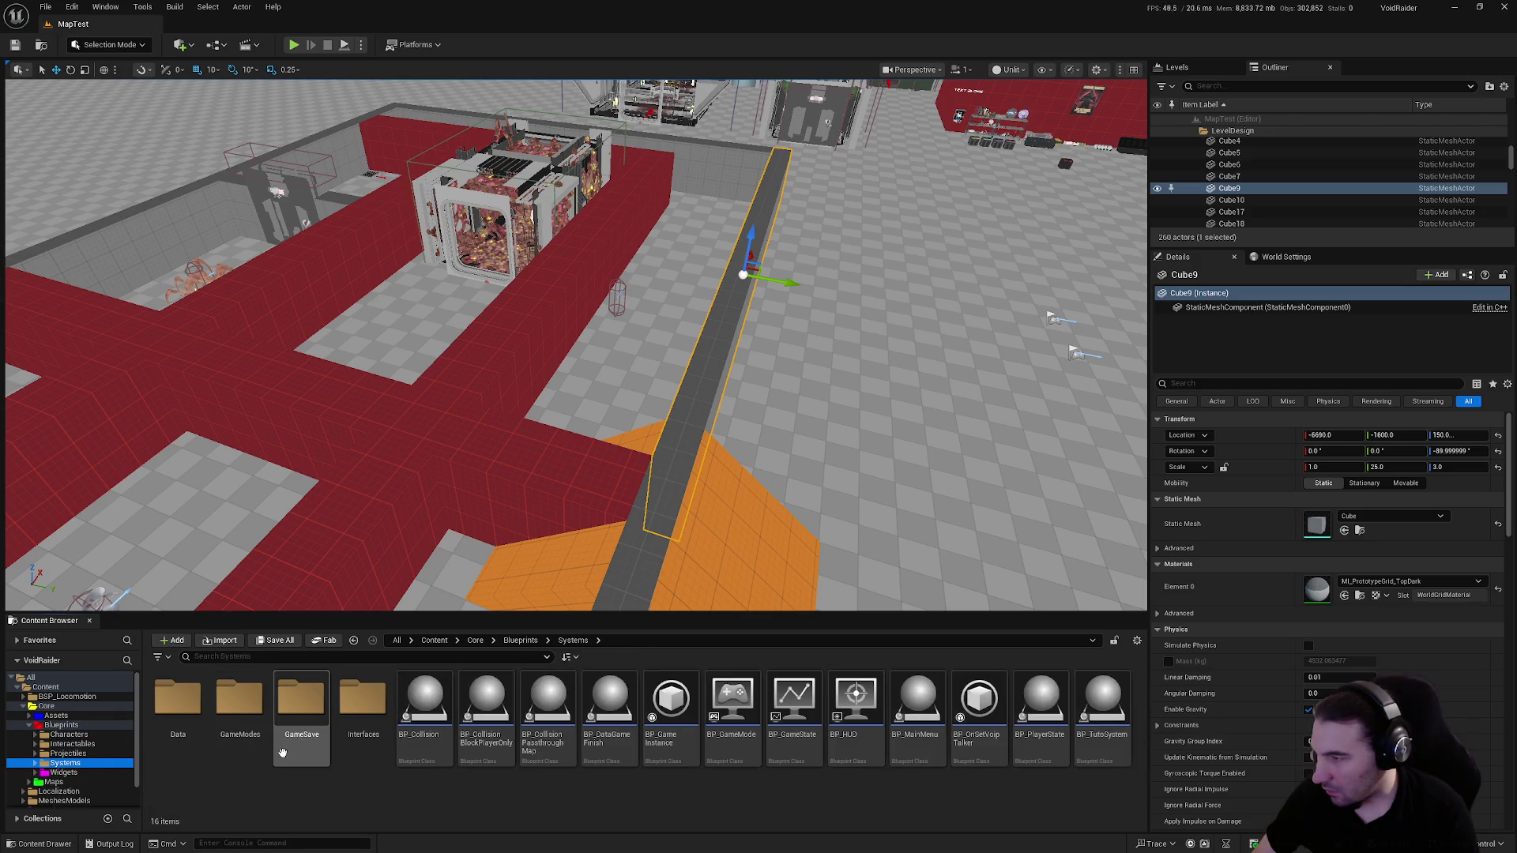
pyautogui.doubleClick(239, 701)
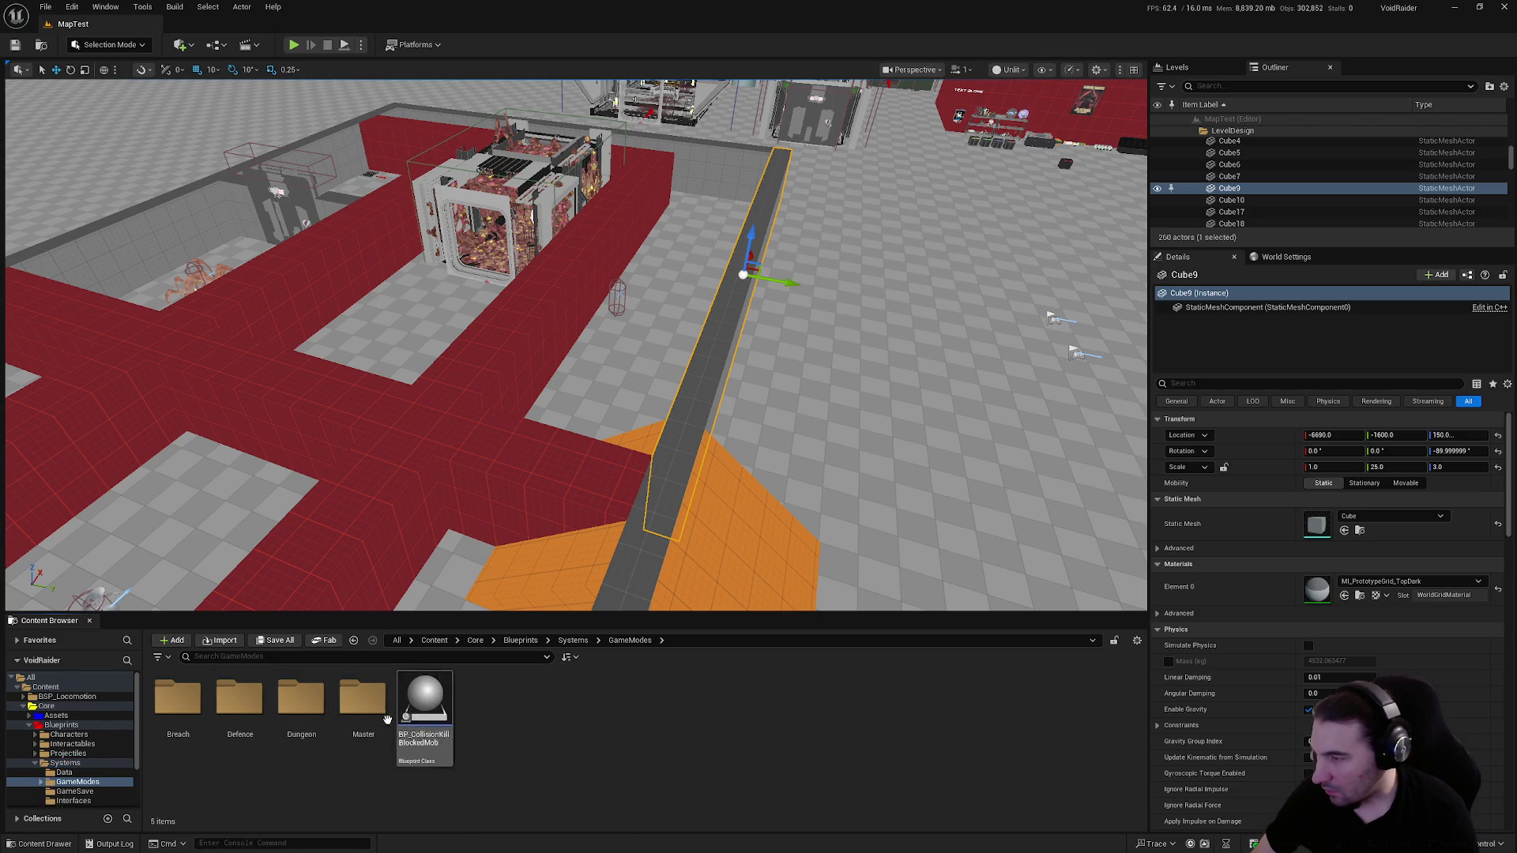
pyautogui.hotkey('alt', 'Left')
pyautogui.press('Right')
pyautogui.press('Left')
pyautogui.press('Return')
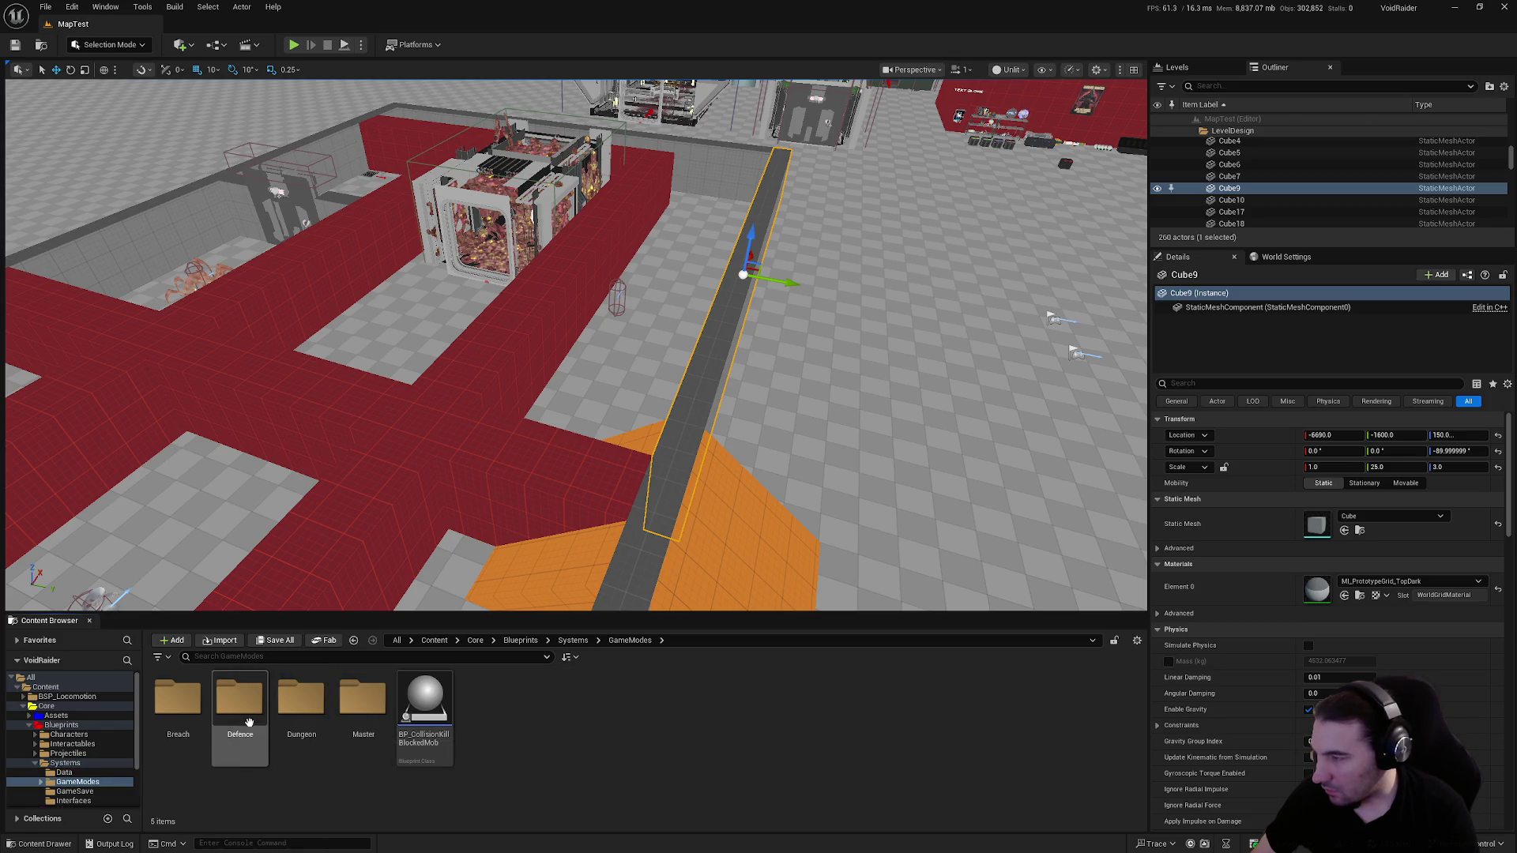
pyautogui.doubleClick(239, 699)
pyautogui.hotkey('alt', 'Left')
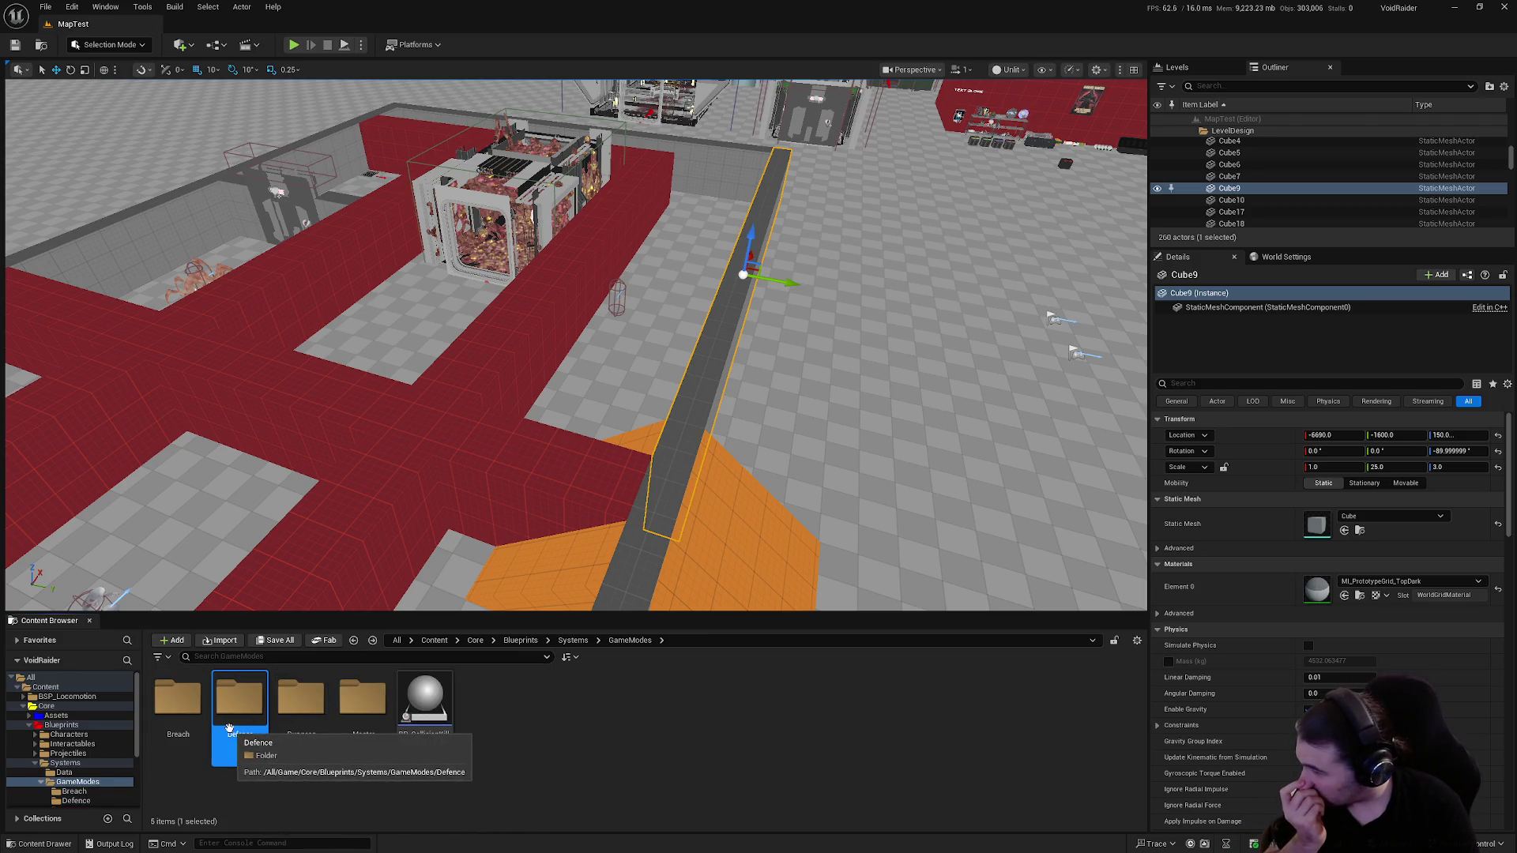
pyautogui.scroll(-2, 101, 765)
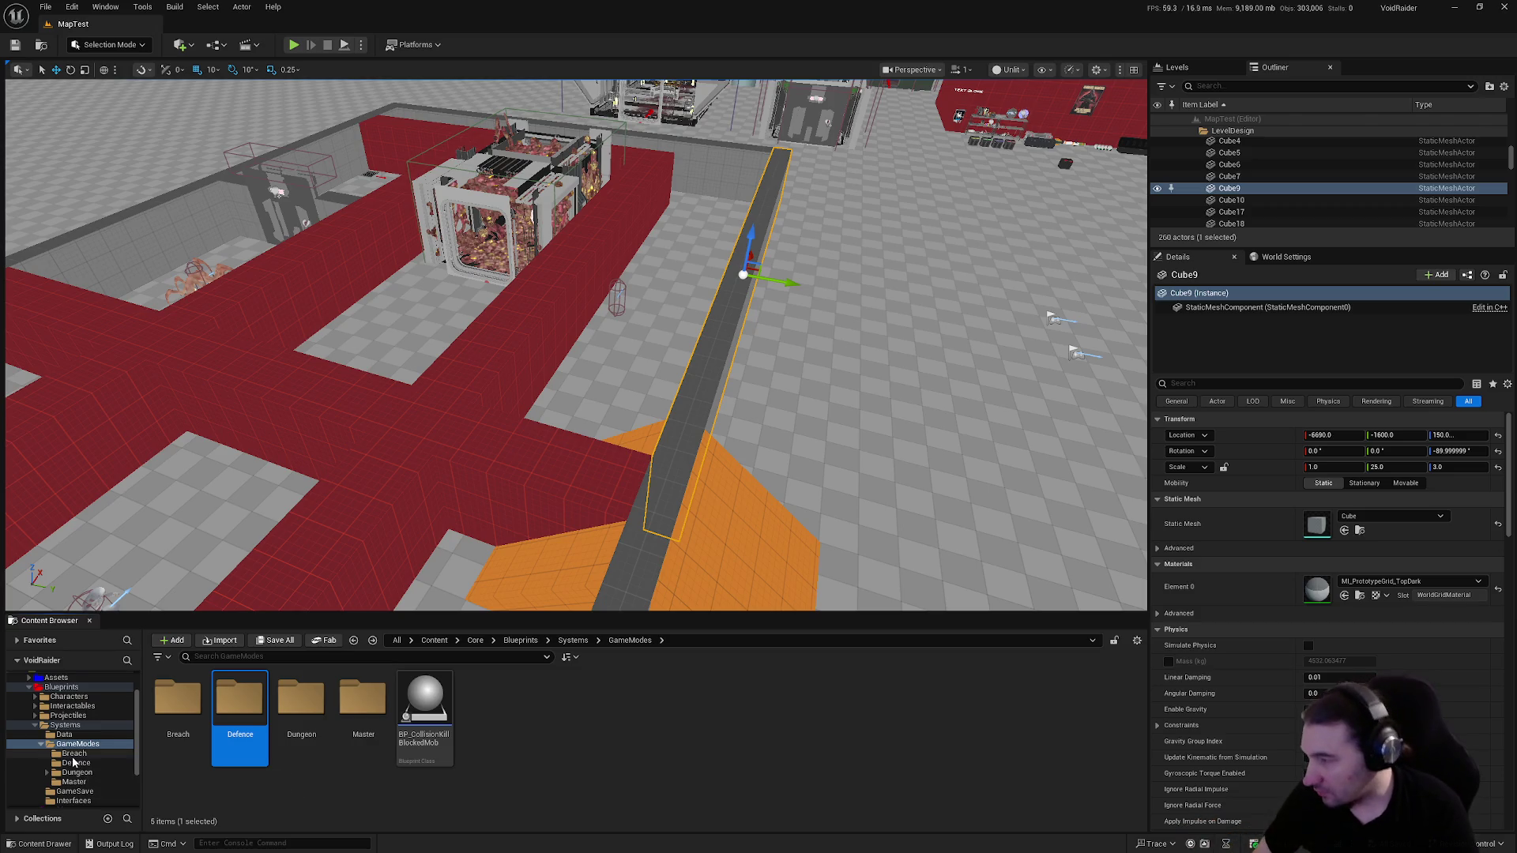
pyautogui.scroll(-1, 63, 774)
pyautogui.click(35, 707)
pyautogui.keyDown('ctrl'); pyautogui.click(83, 756); pyautogui.keyUp('ctrl')
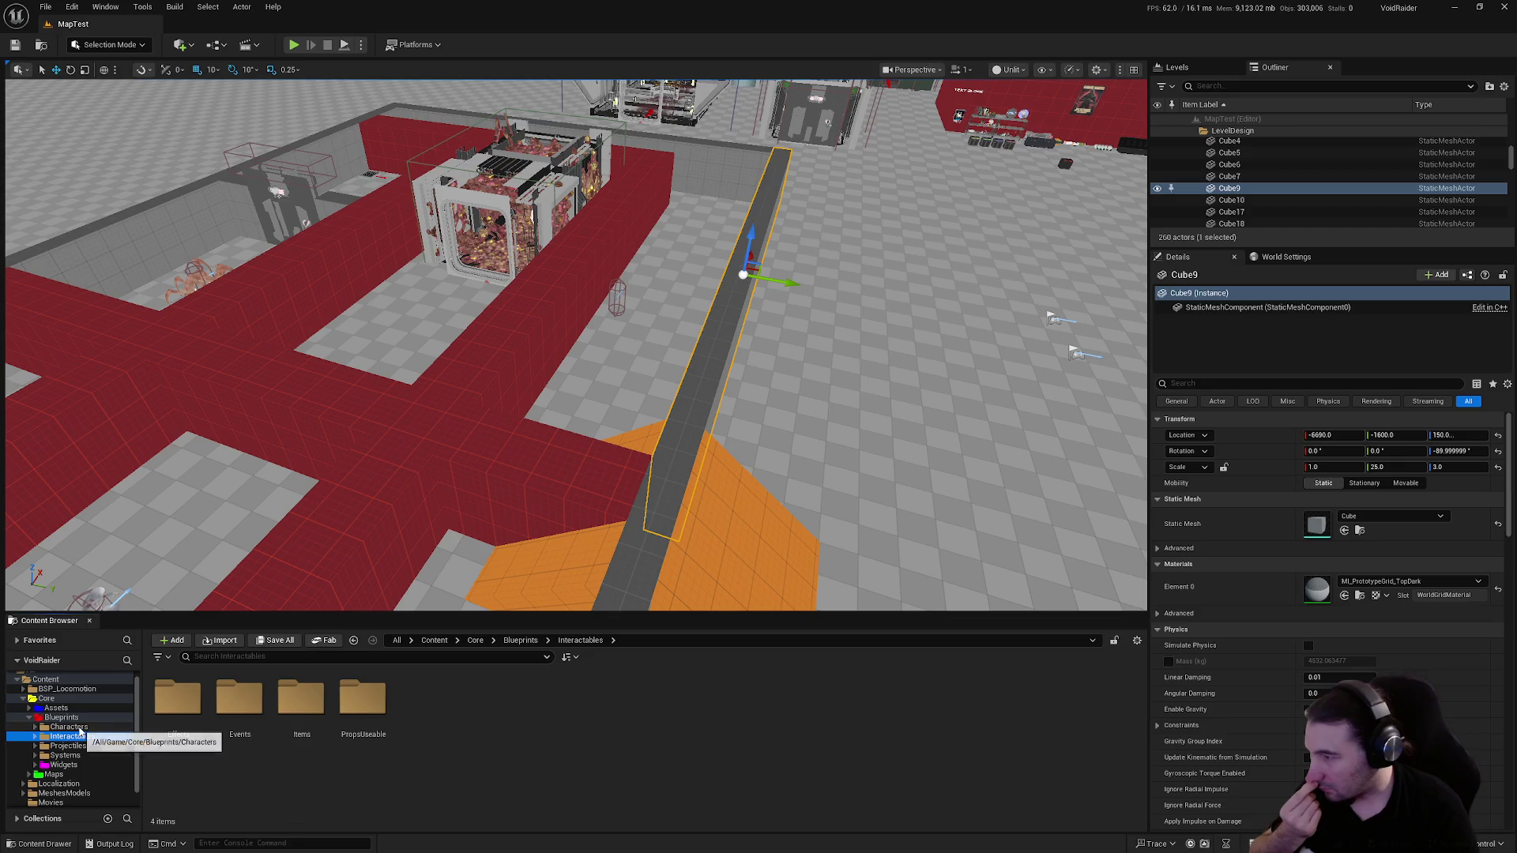
# Go to GameModes > Dungeon > Master > RoomsTEST and open BP_Ship_Mutant_NestTEST
pyautogui.click(70, 727)
pyautogui.doubleClick(240, 699)
pyautogui.click(275, 723)
pyautogui.doubleClick(275, 723)
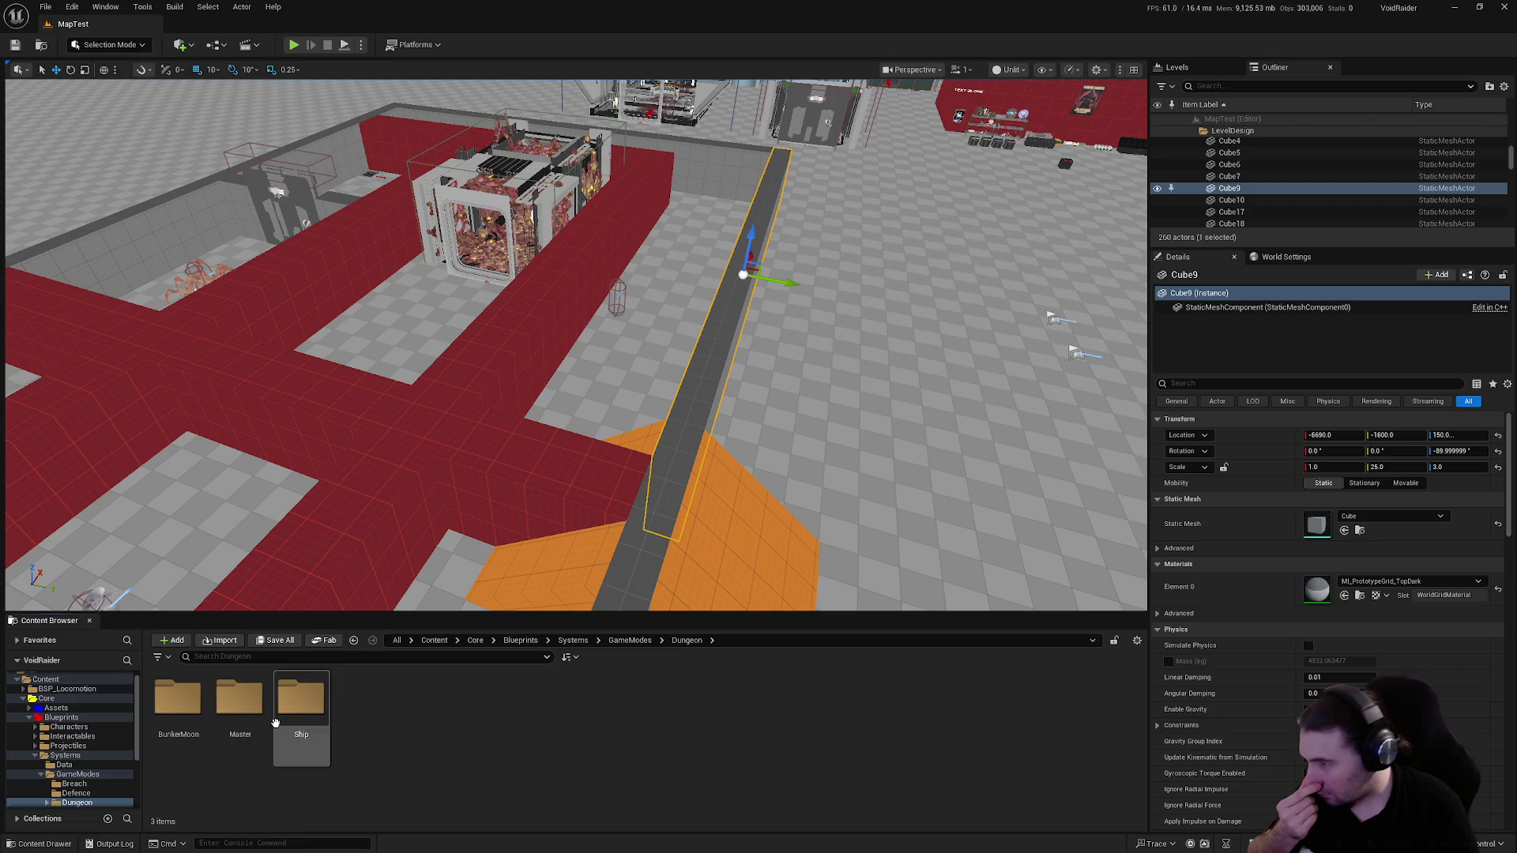
pyautogui.doubleClick(239, 712)
pyautogui.doubleClick(385, 723)
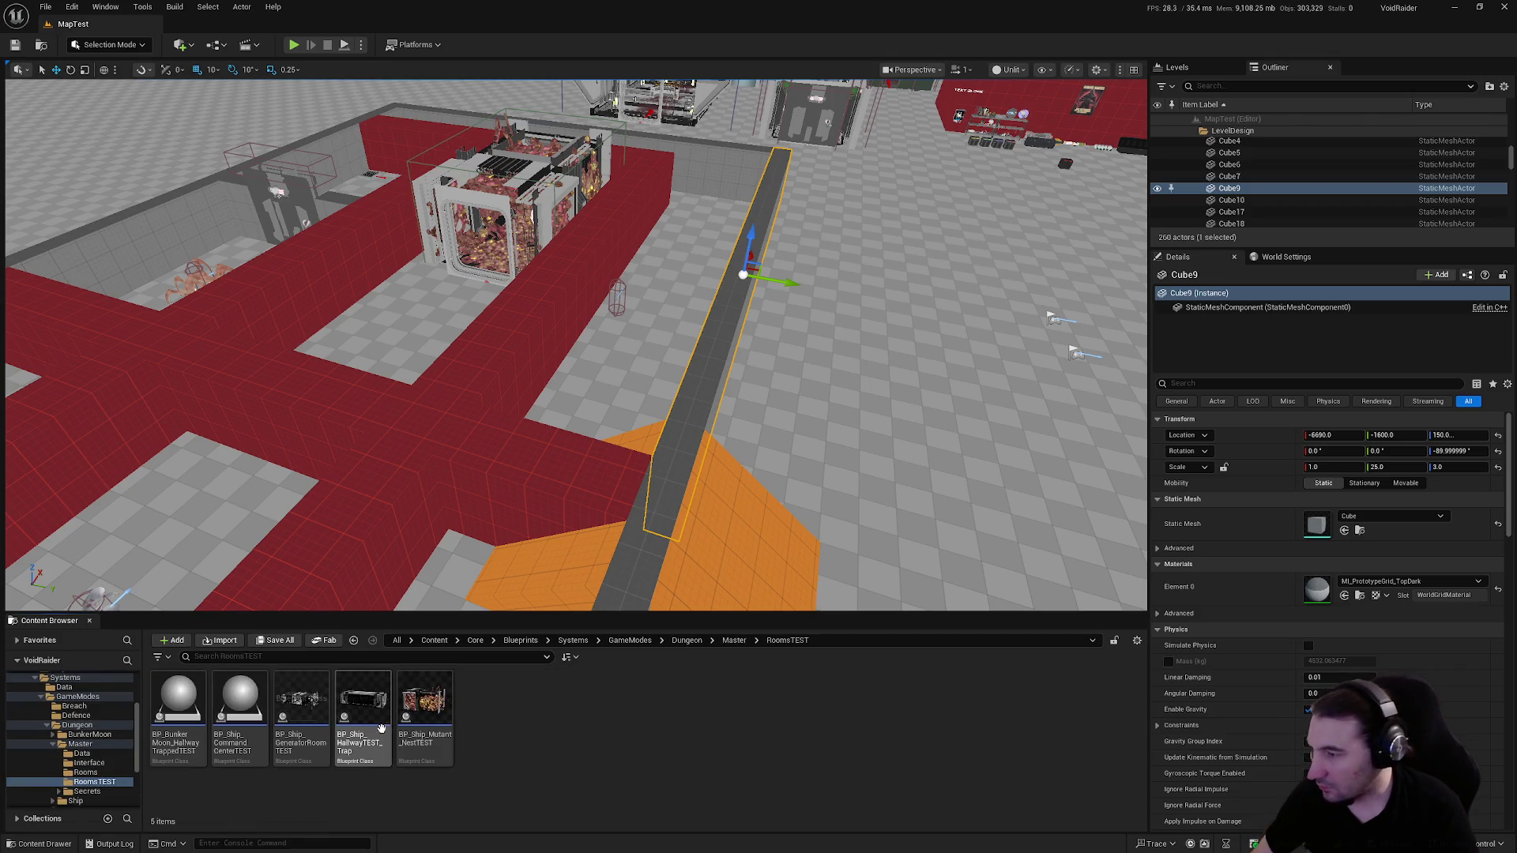
pyautogui.doubleClick(428, 716)
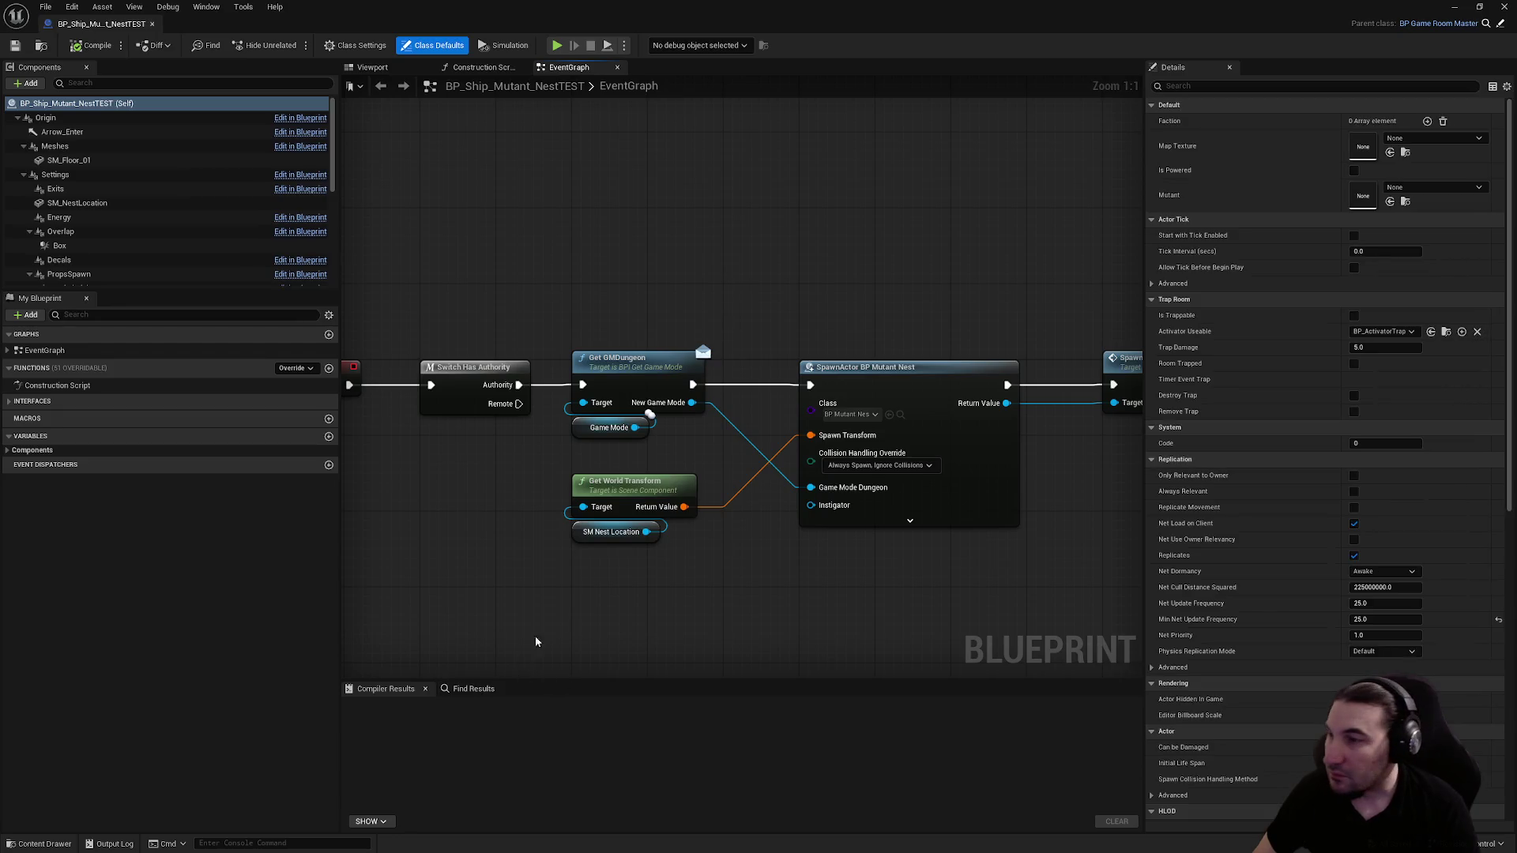
# Delete the Get GMDungeon and Game Mode nodes and wire Authority directly to SpawnActor's exec pin
pyautogui.scroll(2, 807, 421)
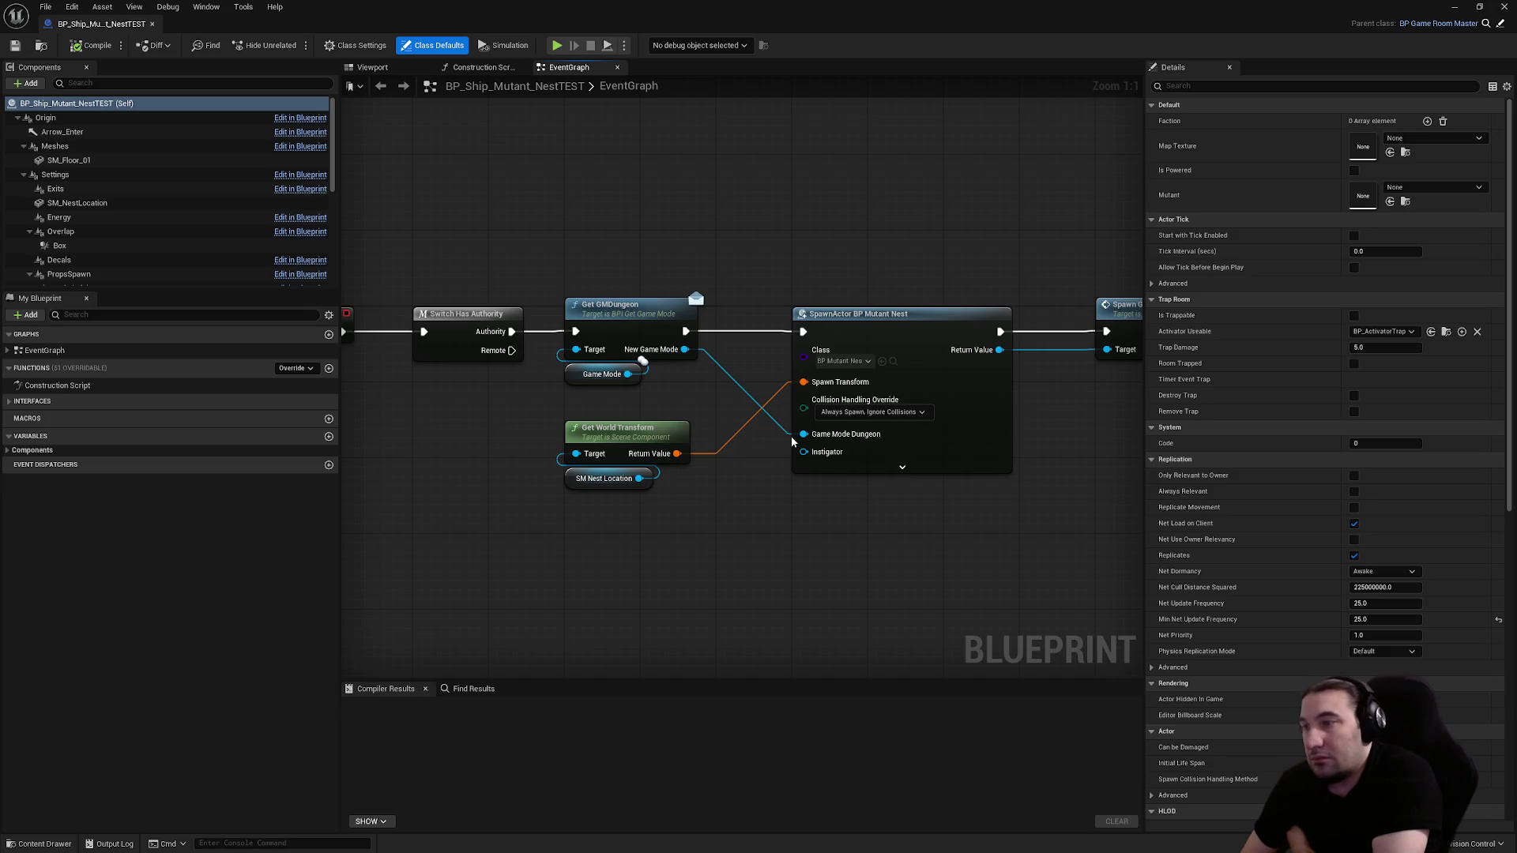
pyautogui.moveTo(846, 424)
pyautogui.mouseDown()
pyautogui.moveTo(501, 403)
pyautogui.moveTo(1047, 440)
pyautogui.mouseUp()
pyautogui.moveTo(1148, 334); pyautogui.dragTo(1138, 338)
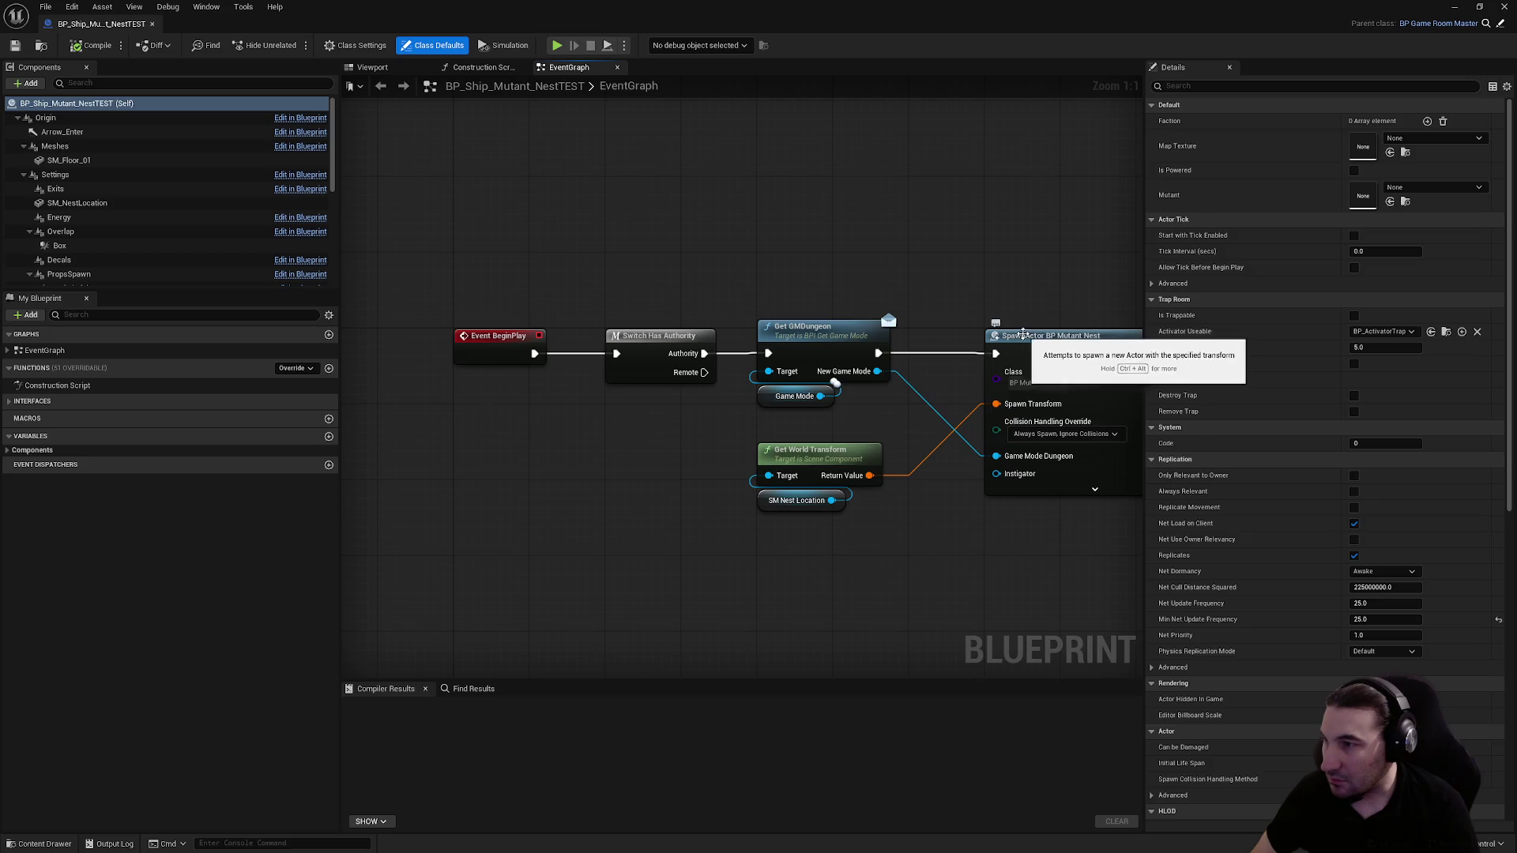
pyautogui.moveTo(989, 294); pyautogui.dragTo(808, 261)
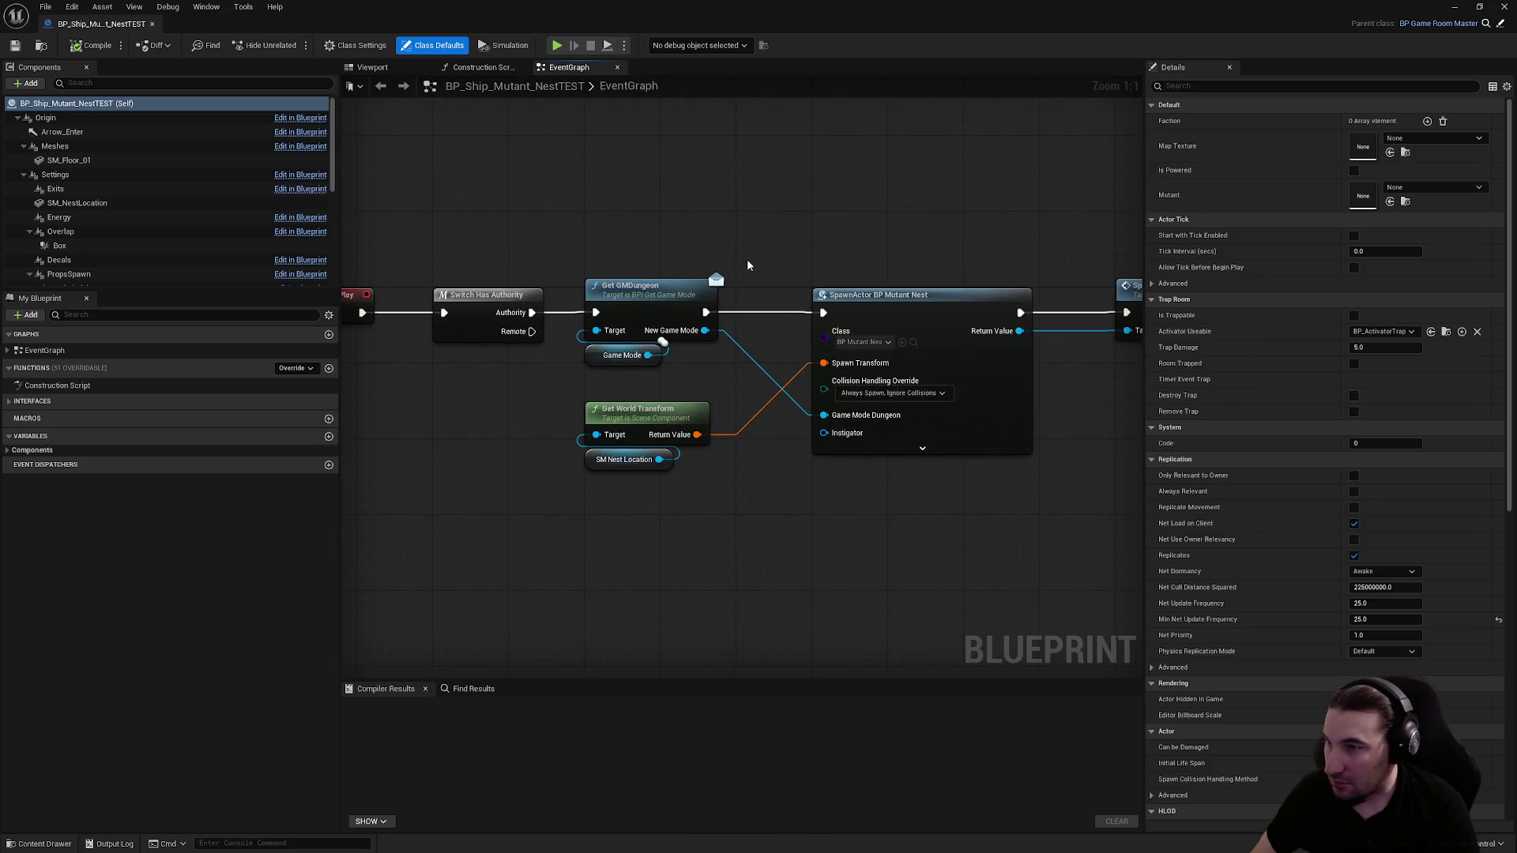
pyautogui.moveTo(640, 367); pyautogui.dragTo(741, 377)
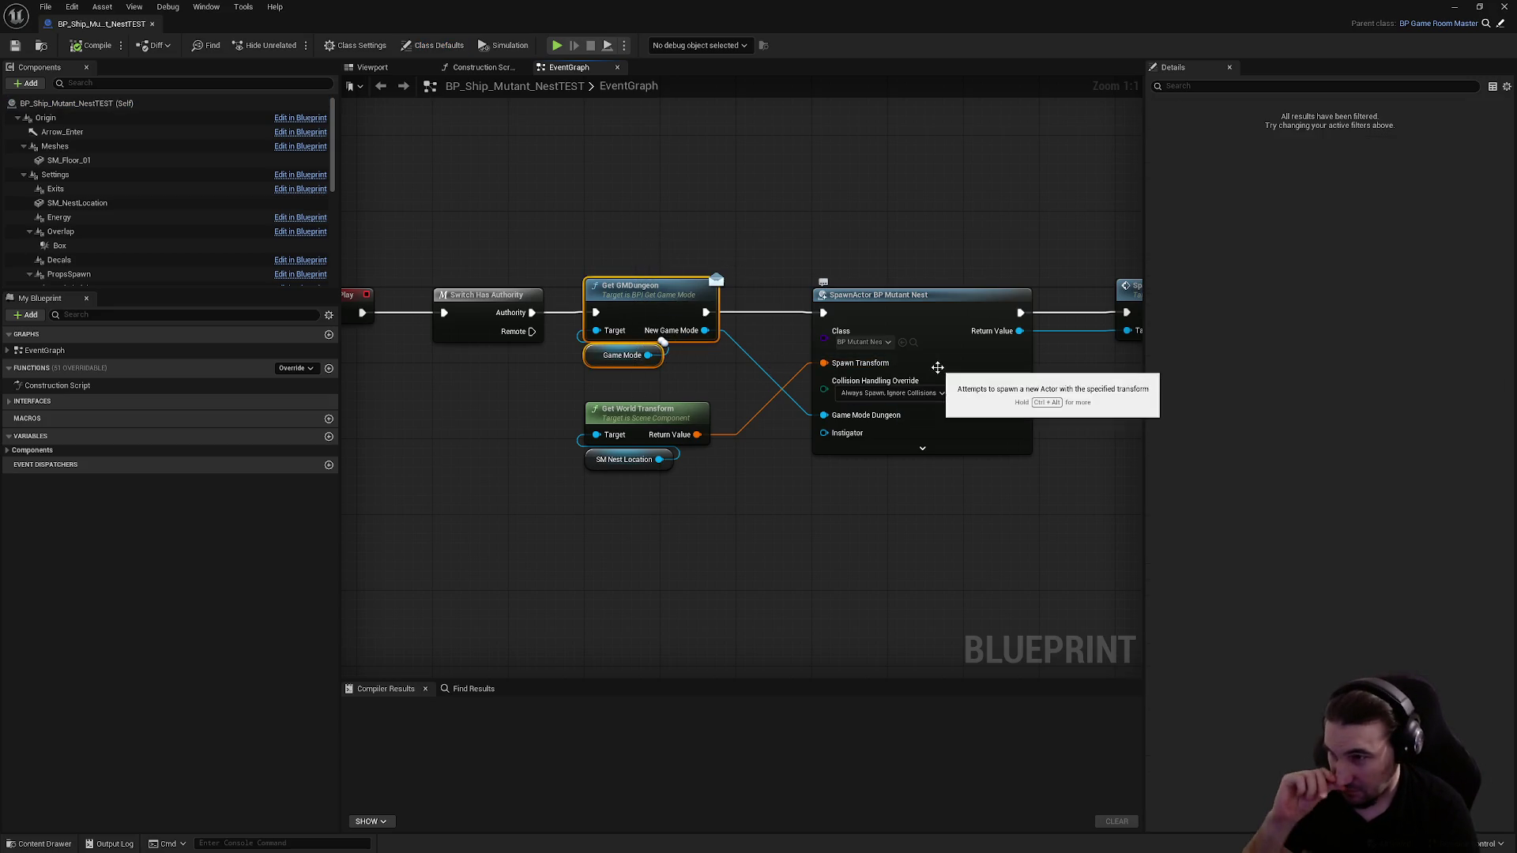
pyautogui.click(683, 367)
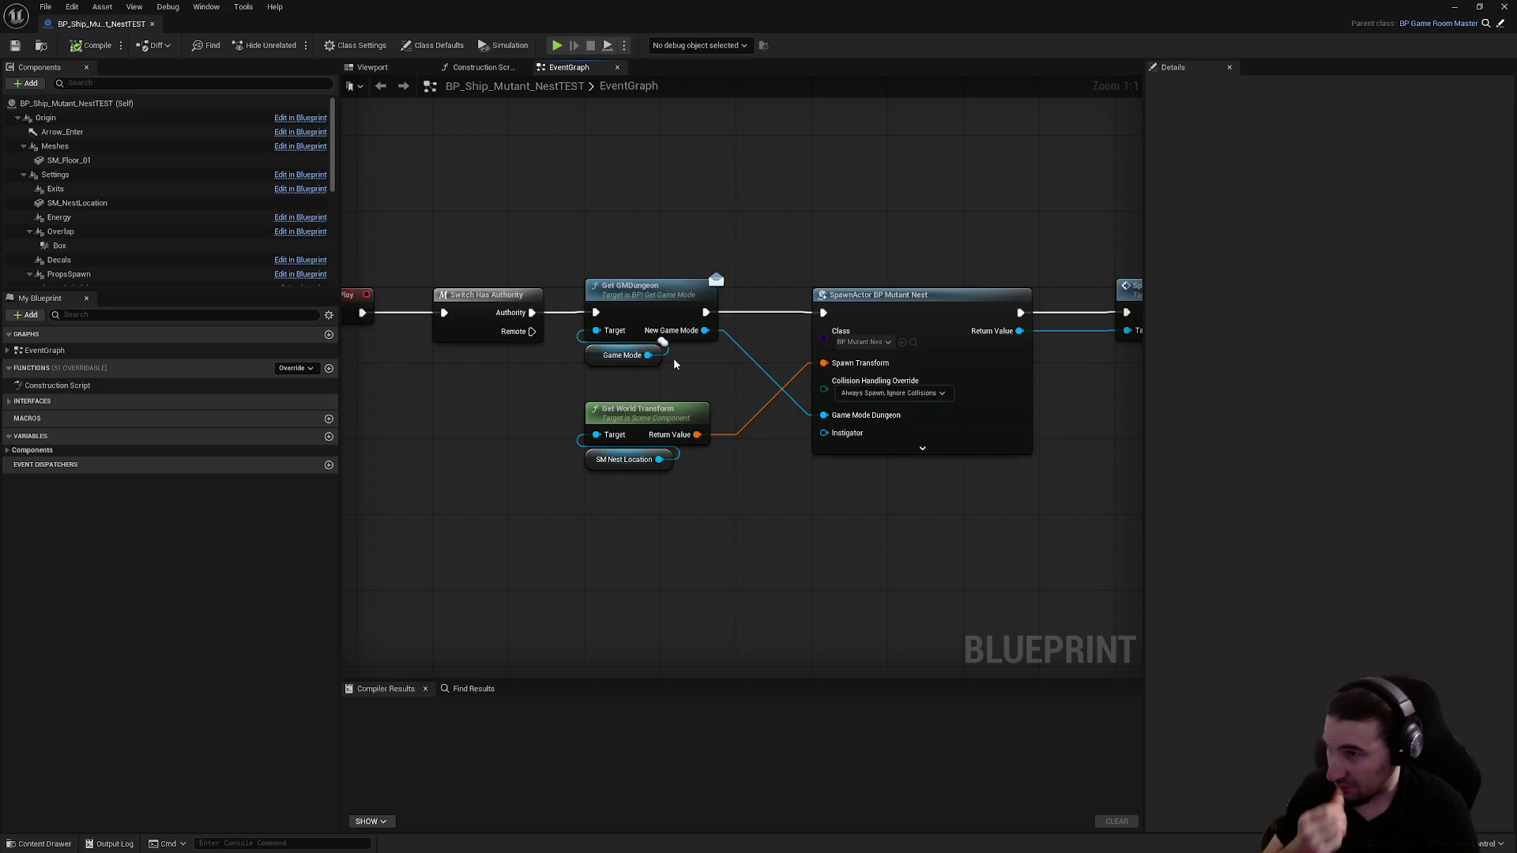
pyautogui.press('Delete')
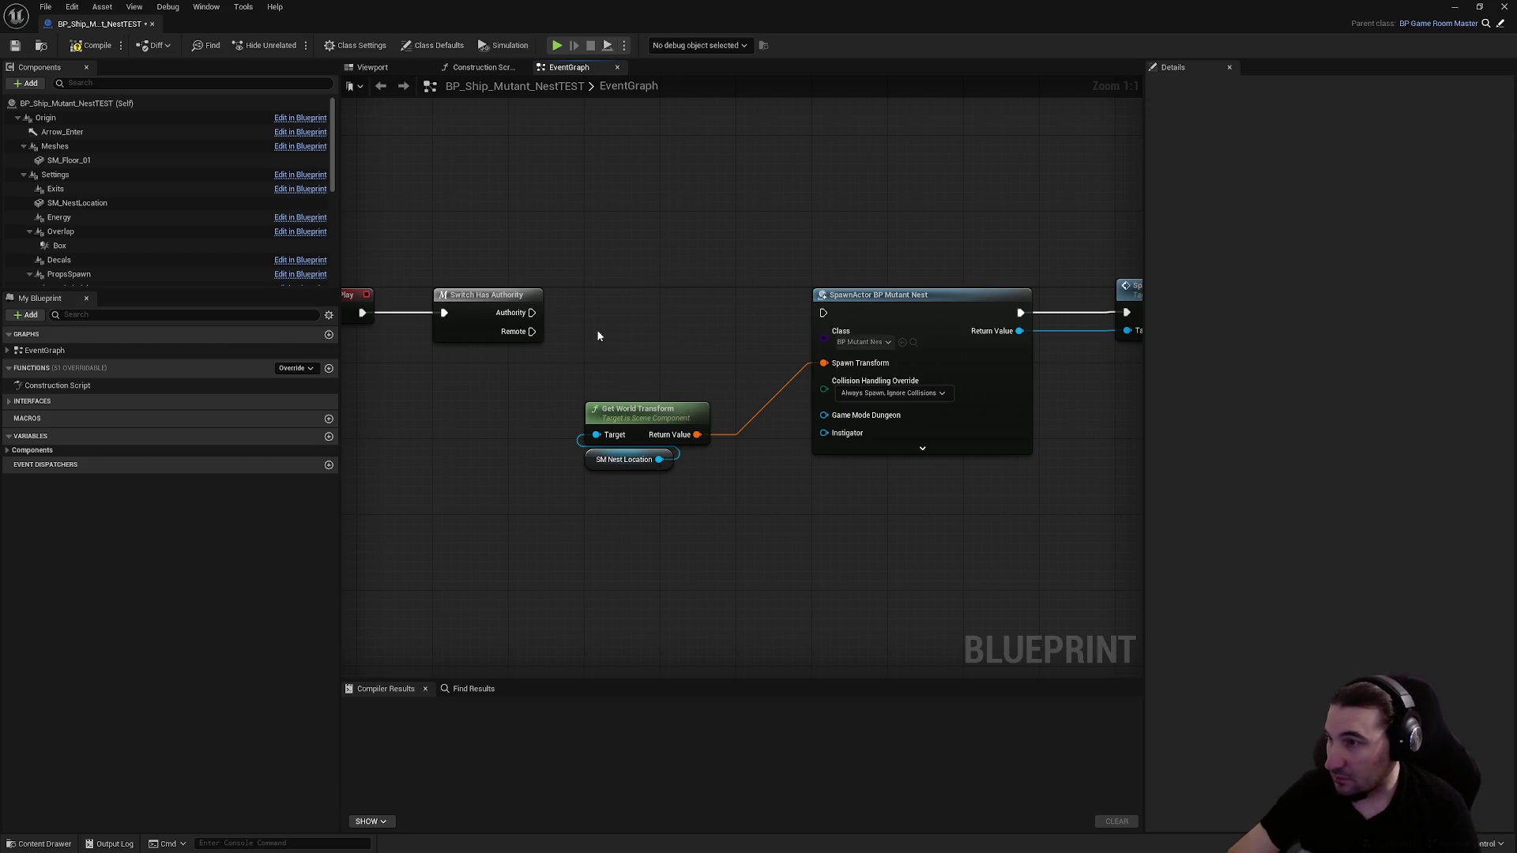
pyautogui.moveTo(536, 315); pyautogui.dragTo(827, 323)
# Line up the Get World Transform and SM Nest Location nodes and compile successfully
pyautogui.moveTo(685, 361); pyautogui.dragTo(581, 475)
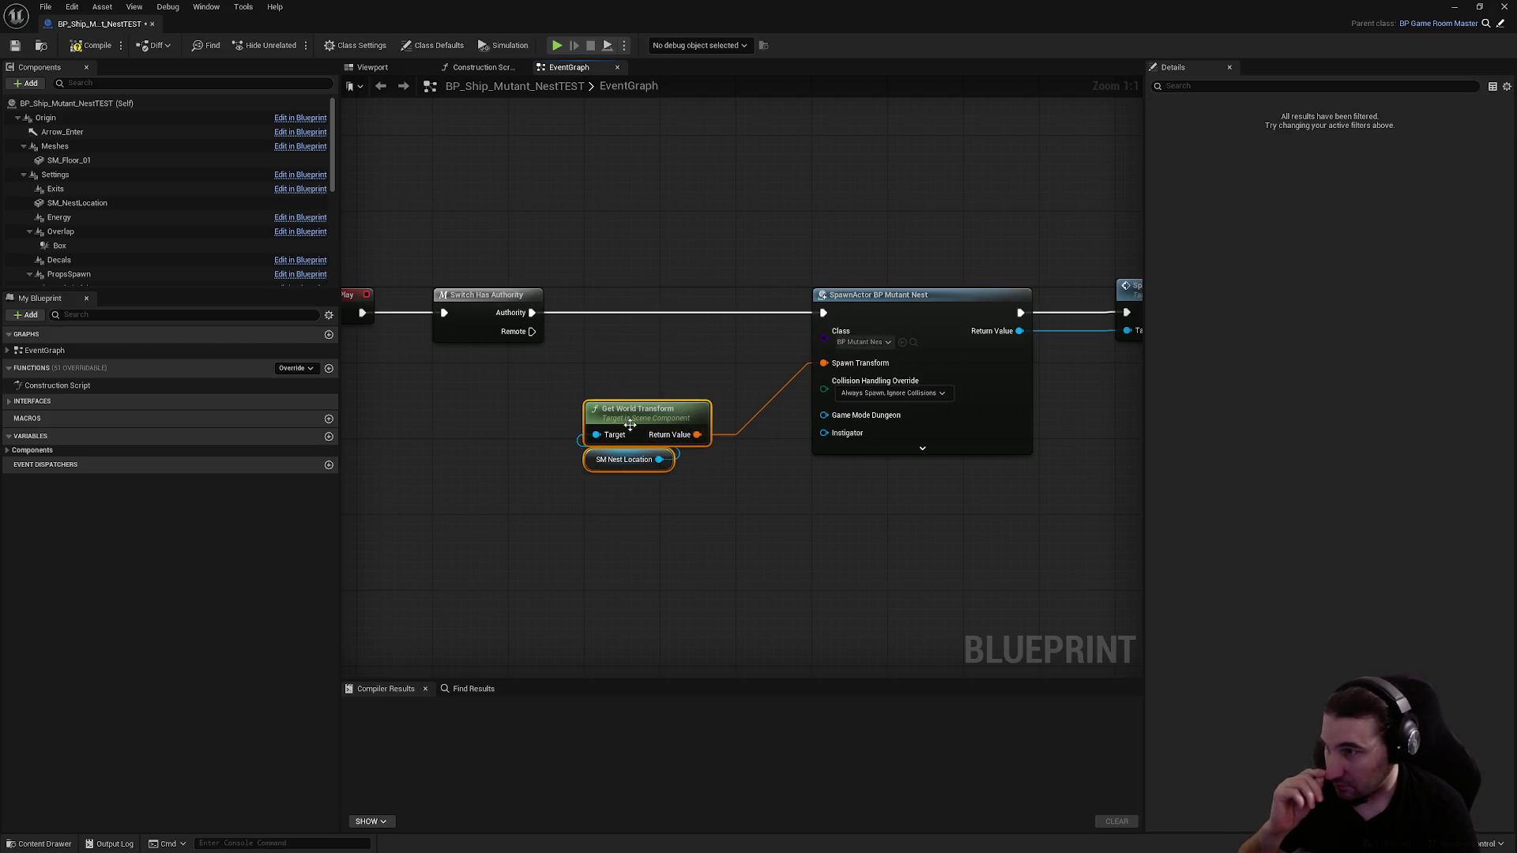
pyautogui.moveTo(627, 417); pyautogui.dragTo(628, 350)
pyautogui.click(448, 189)
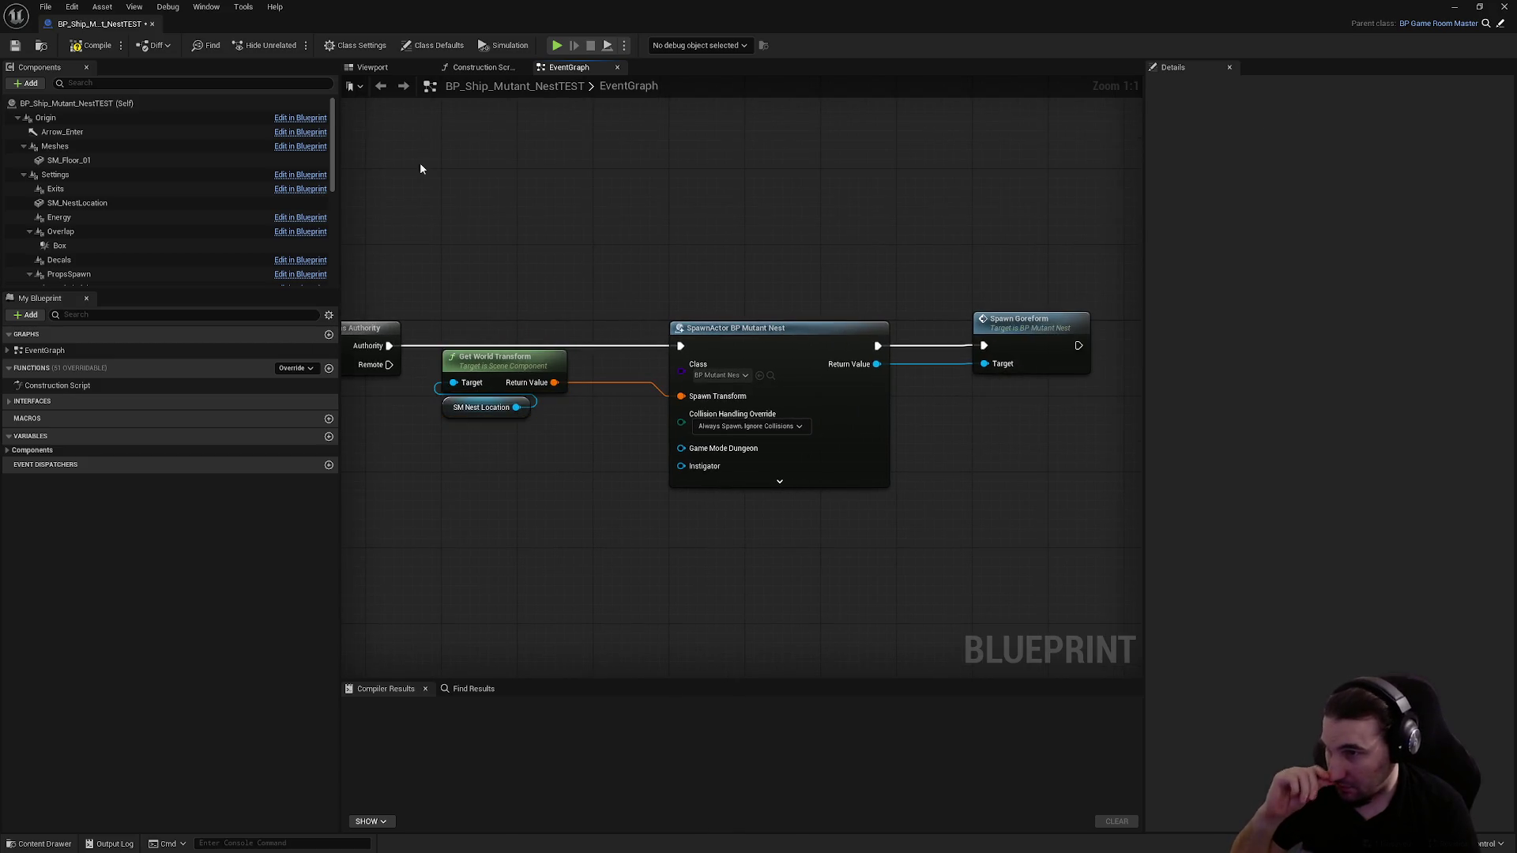
pyautogui.click(96, 46)
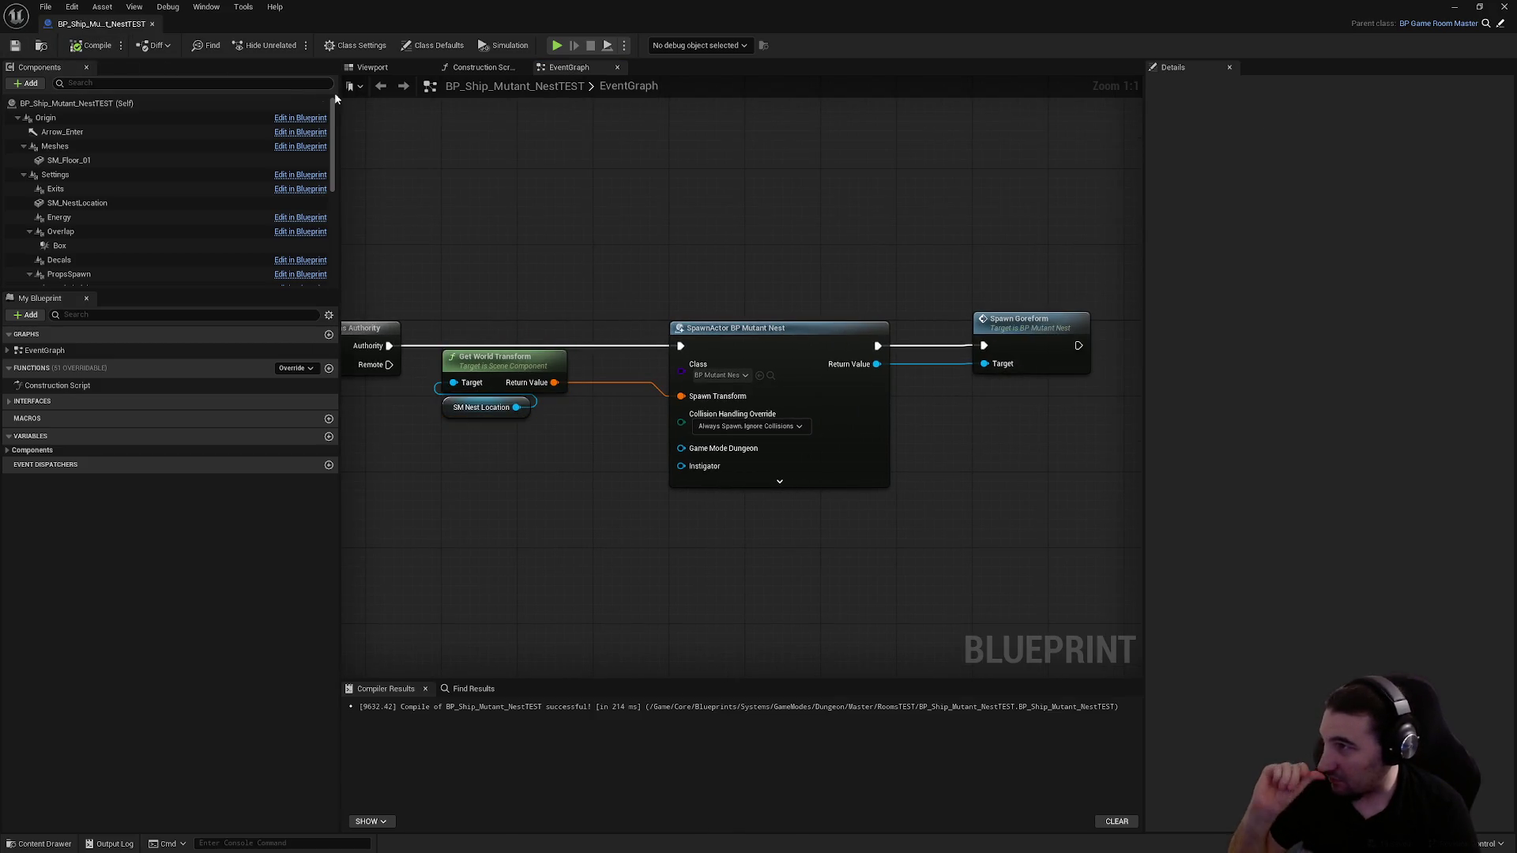
pyautogui.moveTo(684, 164); pyautogui.dragTo(783, 163)
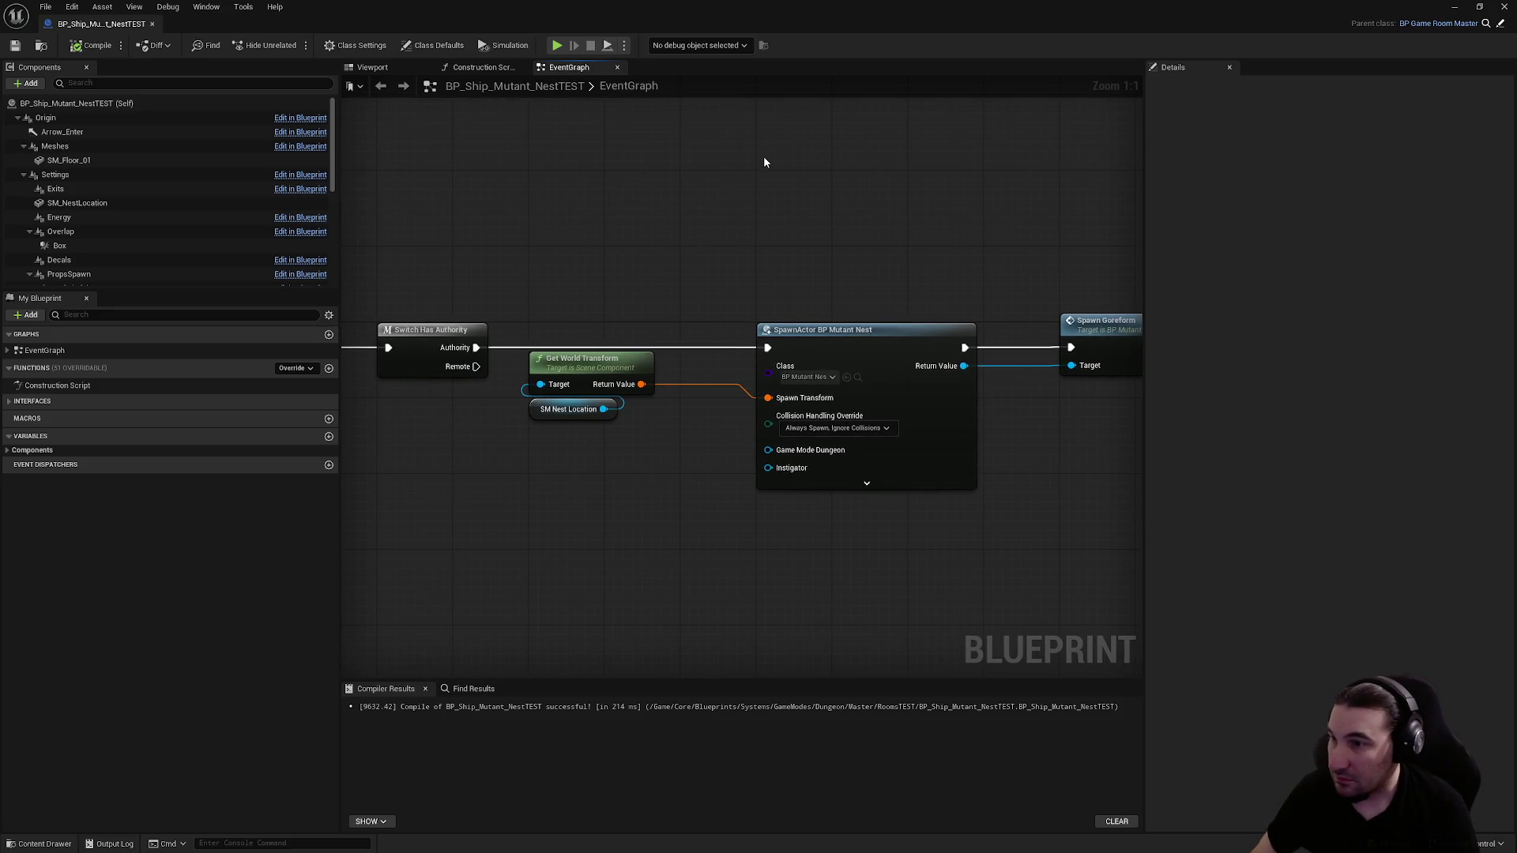
pyautogui.moveTo(765, 161); pyautogui.dragTo(724, 168)
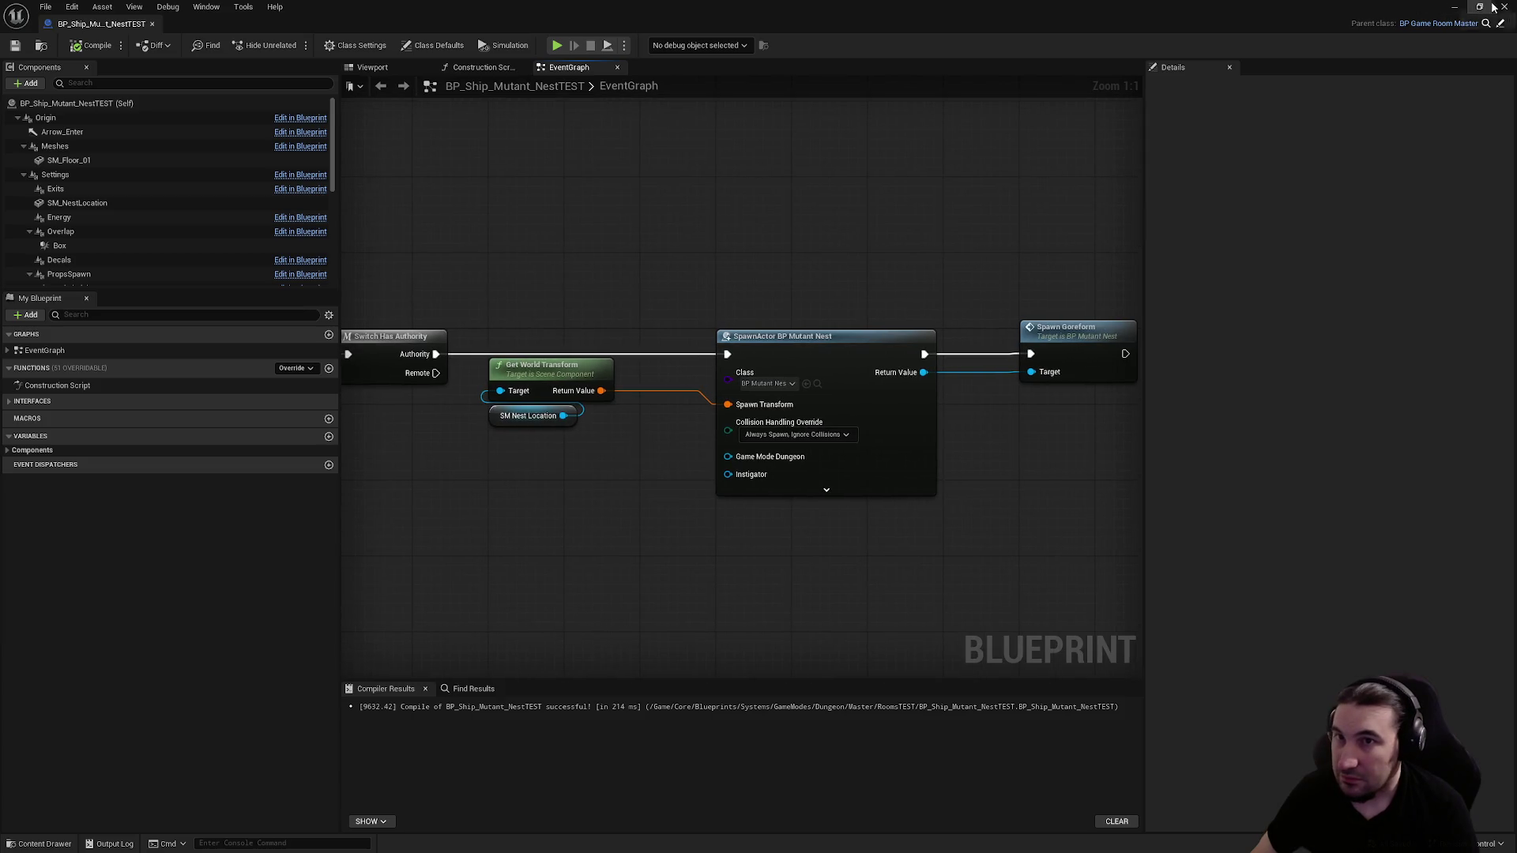
pyautogui.doubleClick(893, 7)
pyautogui.scroll(3, 22, 749)
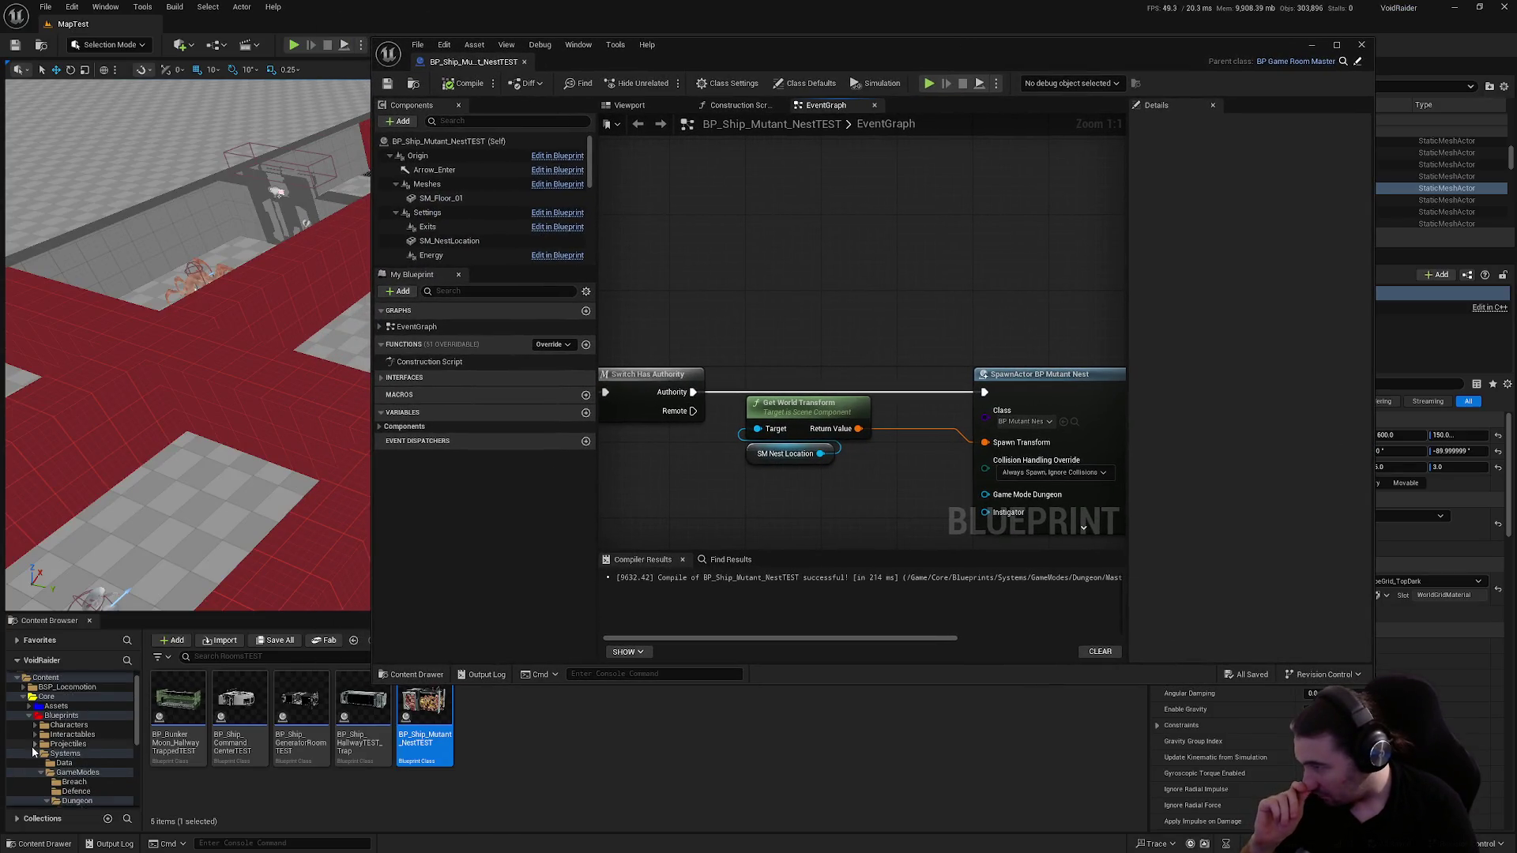
# Navigate the Content Browser to Blueprints > Interactables > PropsUseable
pyautogui.click(38, 756)
pyautogui.click(31, 717)
pyautogui.click(79, 716)
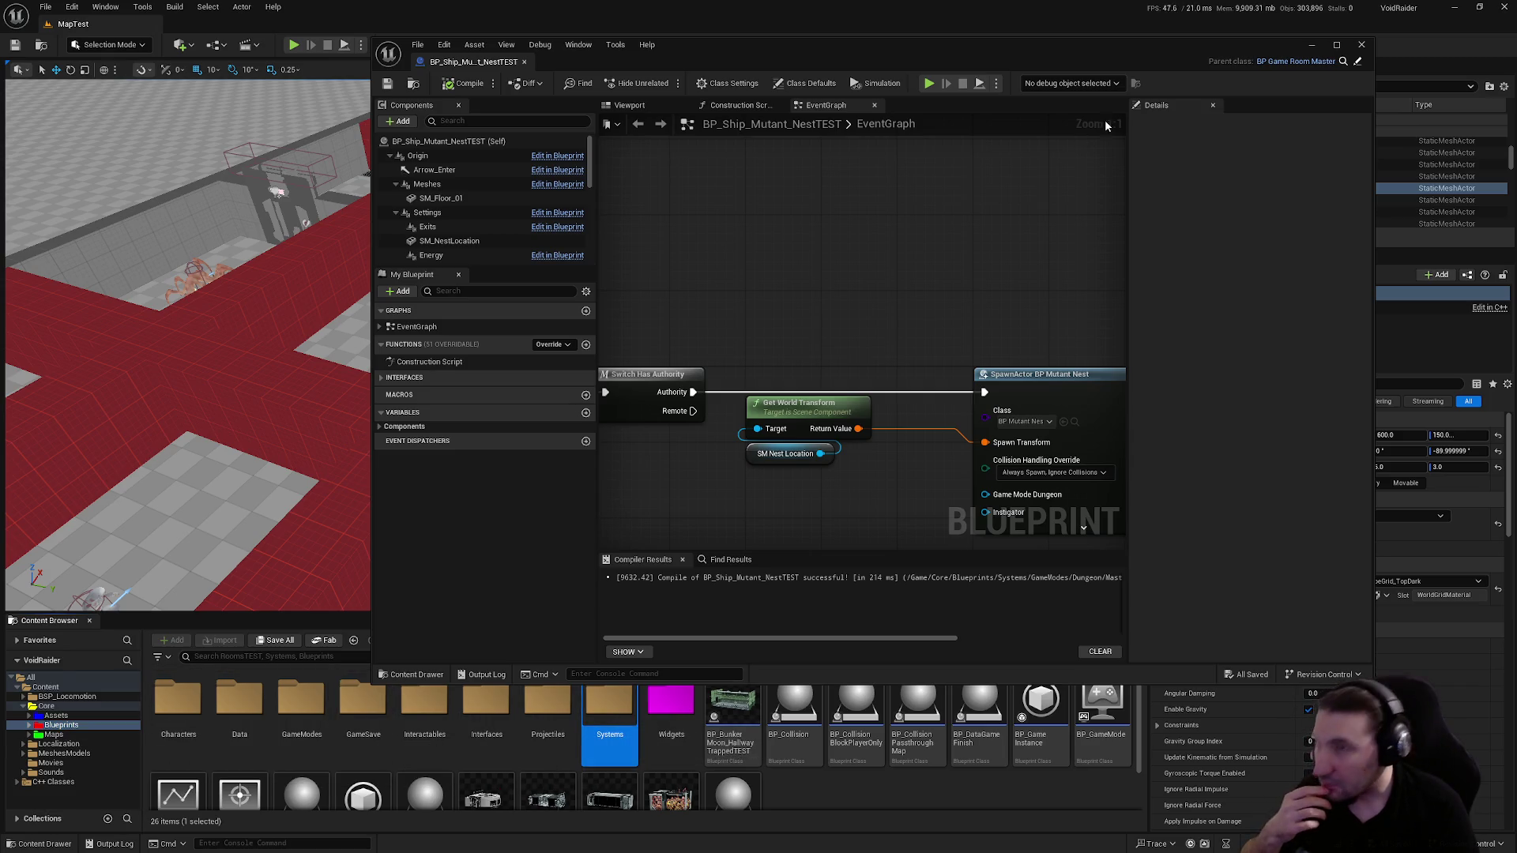
pyautogui.moveTo(1064, 61); pyautogui.dragTo(1080, 34)
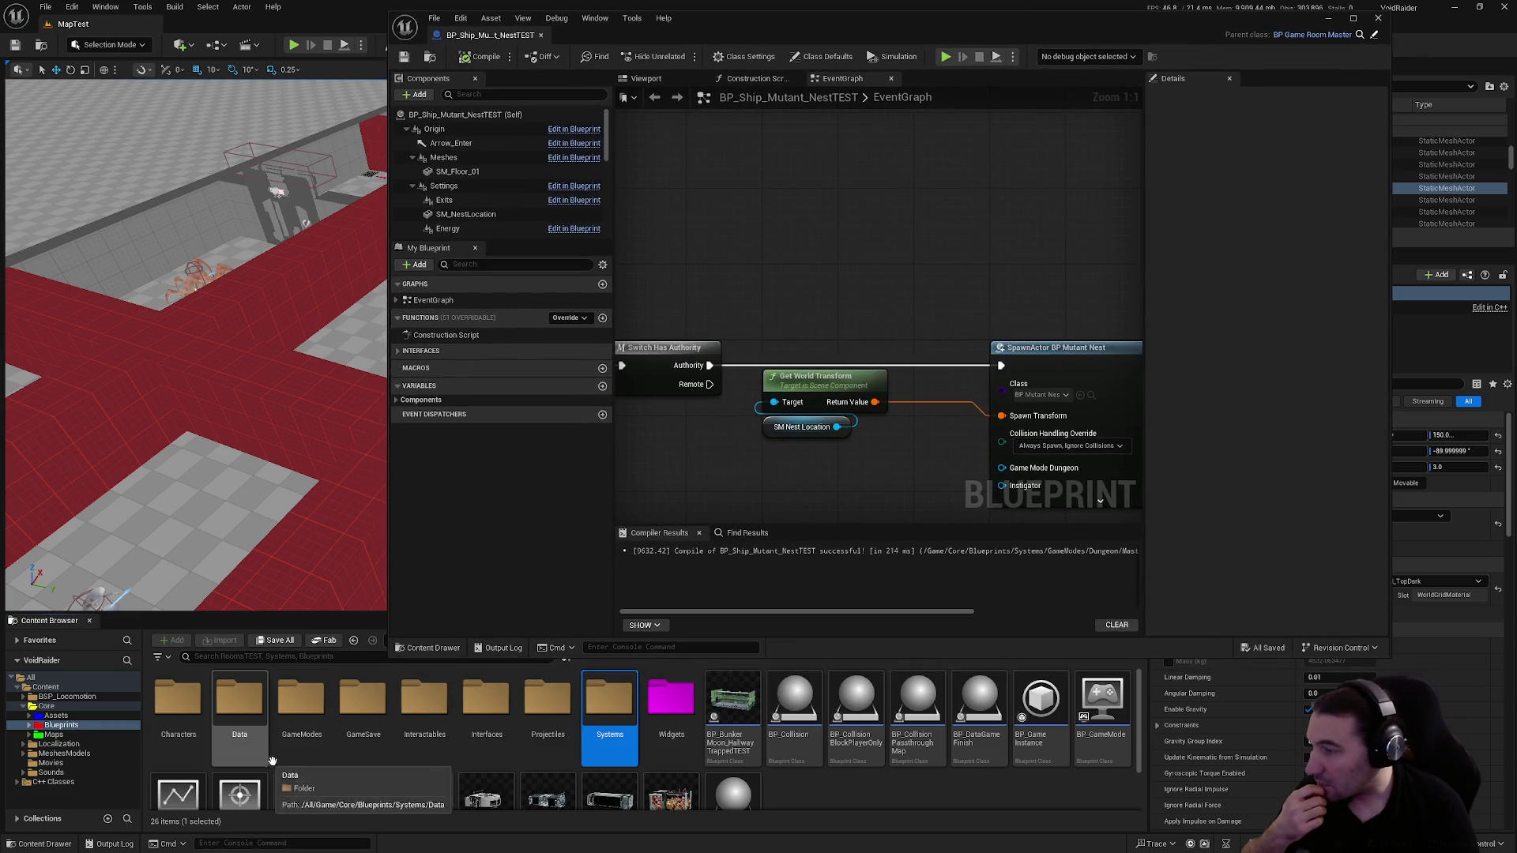
pyautogui.doubleClick(430, 747)
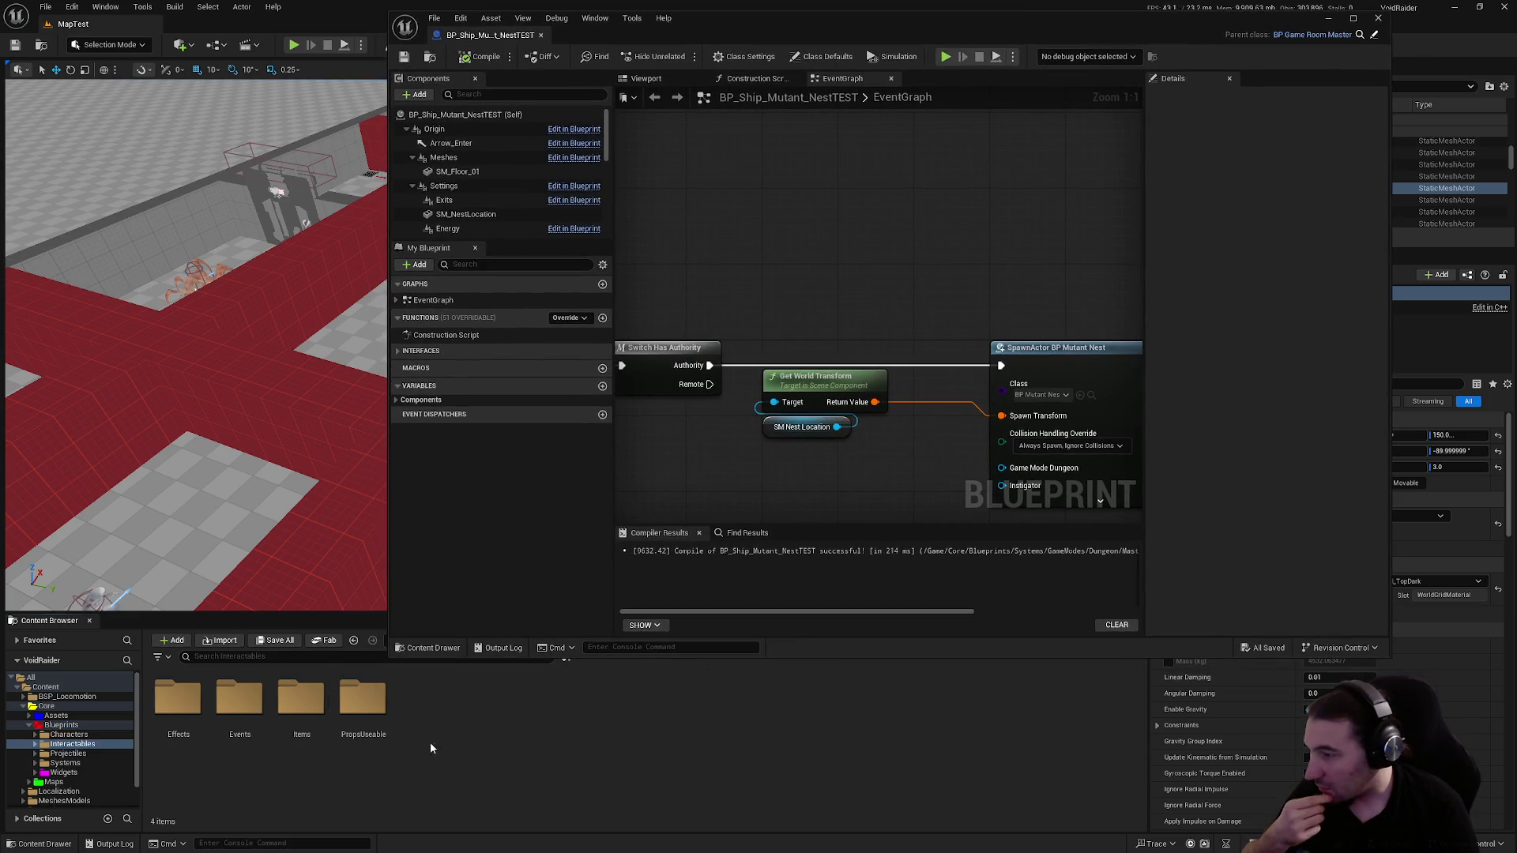
pyautogui.doubleClick(344, 714)
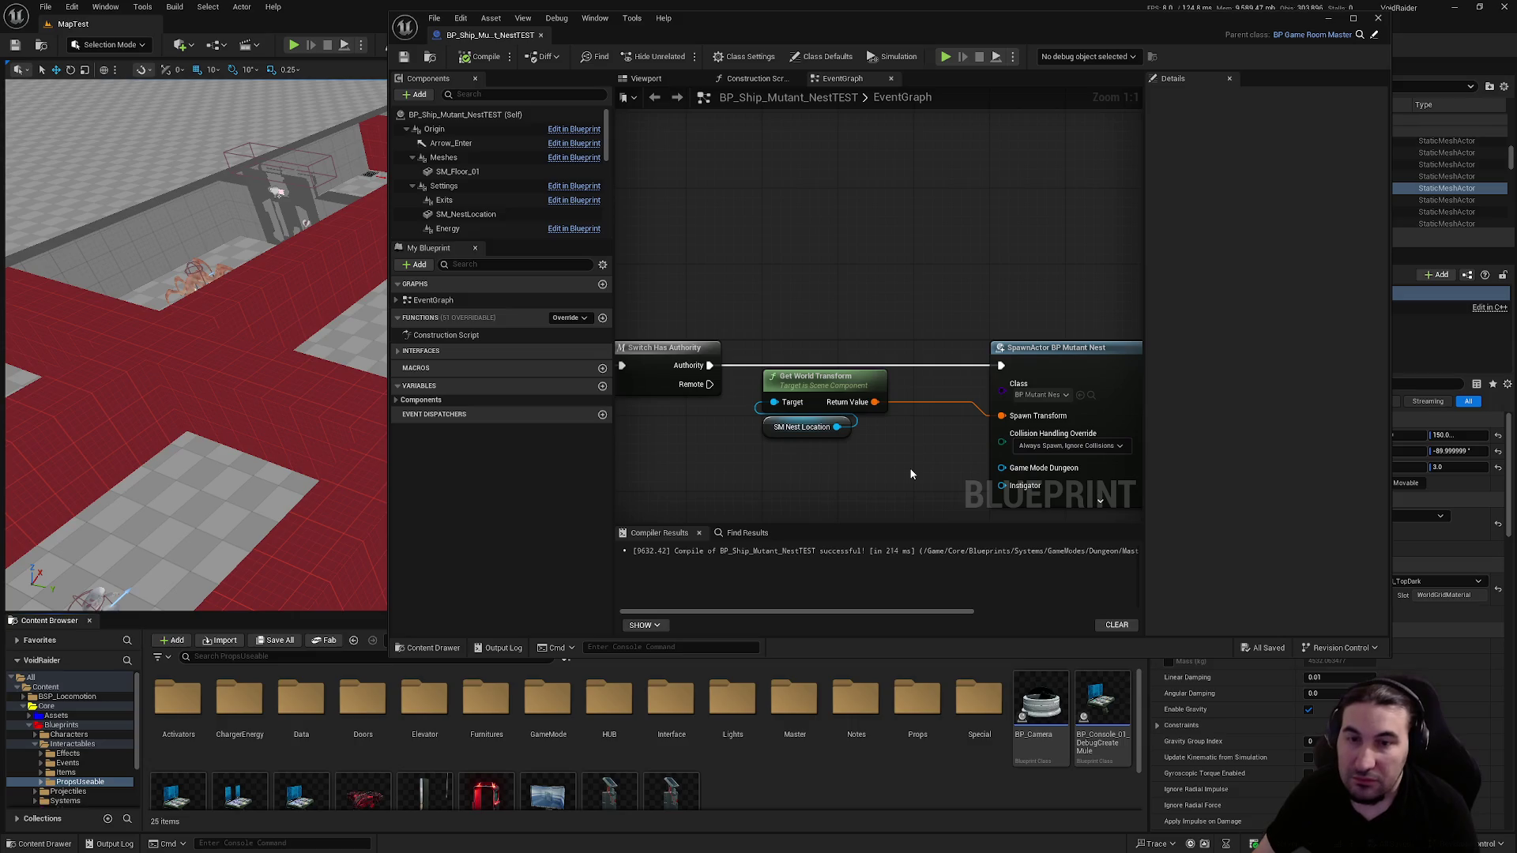
# Open the Special folder and launch BP_Mutant_Nest in its Blueprint editor
pyautogui.scroll(-2, 766, 795)
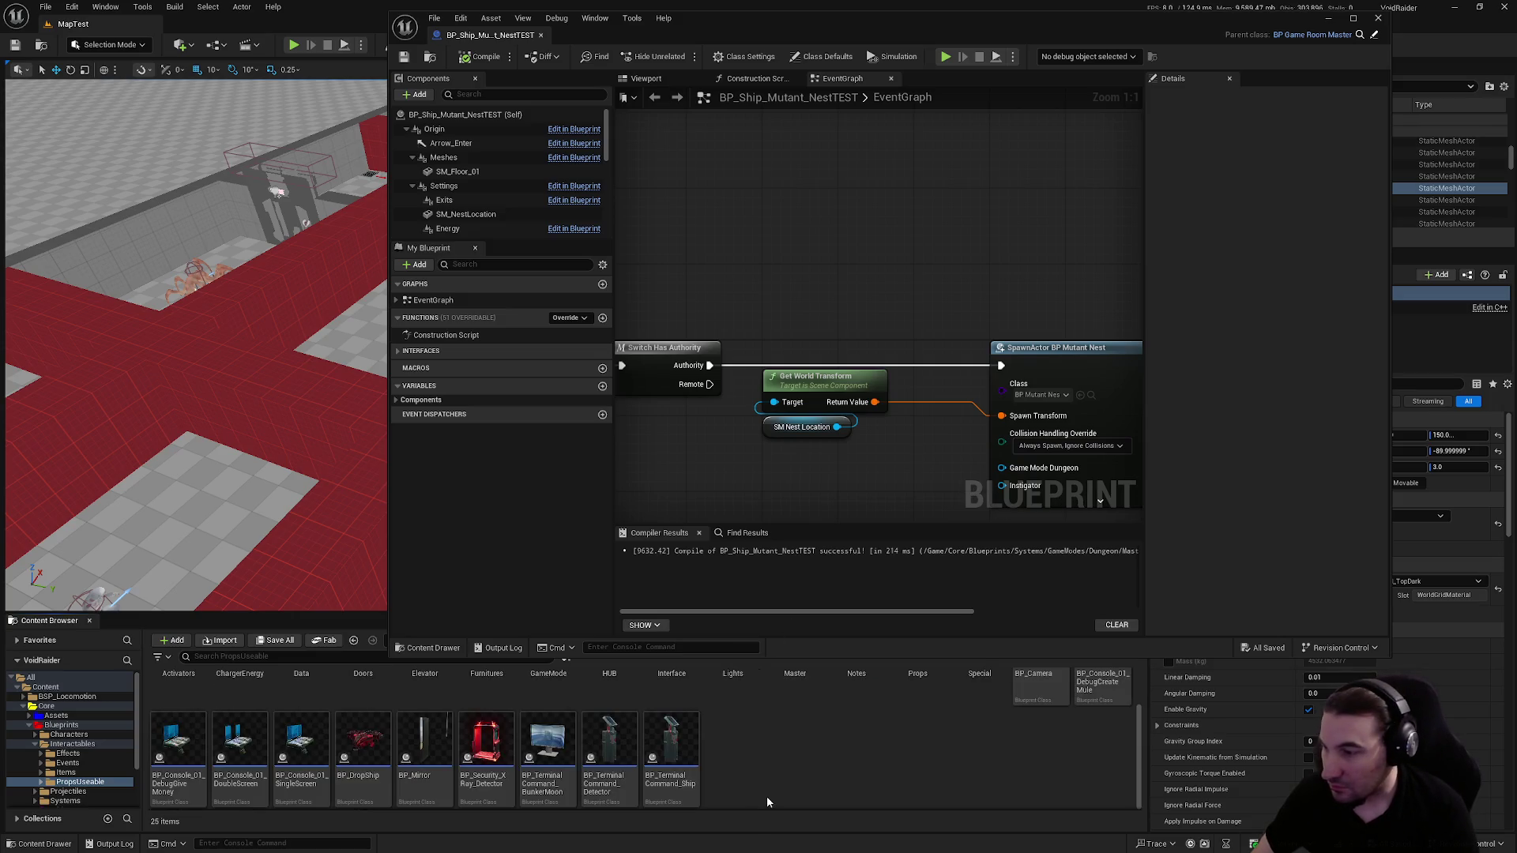
pyautogui.scroll(2, 799, 782)
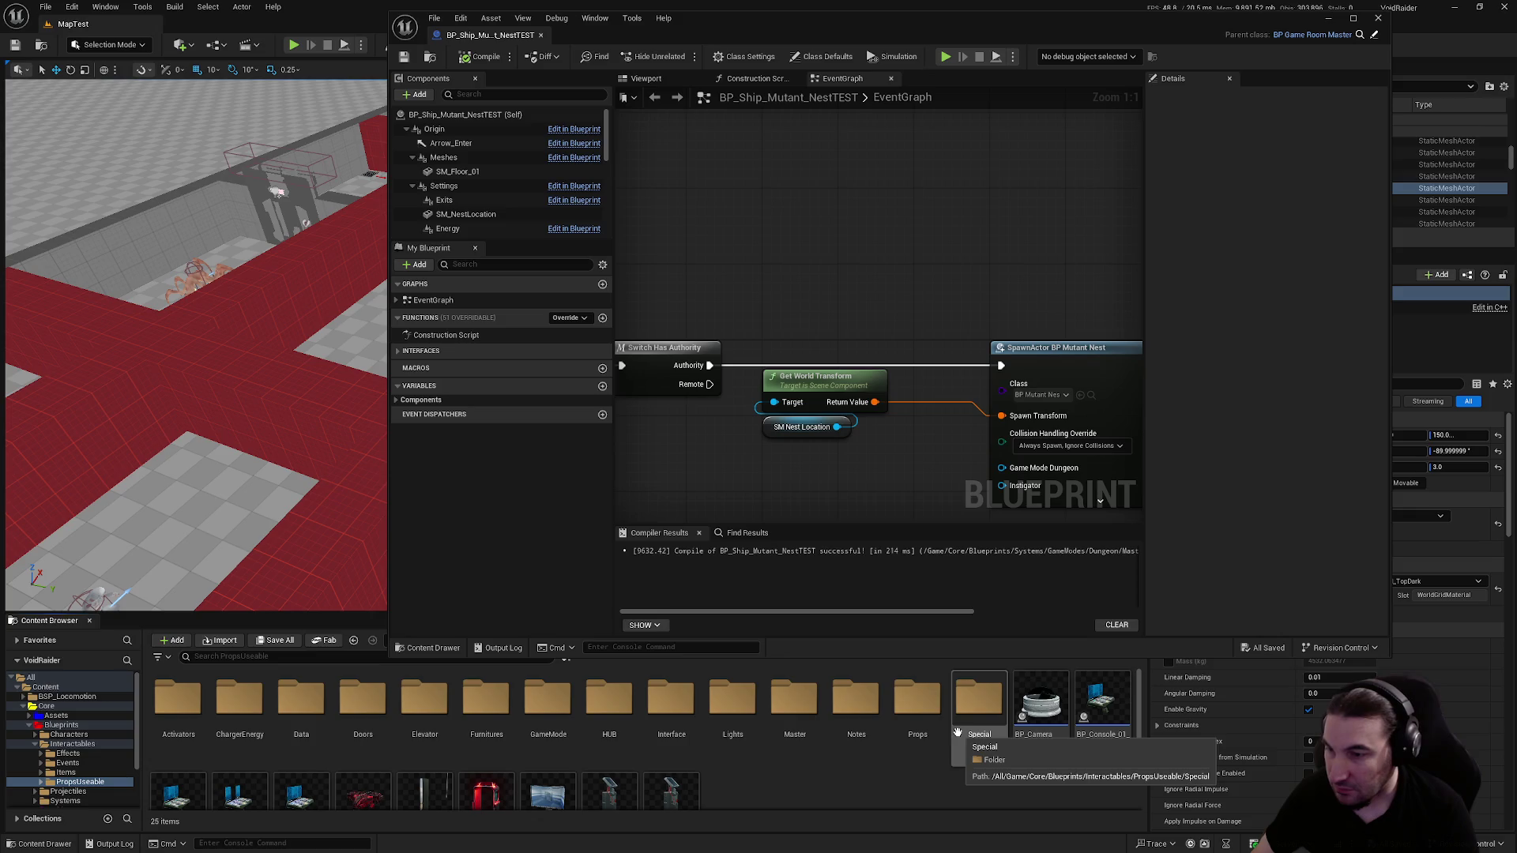
pyautogui.moveTo(954, 357); pyautogui.dragTo(733, 296)
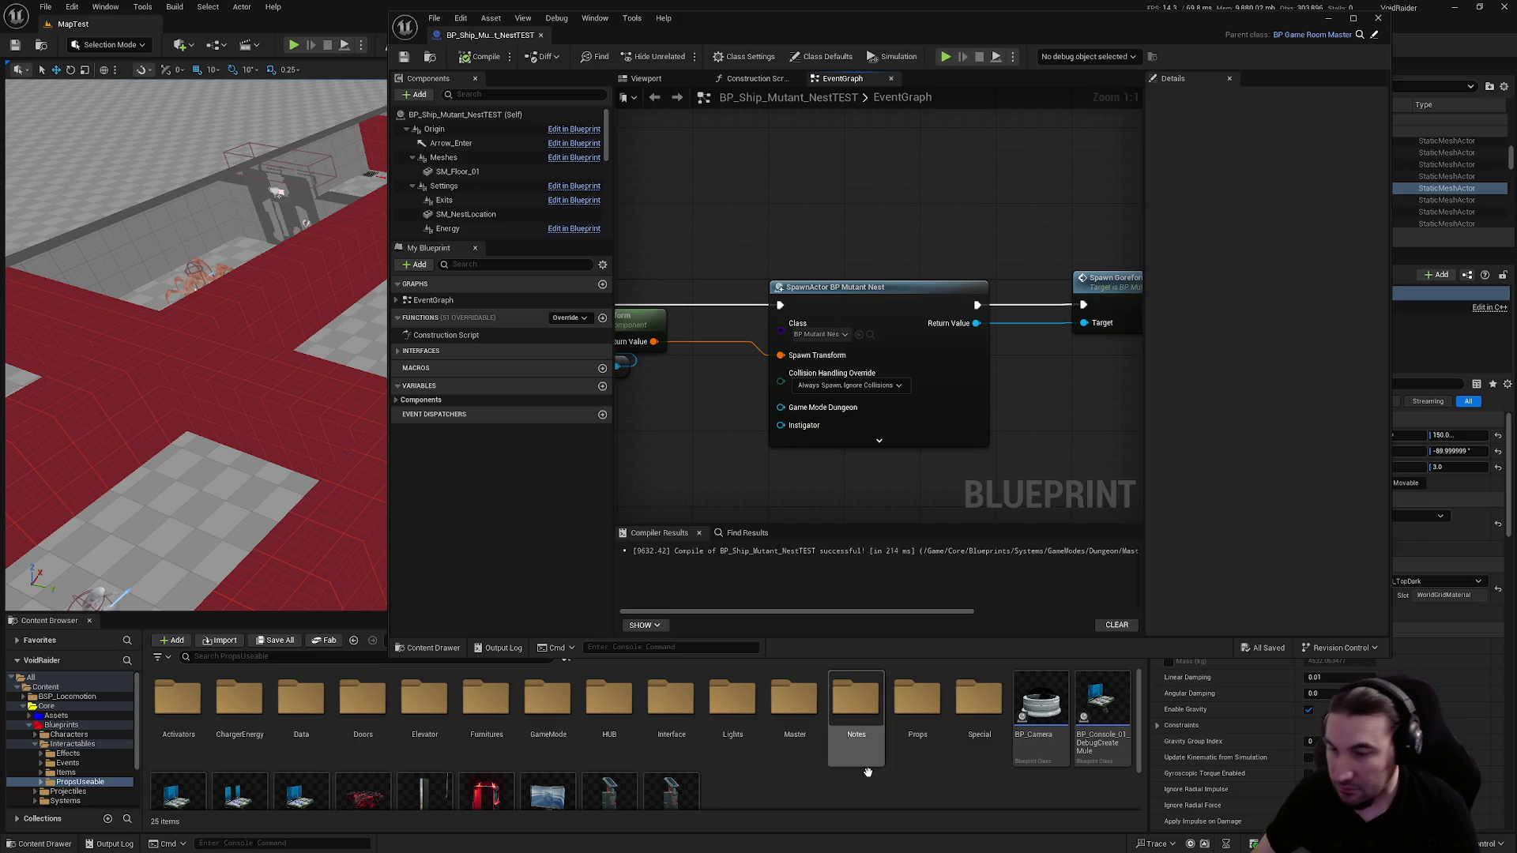
pyautogui.press('super')
pyautogui.click(980, 780)
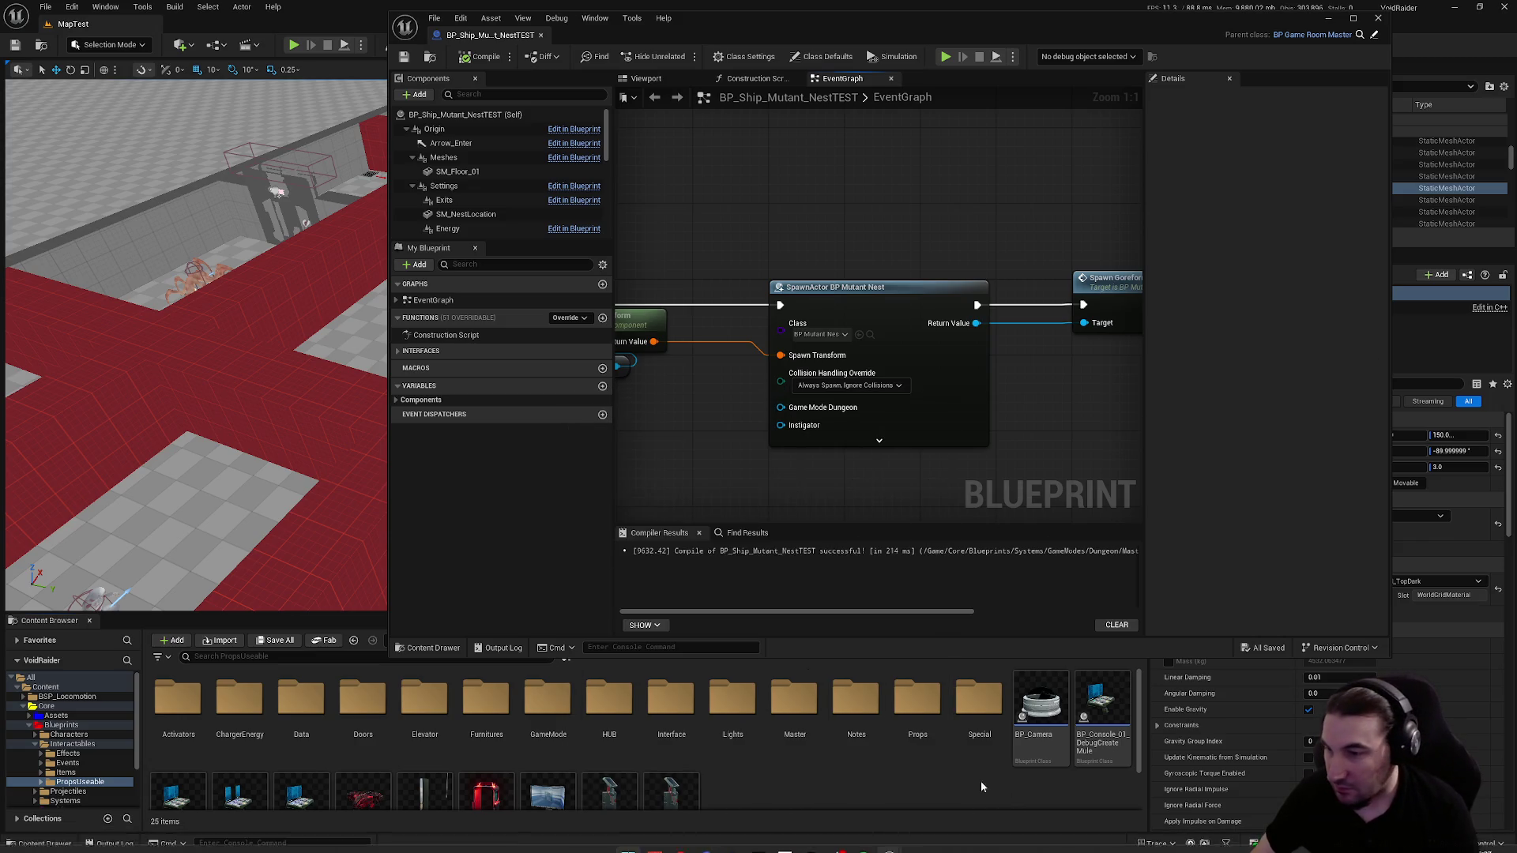
pyautogui.doubleClick(979, 699)
pyautogui.click(439, 704)
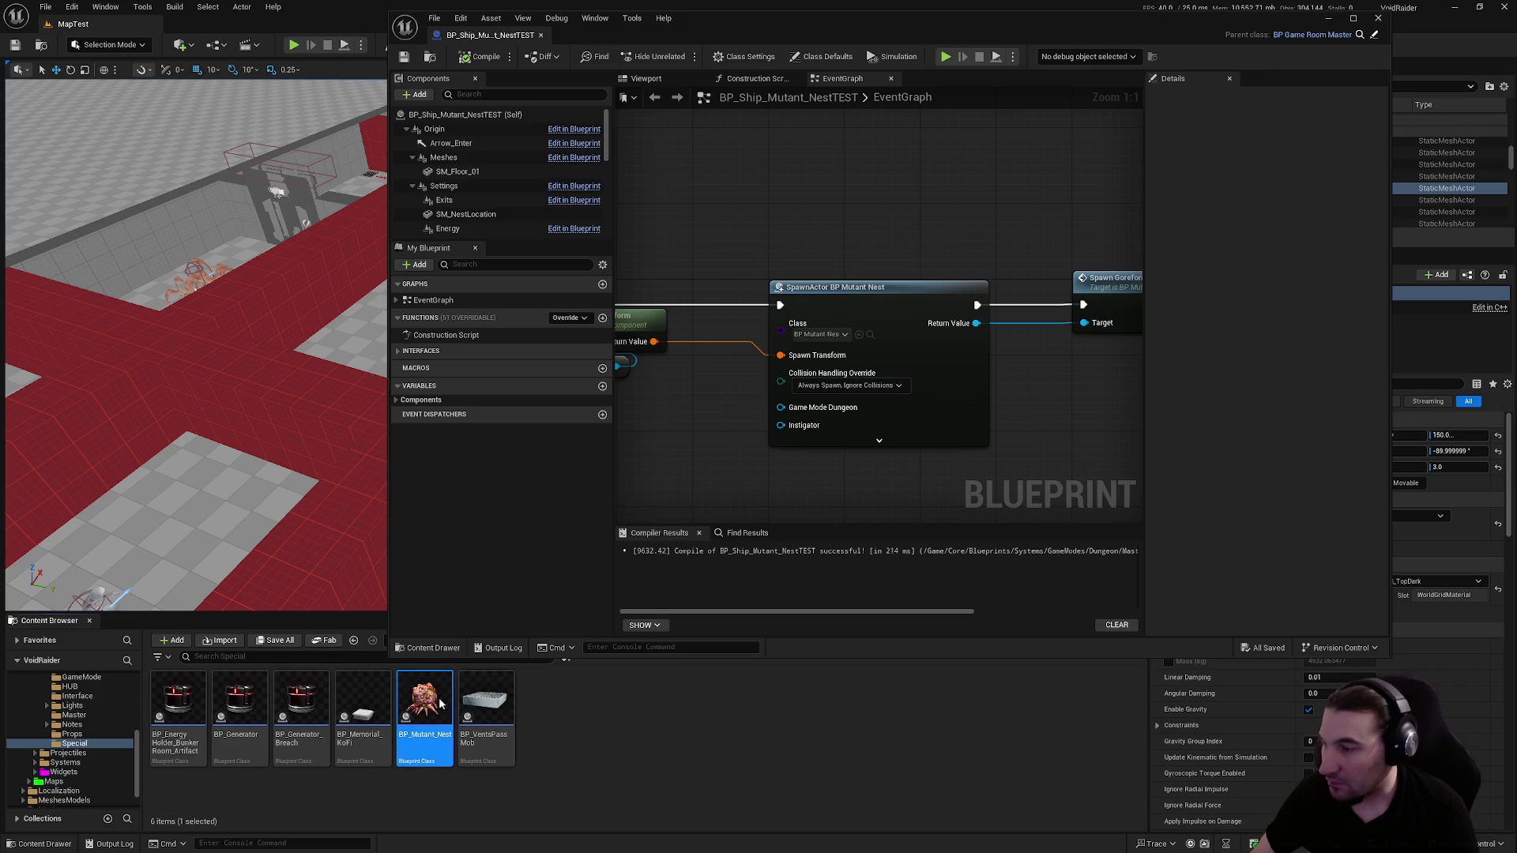
pyautogui.doubleClick(1070, 25)
pyautogui.scroll(4, 726, 345)
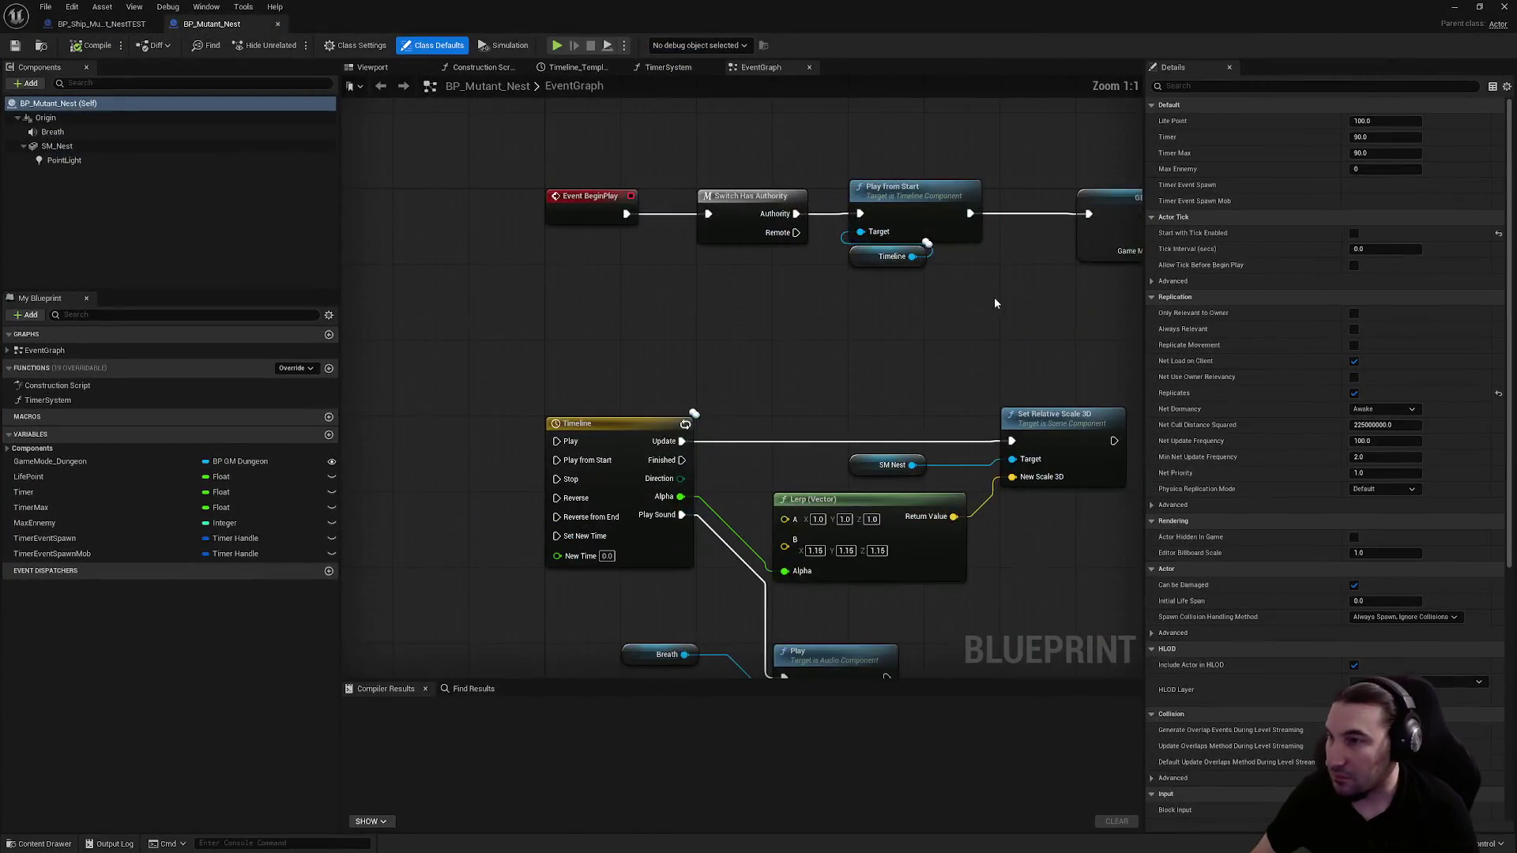
# Inspect the Branch, Select, BeginPlay timeline, Report Noise Event and Event AnyDamage chains
pyautogui.scroll(-1, 726, 345)
pyautogui.moveTo(726, 345); pyautogui.dragTo(391, 348)
pyautogui.moveTo(518, 356)
pyautogui.mouseDown()
pyautogui.moveTo(747, 348)
pyautogui.moveTo(955, 443)
pyautogui.moveTo(855, 480)
pyautogui.moveTo(919, 229)
pyautogui.mouseUp()
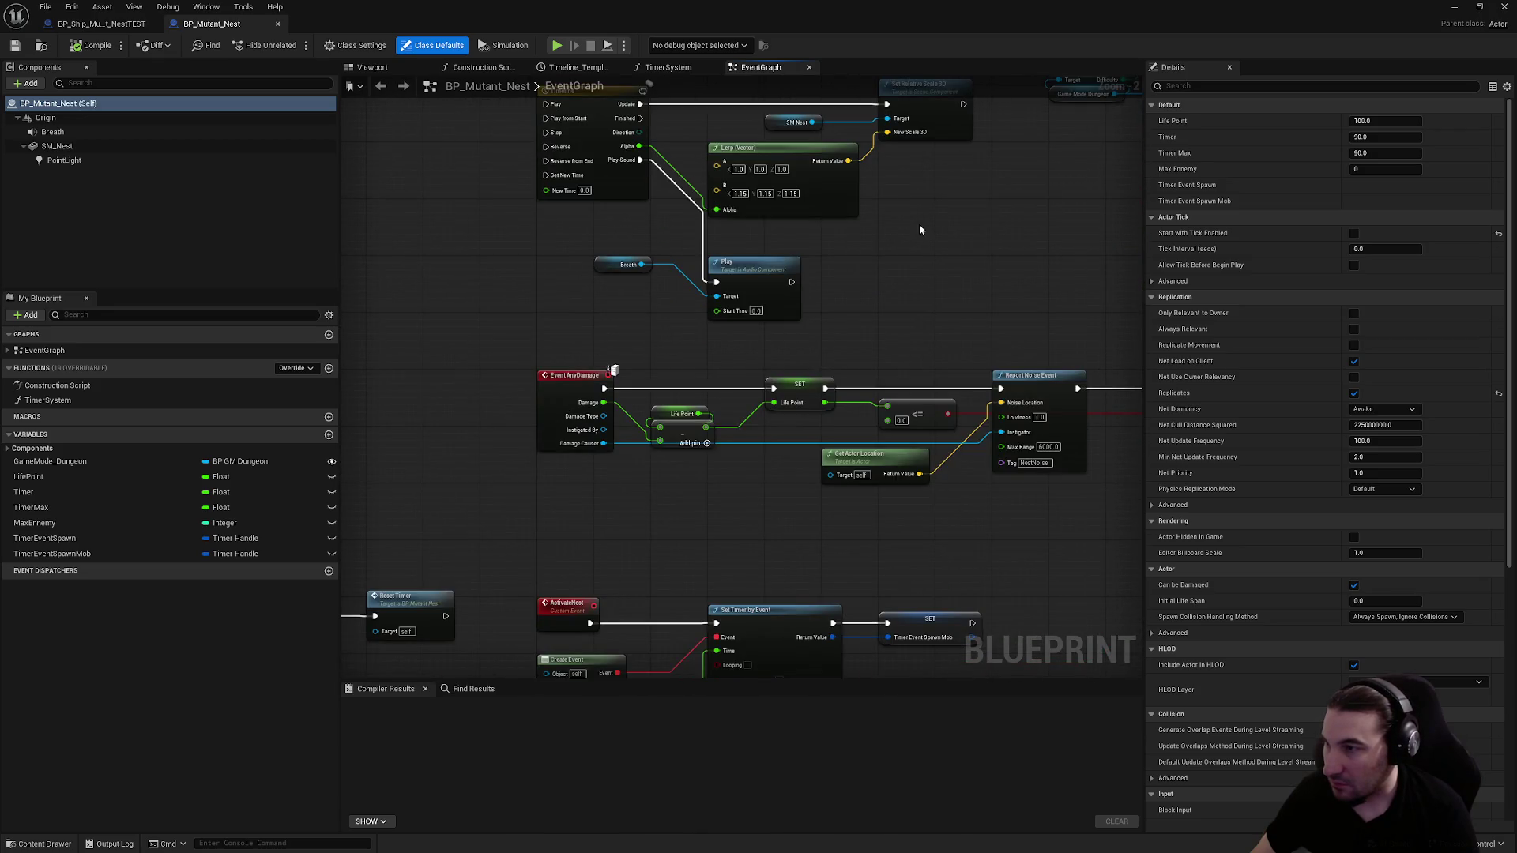
pyautogui.moveTo(570, 286); pyautogui.dragTo(674, 265)
pyautogui.moveTo(533, 304)
pyautogui.mouseDown()
pyautogui.moveTo(725, 261)
pyautogui.moveTo(831, 273)
pyautogui.mouseUp()
pyautogui.scroll(2, 659, 278)
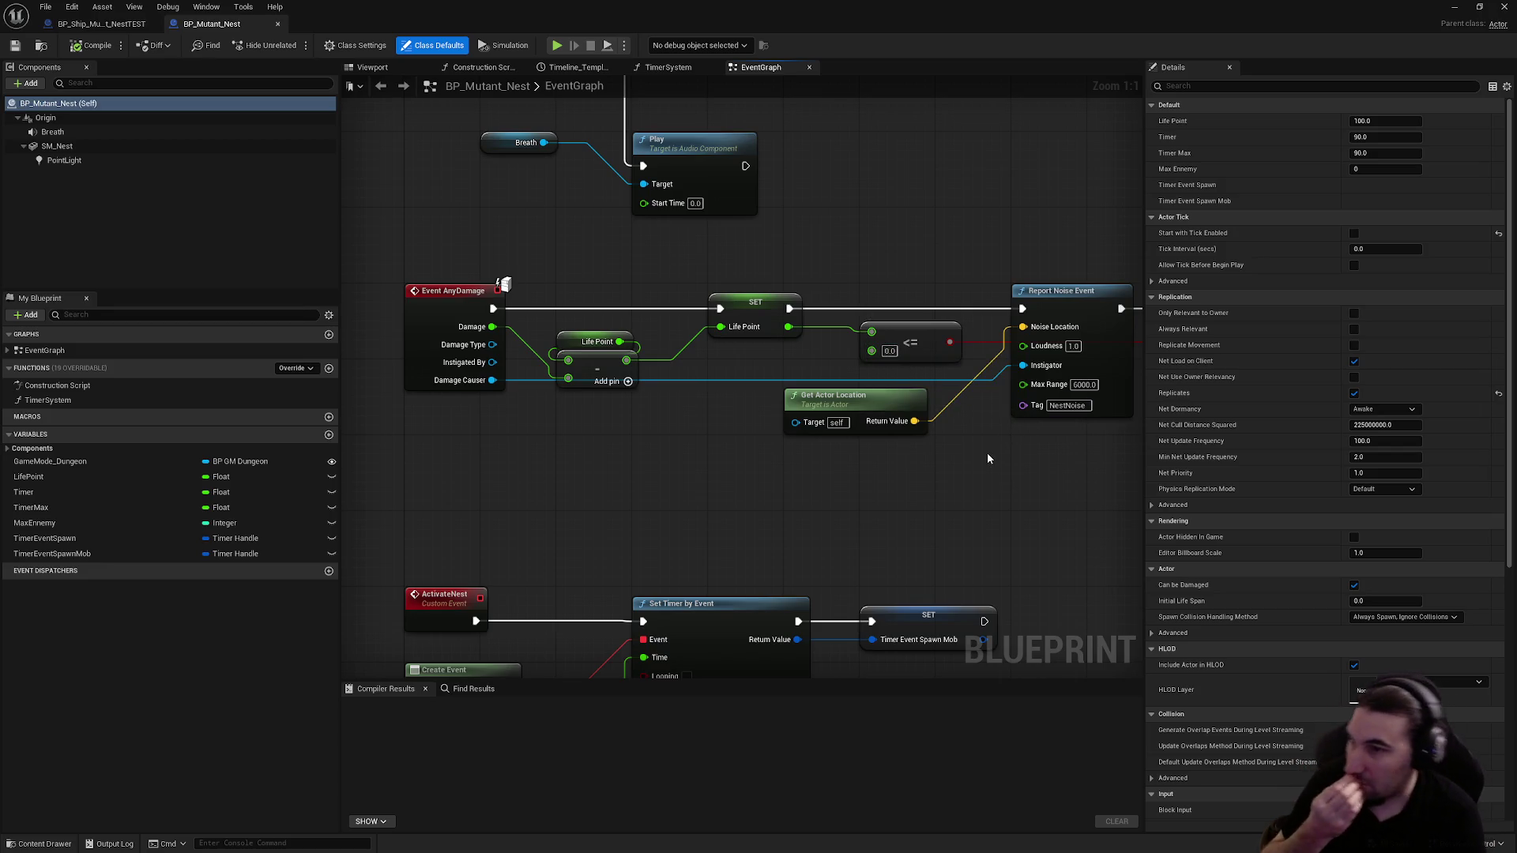
# Review the DeleteActor, Spawn System and Destroy Actor nodes, then close BP_Mutant_Nest
pyautogui.moveTo(988, 453); pyautogui.dragTo(524, 420)
pyautogui.moveTo(729, 412)
pyautogui.mouseDown()
pyautogui.moveTo(247, 424)
pyautogui.moveTo(619, 390)
pyautogui.moveTo(688, 484)
pyautogui.moveTo(1134, 366)
pyautogui.mouseUp()
pyautogui.scroll(-5, 1133, 366)
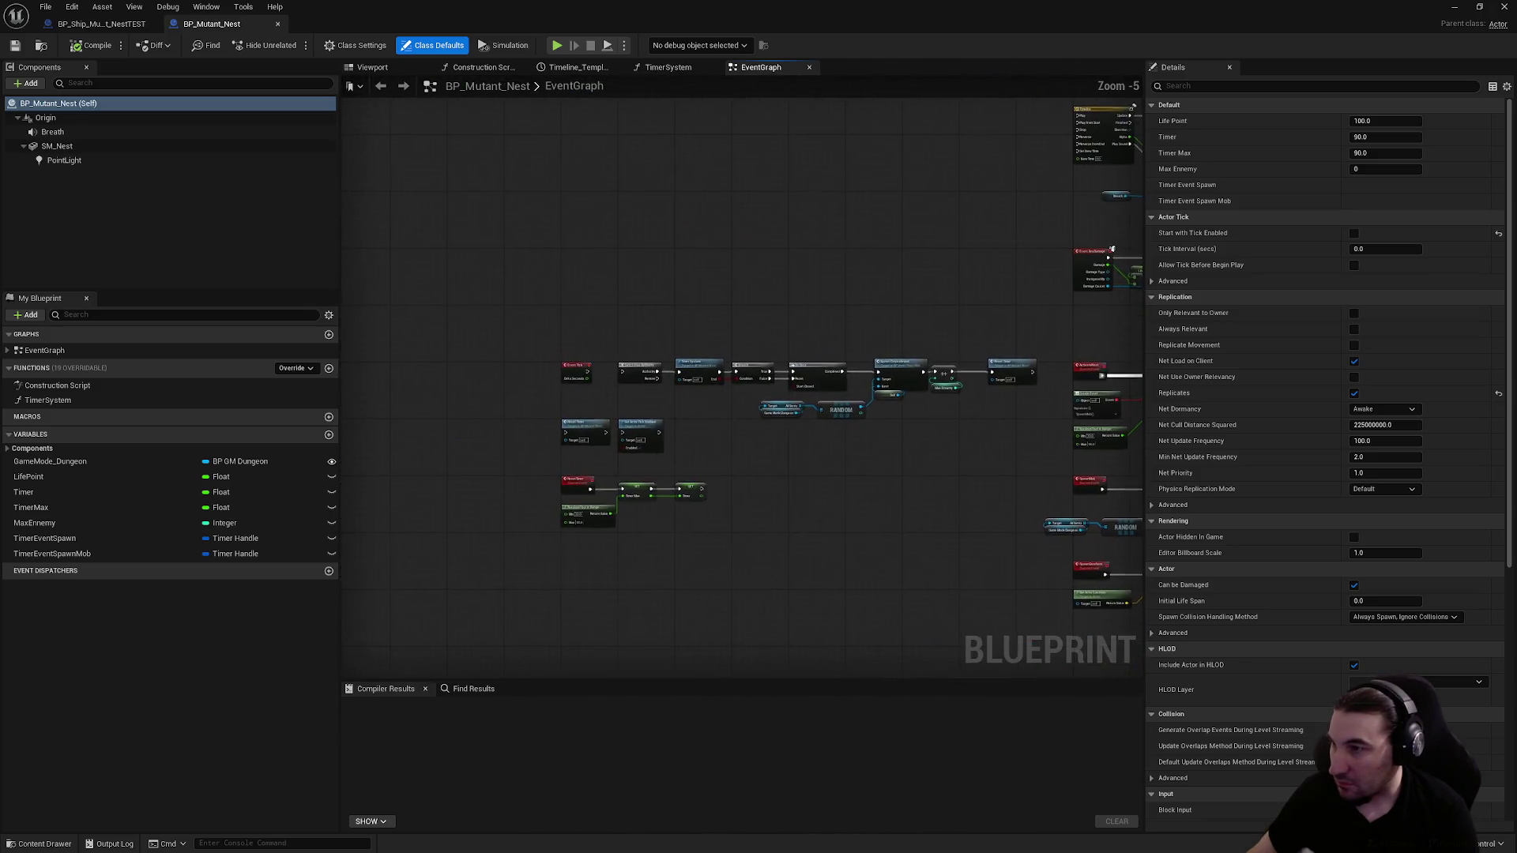
pyautogui.scroll(1, 1094, 300)
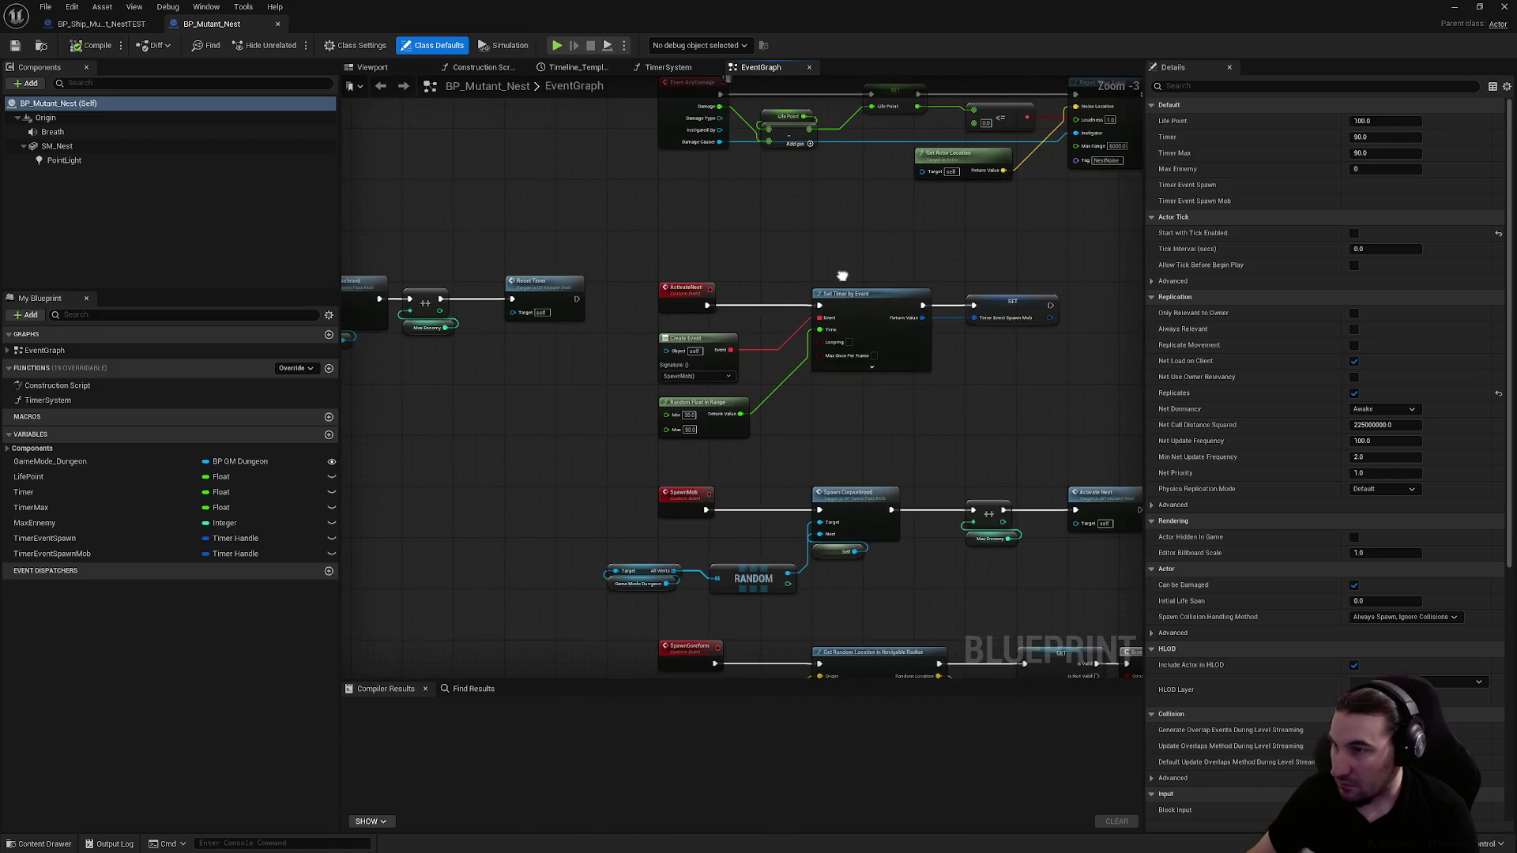
pyautogui.scroll(1, 840, 278)
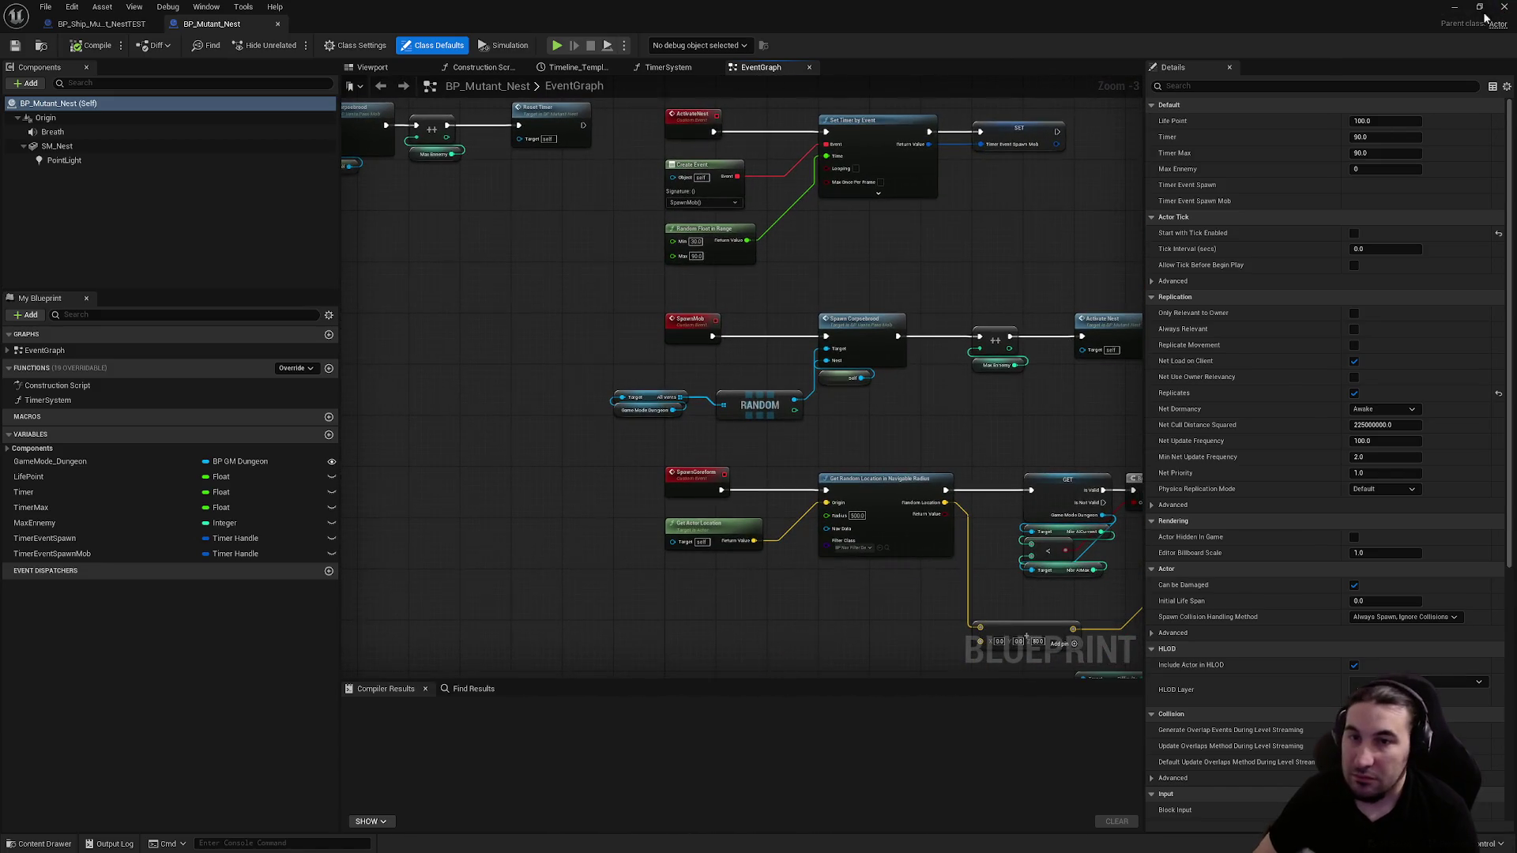
pyautogui.click(1500, 8)
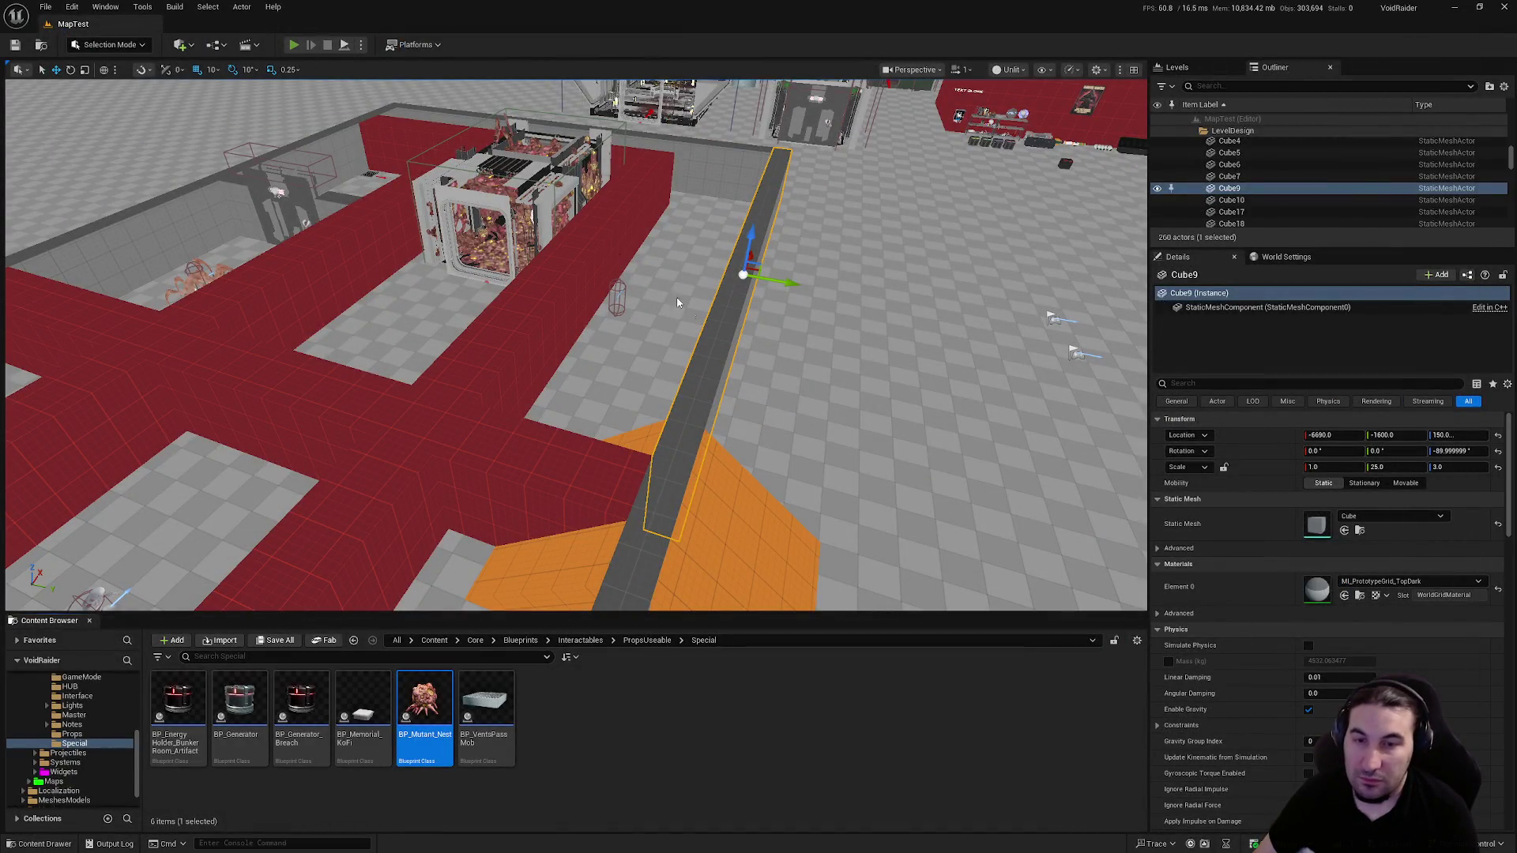
# Play-test MapTest, walking up the orange ramp into the mutant nest room
pyautogui.hotkey('alt', 'p')
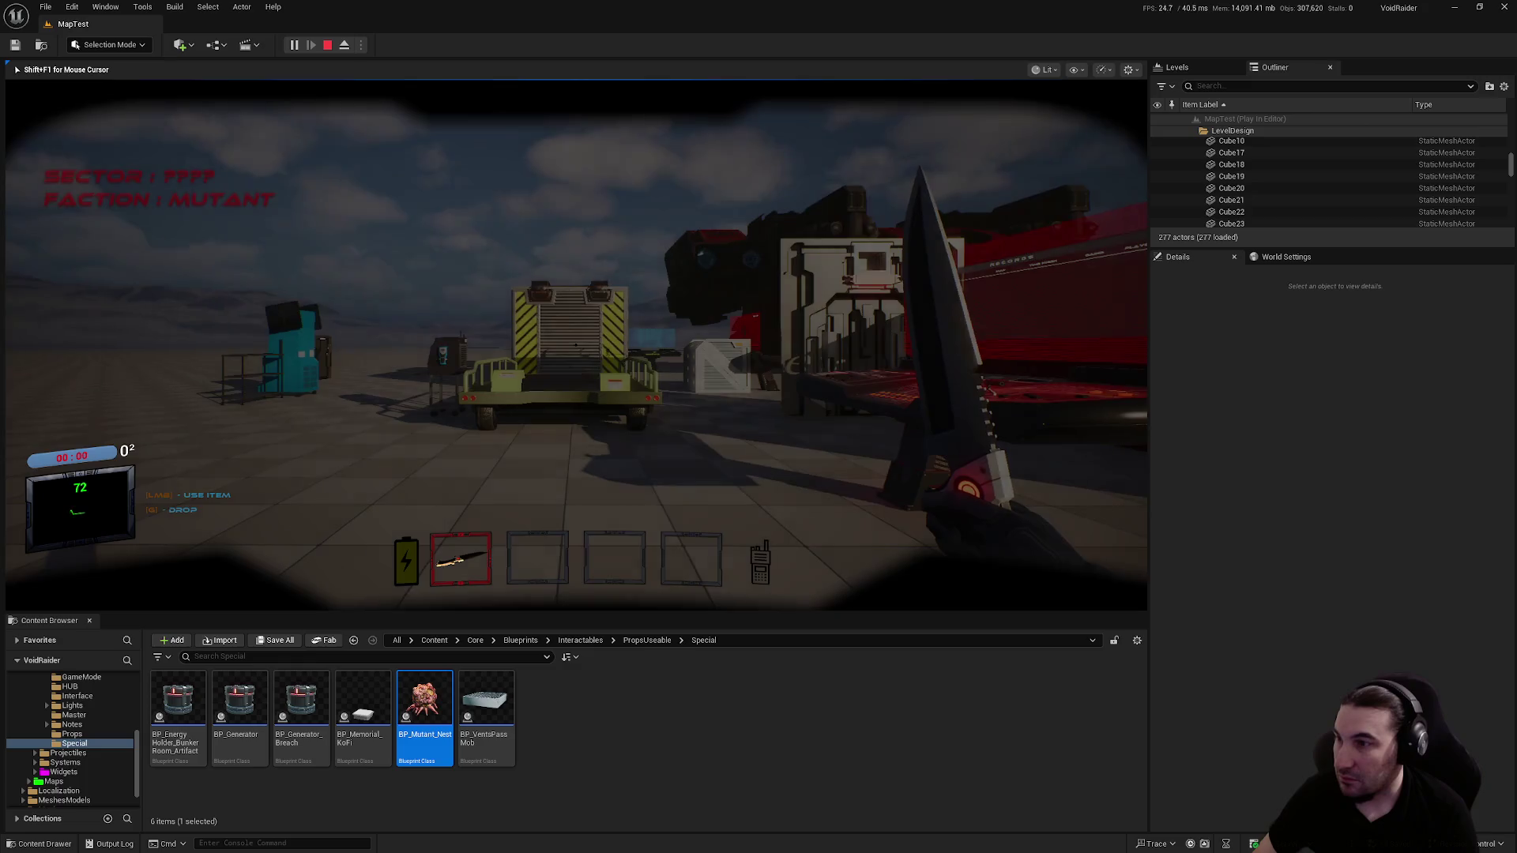
pyautogui.moveTo(575, 346)
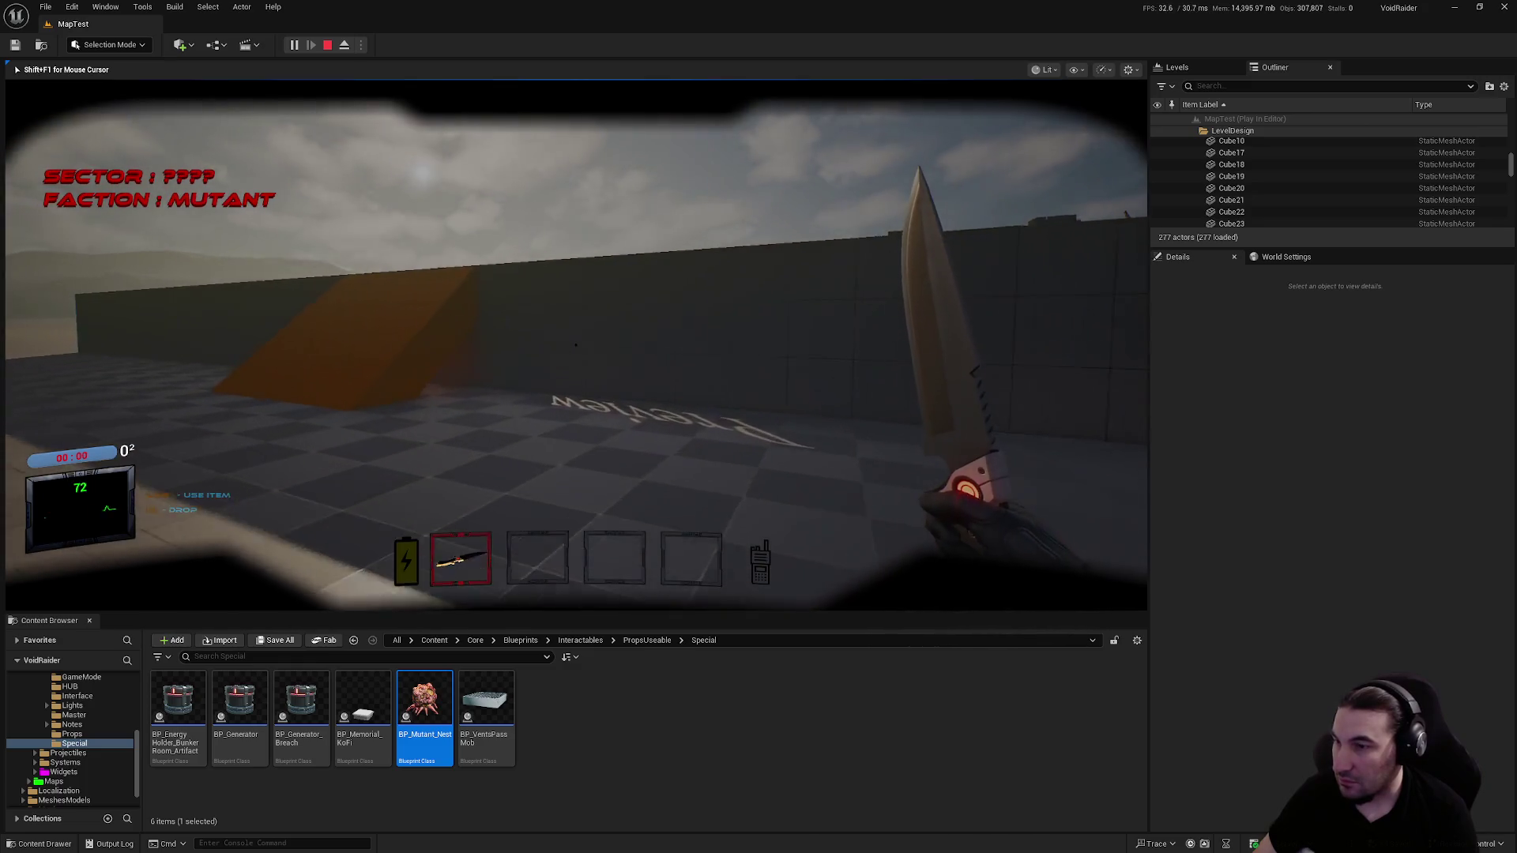
pyautogui.press('w')
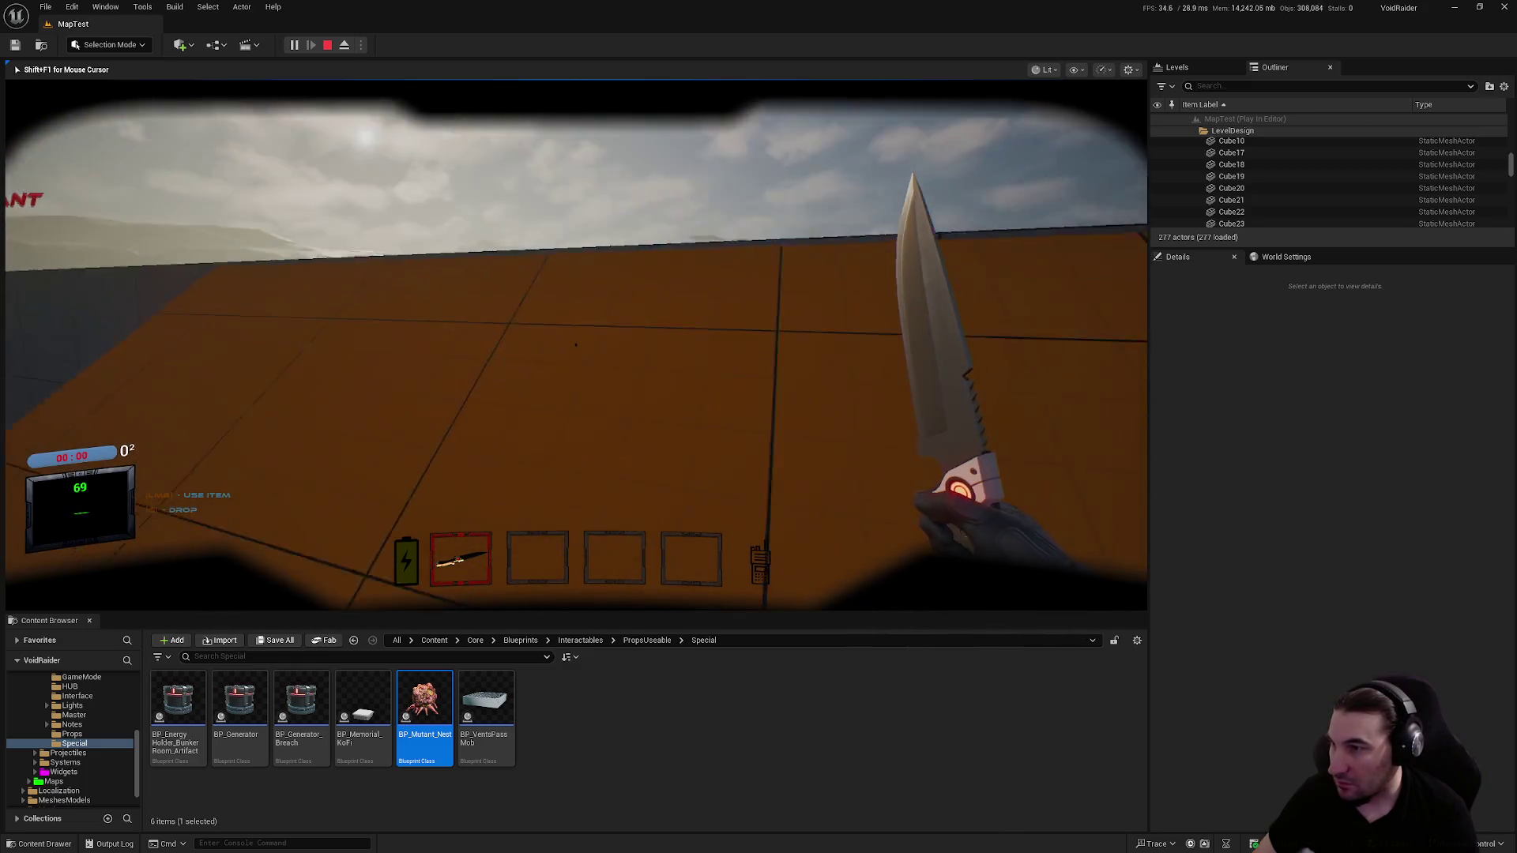
pyautogui.press('w')
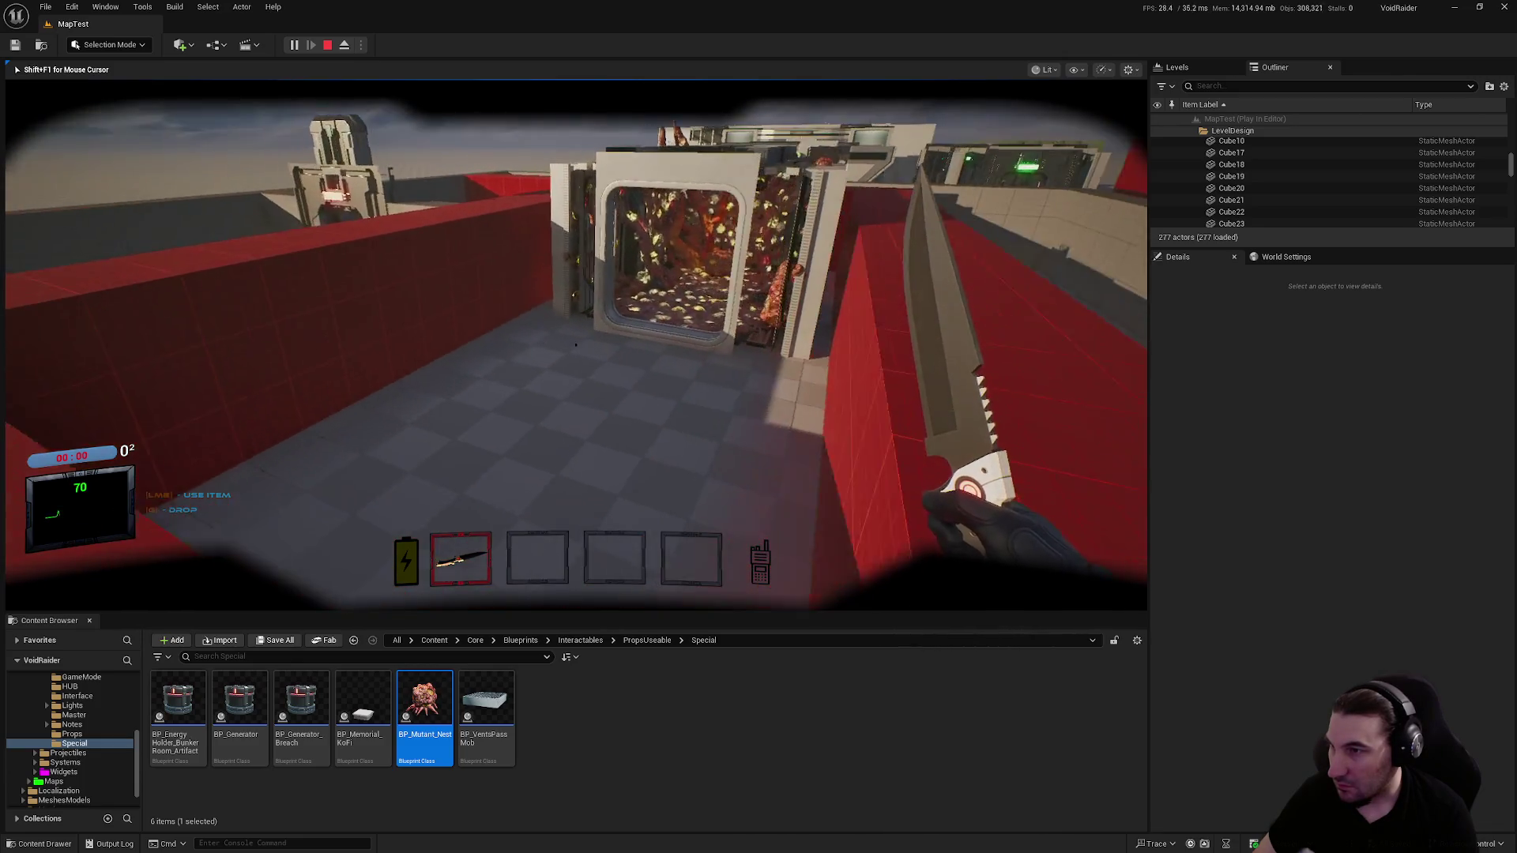
# End the play session and reopen BP_Mutant_Nest on its EventGraph
pyautogui.press('Escape')
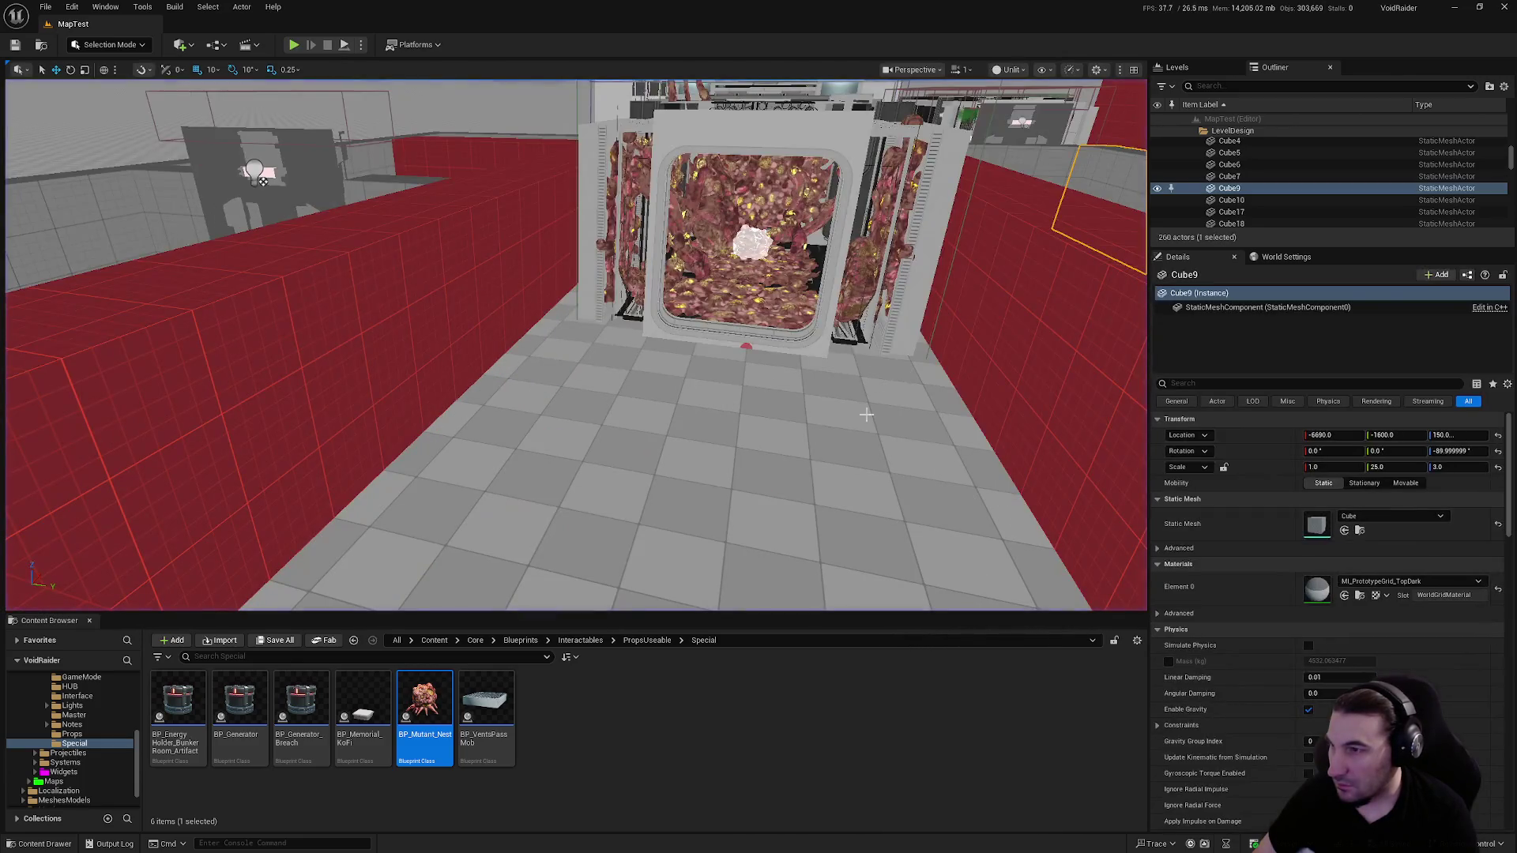
pyautogui.doubleClick(424, 700)
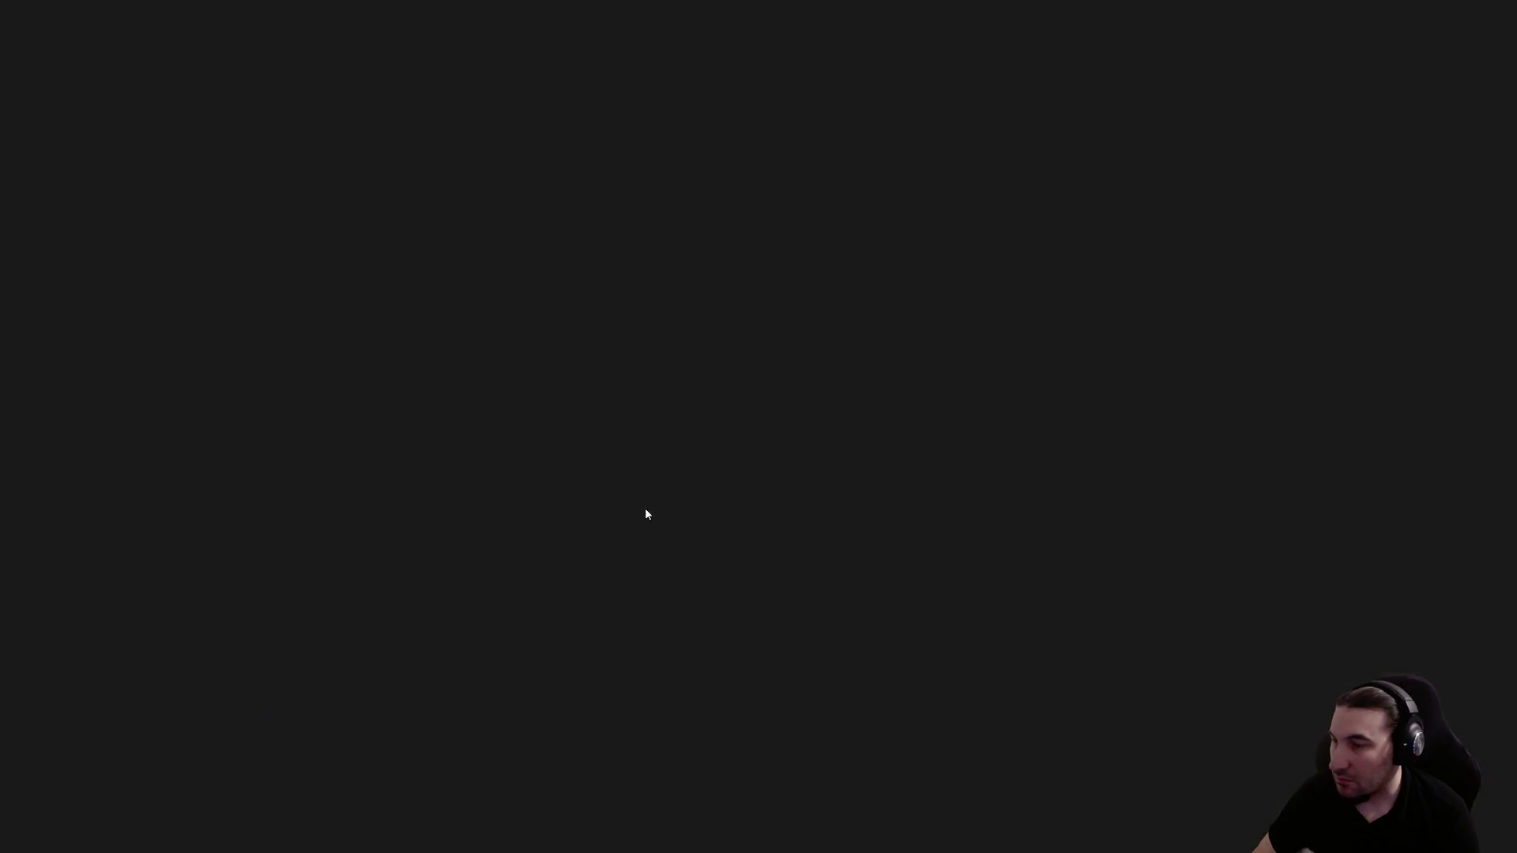
pyautogui.scroll(-3, 577, 339)
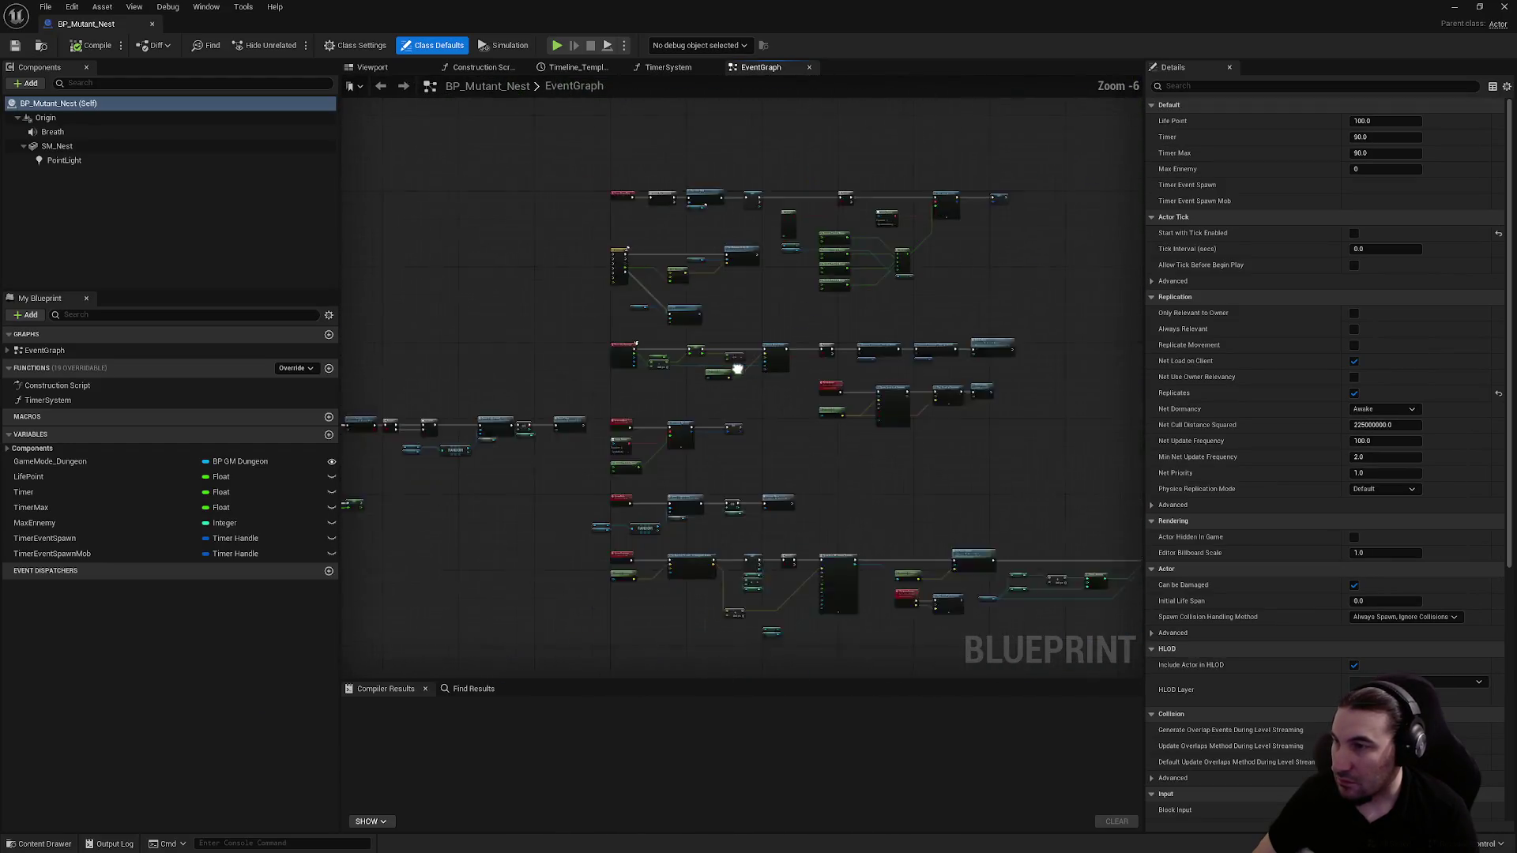
pyautogui.scroll(5, 577, 340)
pyautogui.moveTo(656, 417); pyautogui.dragTo(790, 176)
pyautogui.moveTo(809, 389); pyautogui.dragTo(814, 296)
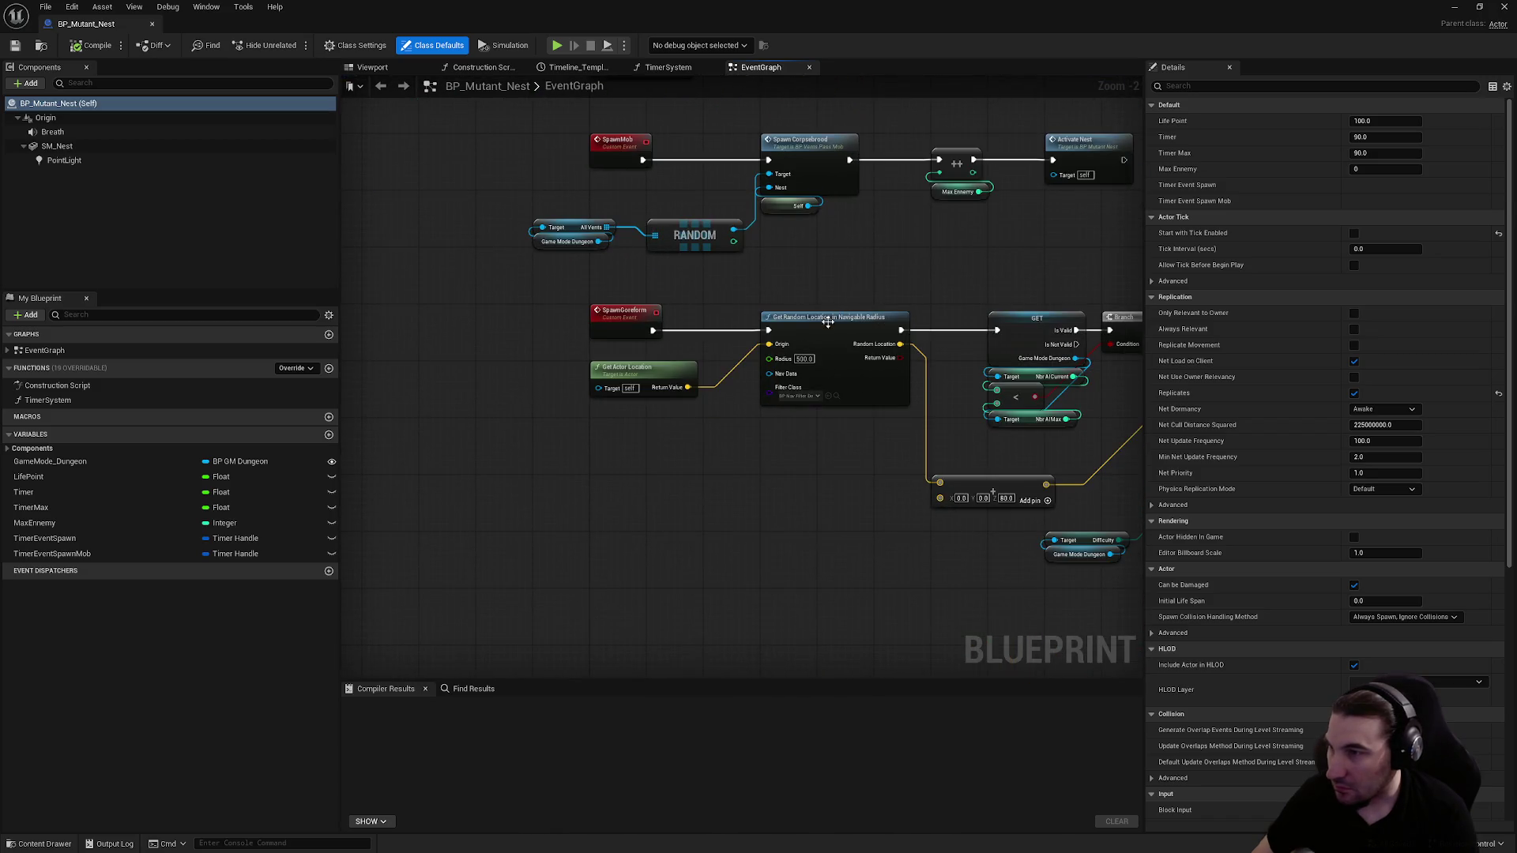
pyautogui.moveTo(859, 425)
pyautogui.mouseDown()
pyautogui.moveTo(766, 467)
pyautogui.moveTo(647, 430)
pyautogui.moveTo(551, 425)
pyautogui.mouseUp()
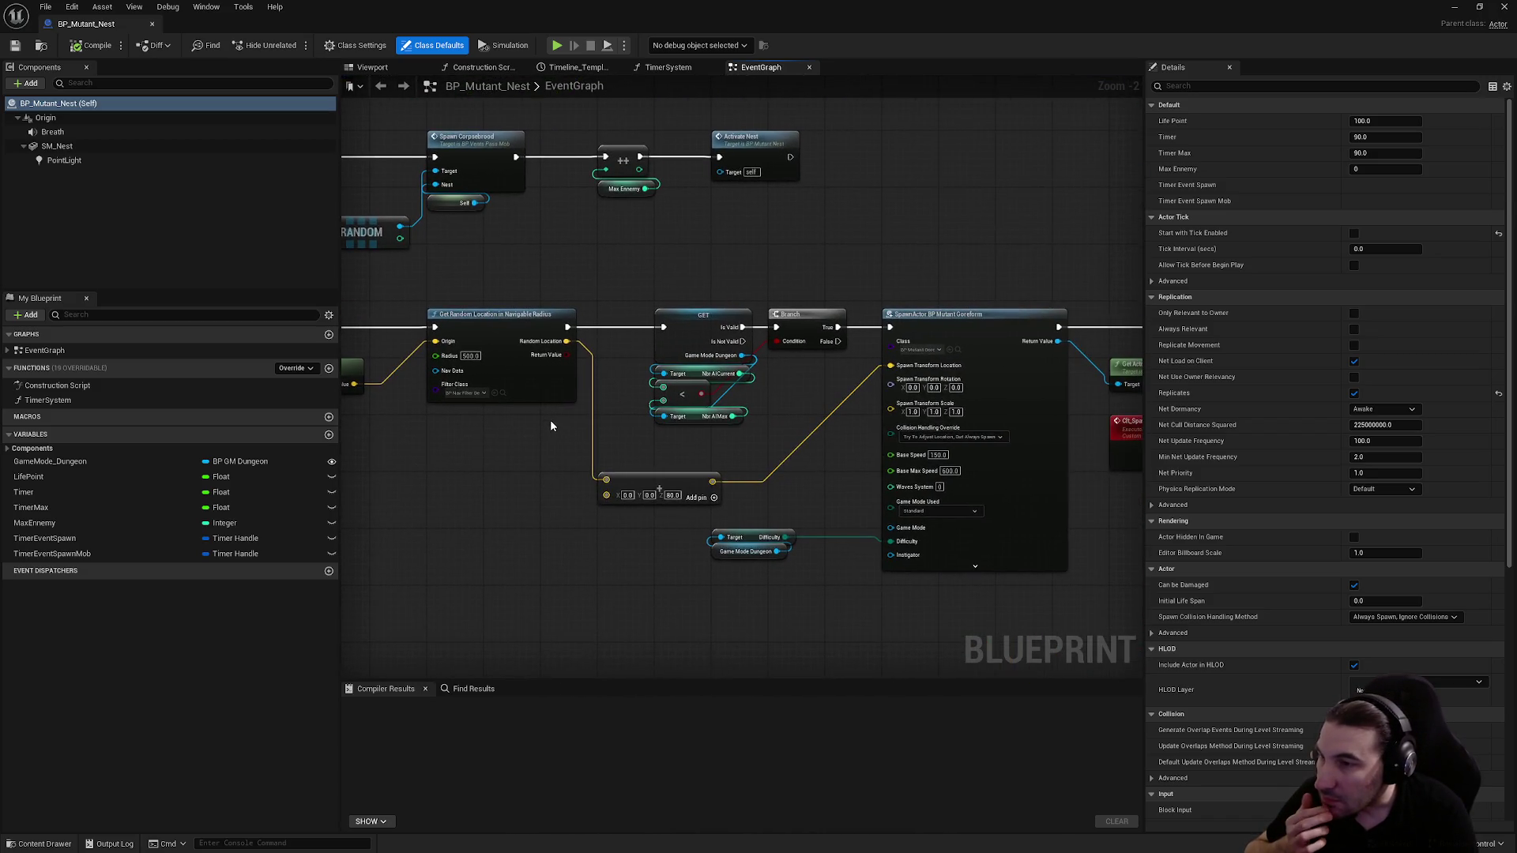
pyautogui.moveTo(676, 400); pyautogui.dragTo(480, 386)
pyautogui.moveTo(870, 395)
pyautogui.mouseDown()
pyautogui.moveTo(608, 391)
pyautogui.moveTo(762, 395)
pyautogui.mouseUp()
pyautogui.moveTo(1027, 395); pyautogui.dragTo(608, 387)
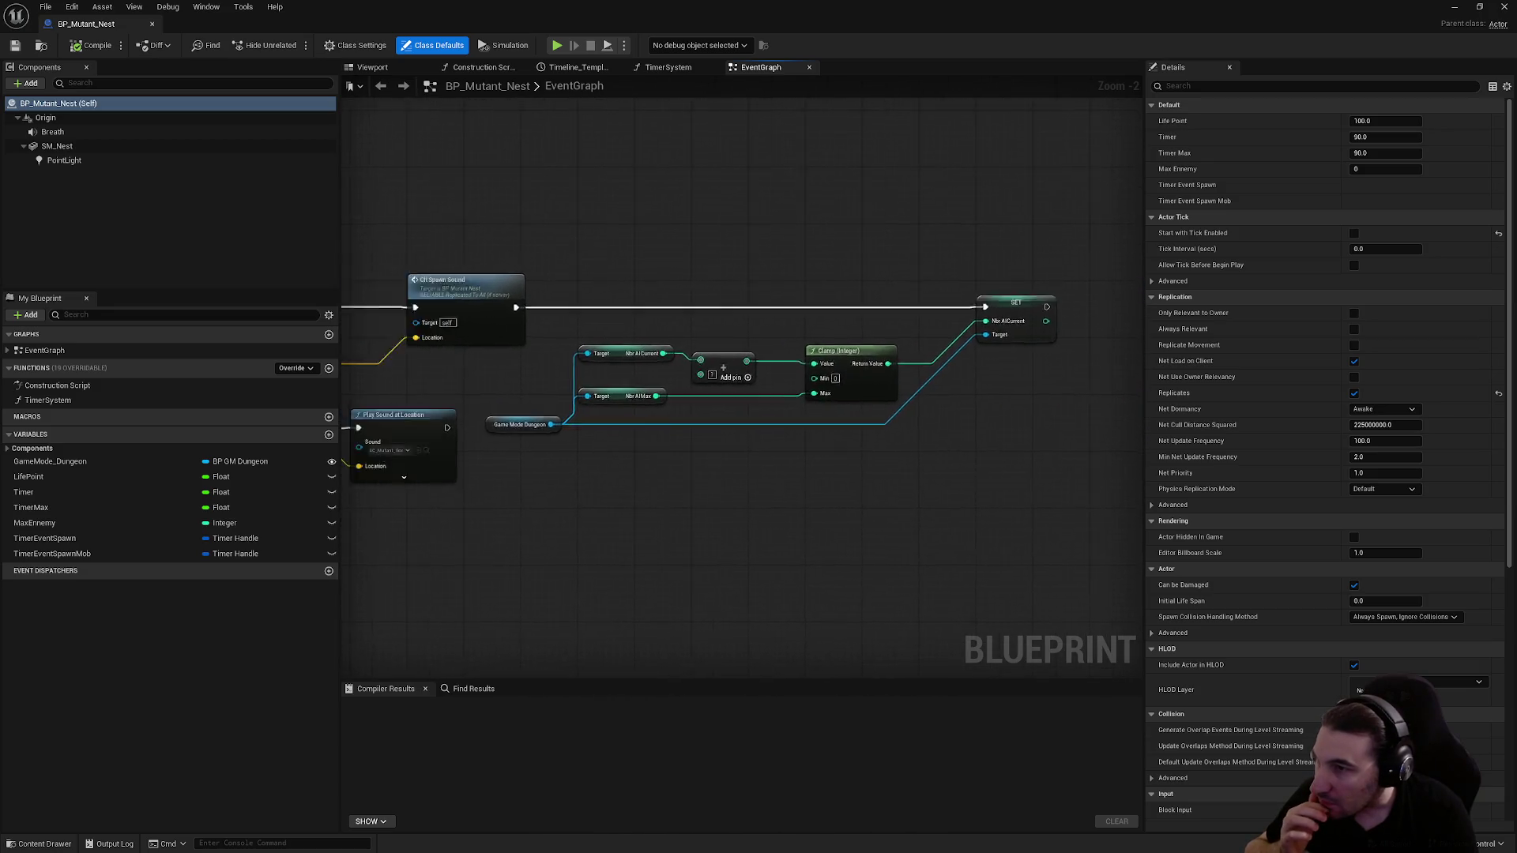
pyautogui.moveTo(355, 363); pyautogui.dragTo(778, 364)
pyautogui.moveTo(446, 364)
pyautogui.mouseDown()
pyautogui.moveTo(754, 333)
pyautogui.moveTo(1008, 353)
pyautogui.mouseUp()
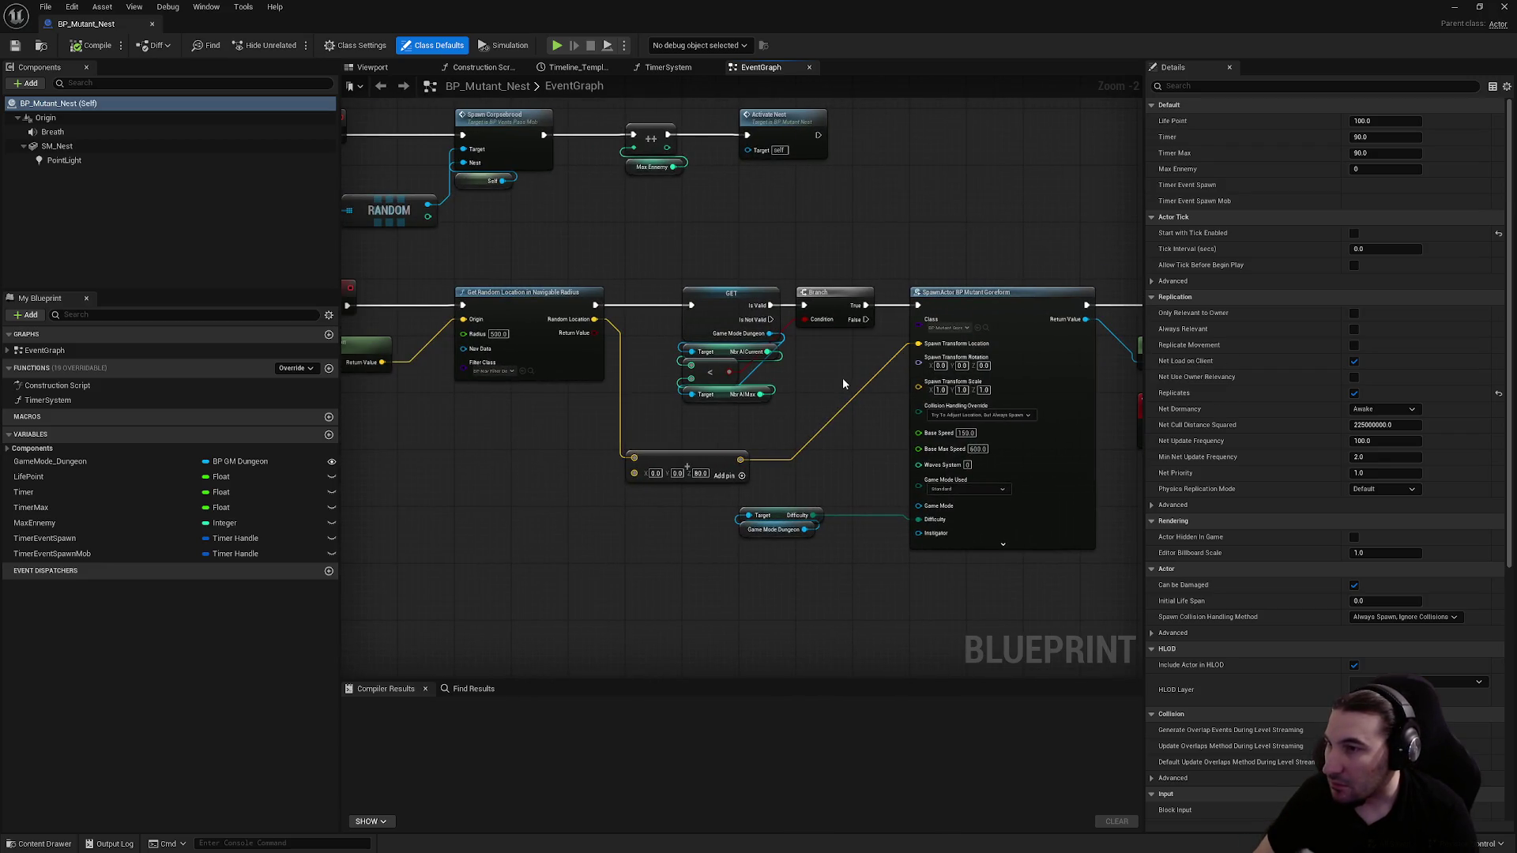
pyautogui.scroll(2, 799, 336)
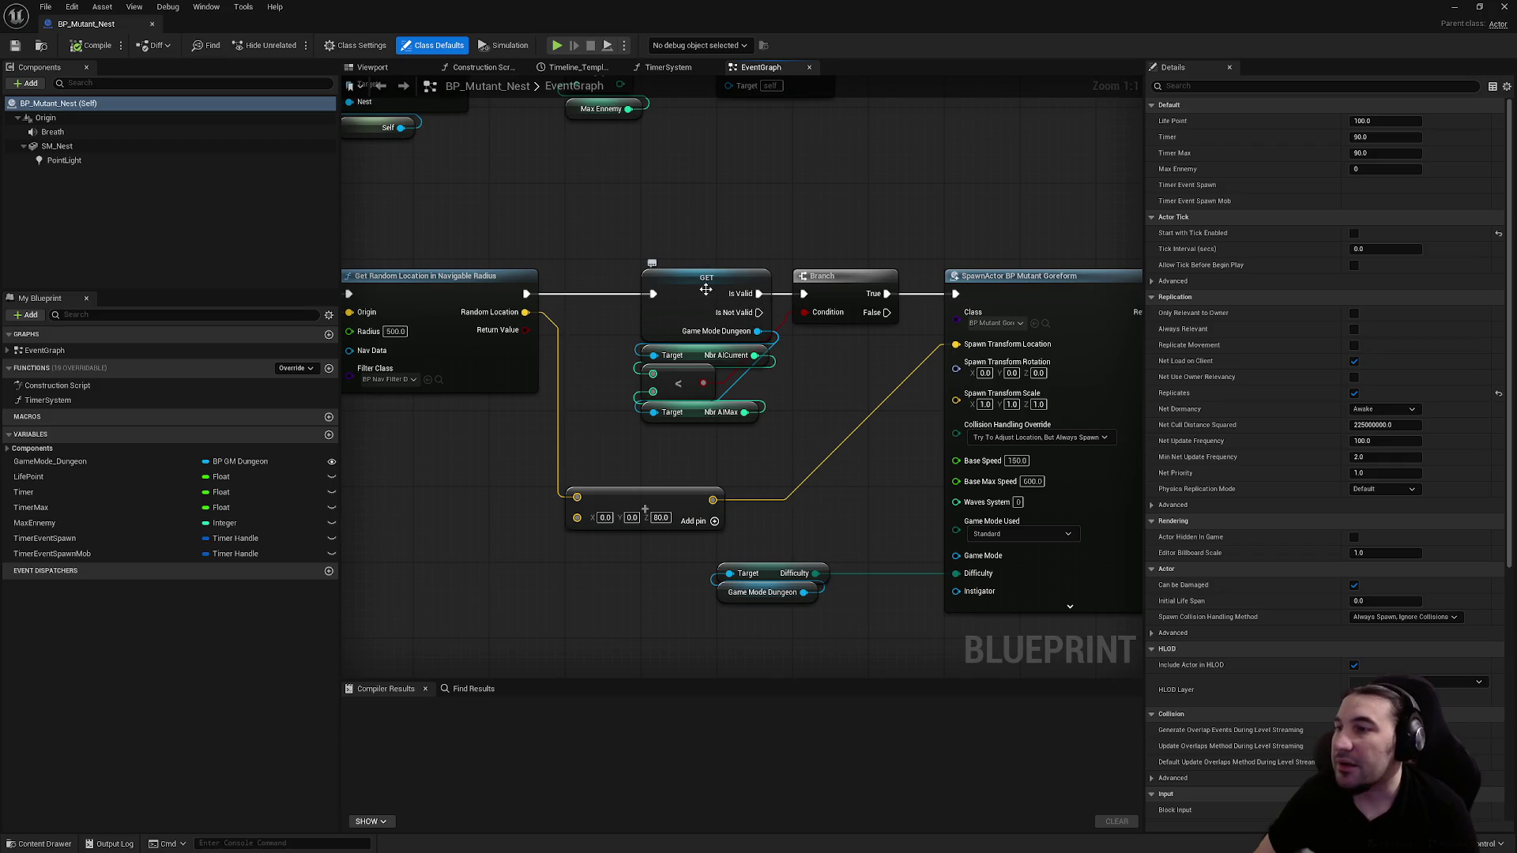
pyautogui.moveTo(801, 233); pyautogui.dragTo(1081, 228)
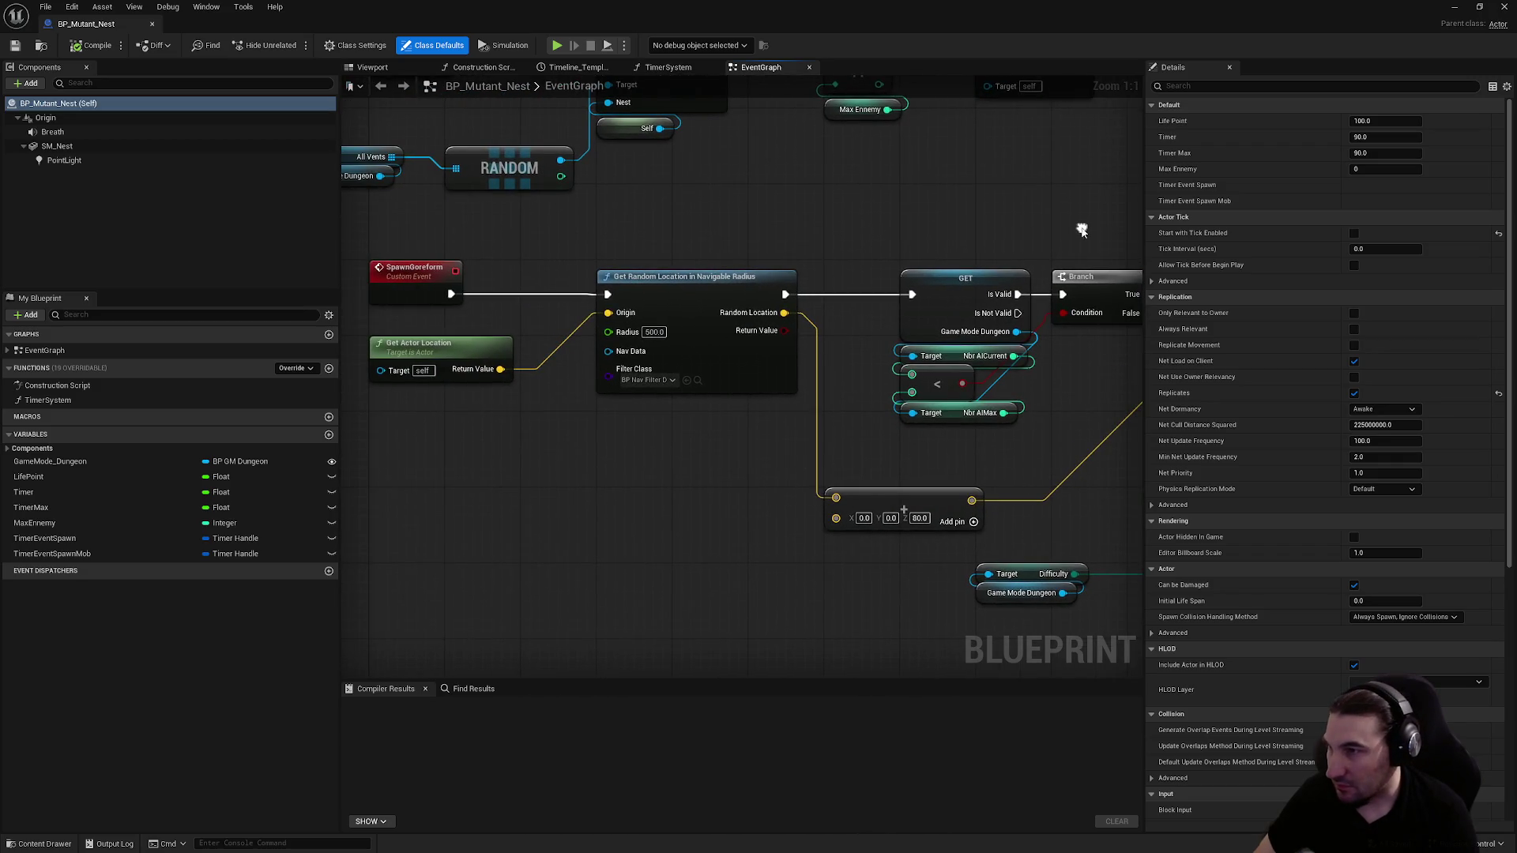
pyautogui.moveTo(986, 334); pyautogui.dragTo(755, 362)
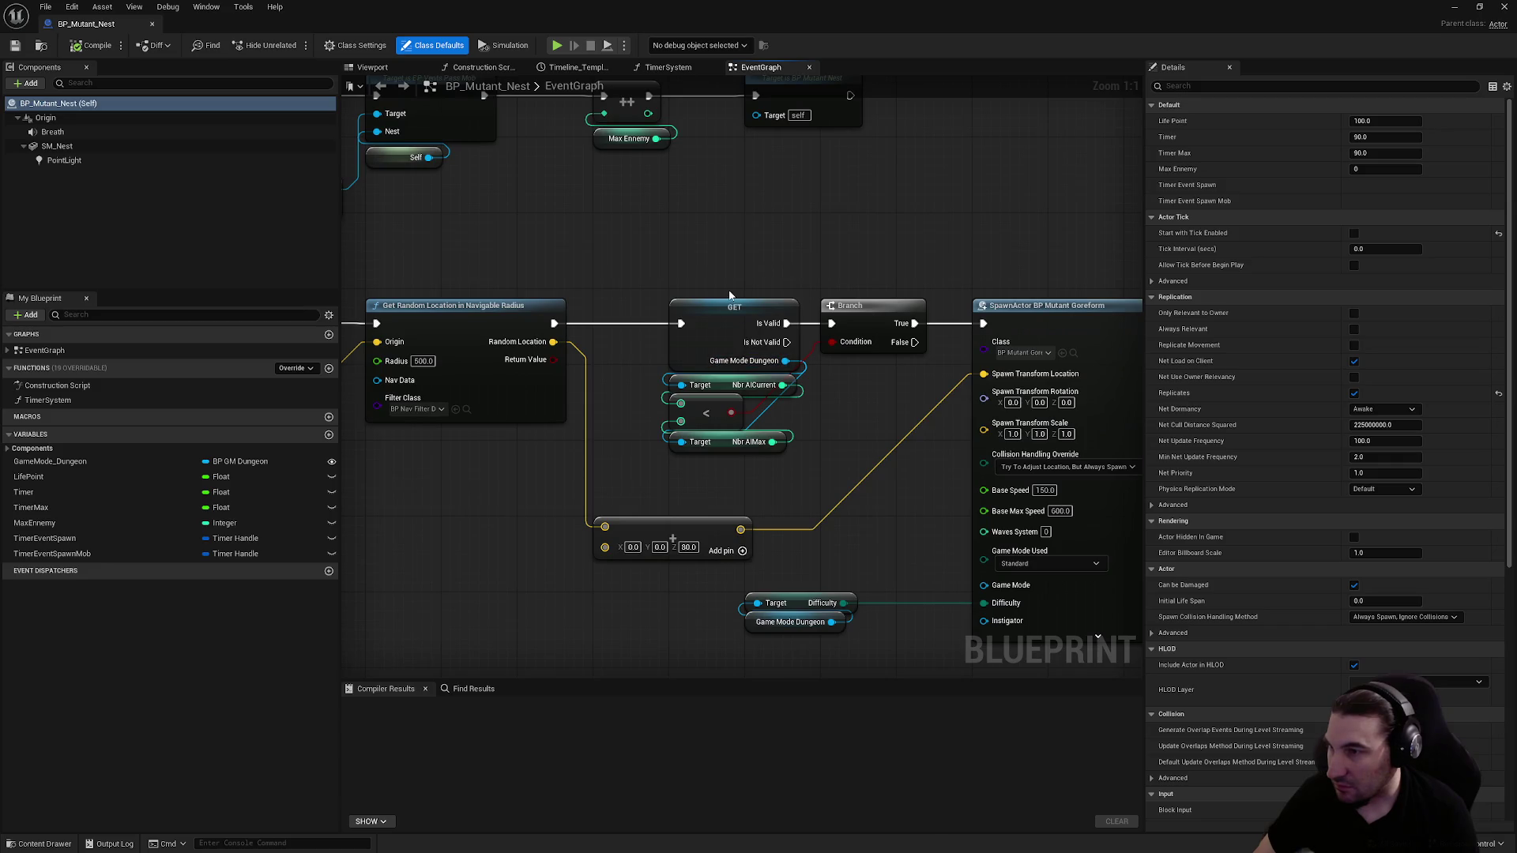
pyautogui.click(752, 300)
pyautogui.moveTo(1032, 295)
pyautogui.mouseDown()
pyautogui.moveTo(921, 272)
pyautogui.moveTo(940, 123)
pyautogui.moveTo(902, 449)
pyautogui.moveTo(786, 515)
pyautogui.moveTo(751, 585)
pyautogui.mouseUp()
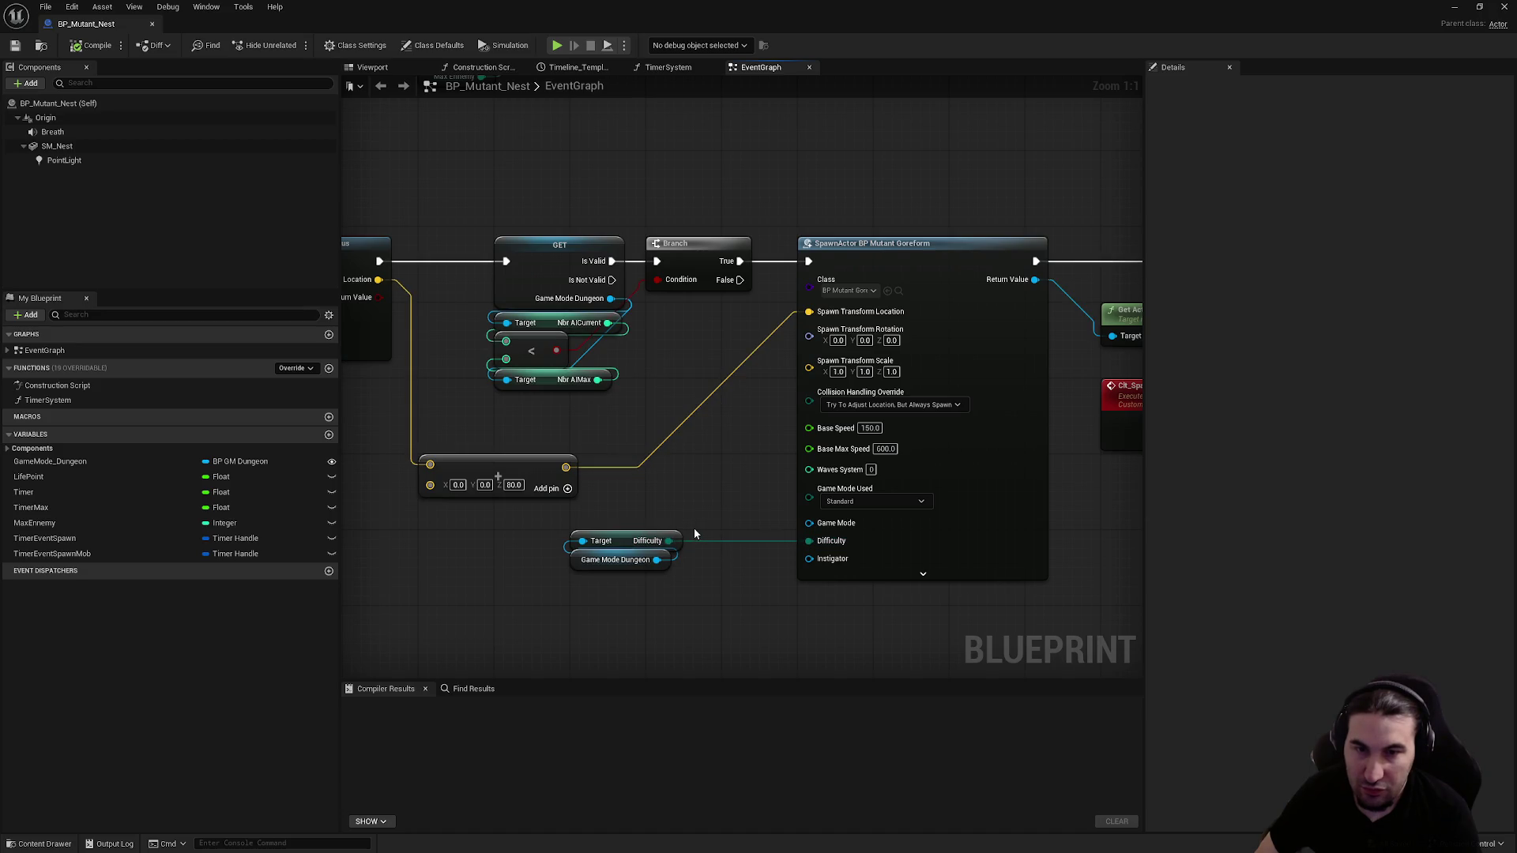
# Duplicate the Goreform SpawnActor node and wire GET's Is Not Valid and the offset vector into it
pyautogui.click(965, 283)
pyautogui.hotkey('ctrl', 'c')
pyautogui.moveTo(965, 286)
pyautogui.mouseDown()
pyautogui.moveTo(839, 419)
pyautogui.moveTo(891, 281)
pyautogui.mouseUp()
pyautogui.hotkey('ctrl', 'v')
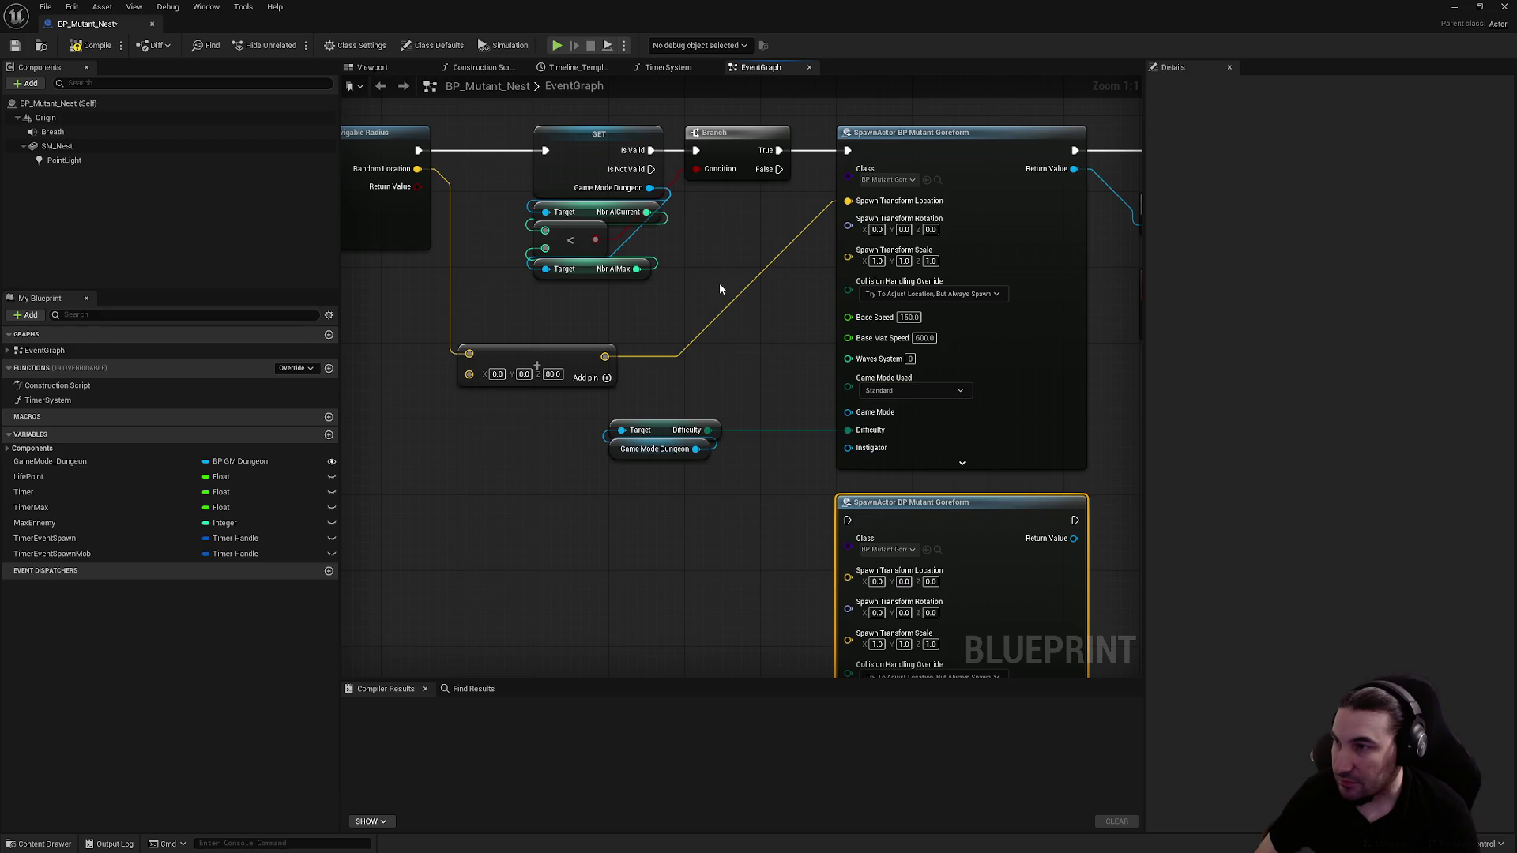
pyautogui.moveTo(651, 170)
pyautogui.mouseDown()
pyautogui.moveTo(707, 207)
pyautogui.moveTo(844, 578)
pyautogui.moveTo(848, 521)
pyautogui.mouseUp()
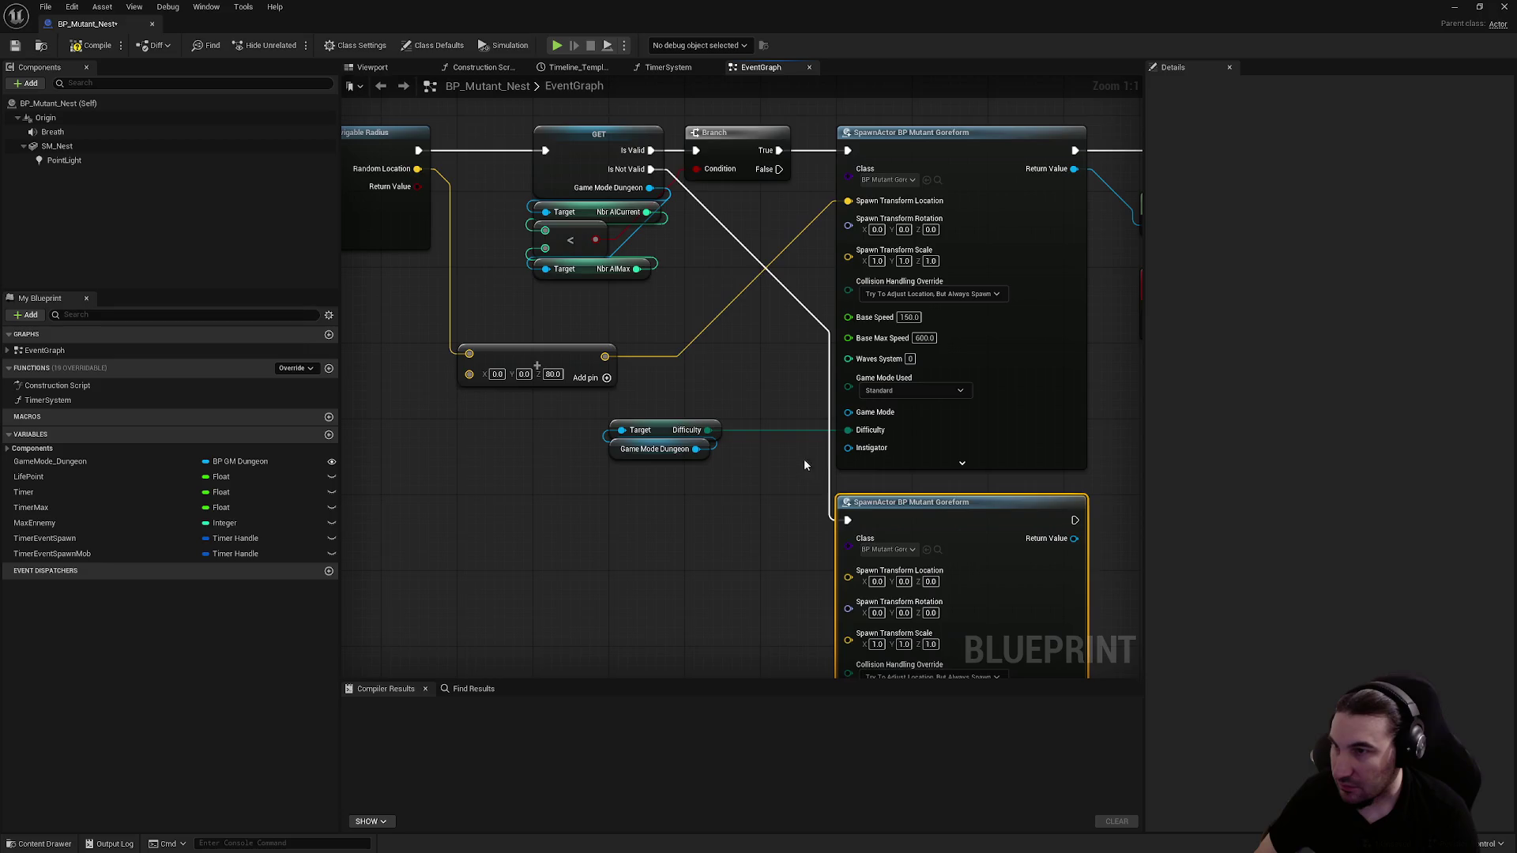
pyautogui.moveTo(698, 394); pyautogui.dragTo(666, 259)
pyautogui.moveTo(571, 223)
pyautogui.mouseDown()
pyautogui.moveTo(803, 399)
pyautogui.moveTo(790, 494)
pyautogui.moveTo(829, 452)
pyautogui.mouseUp()
pyautogui.moveTo(771, 234); pyautogui.dragTo(774, 283)
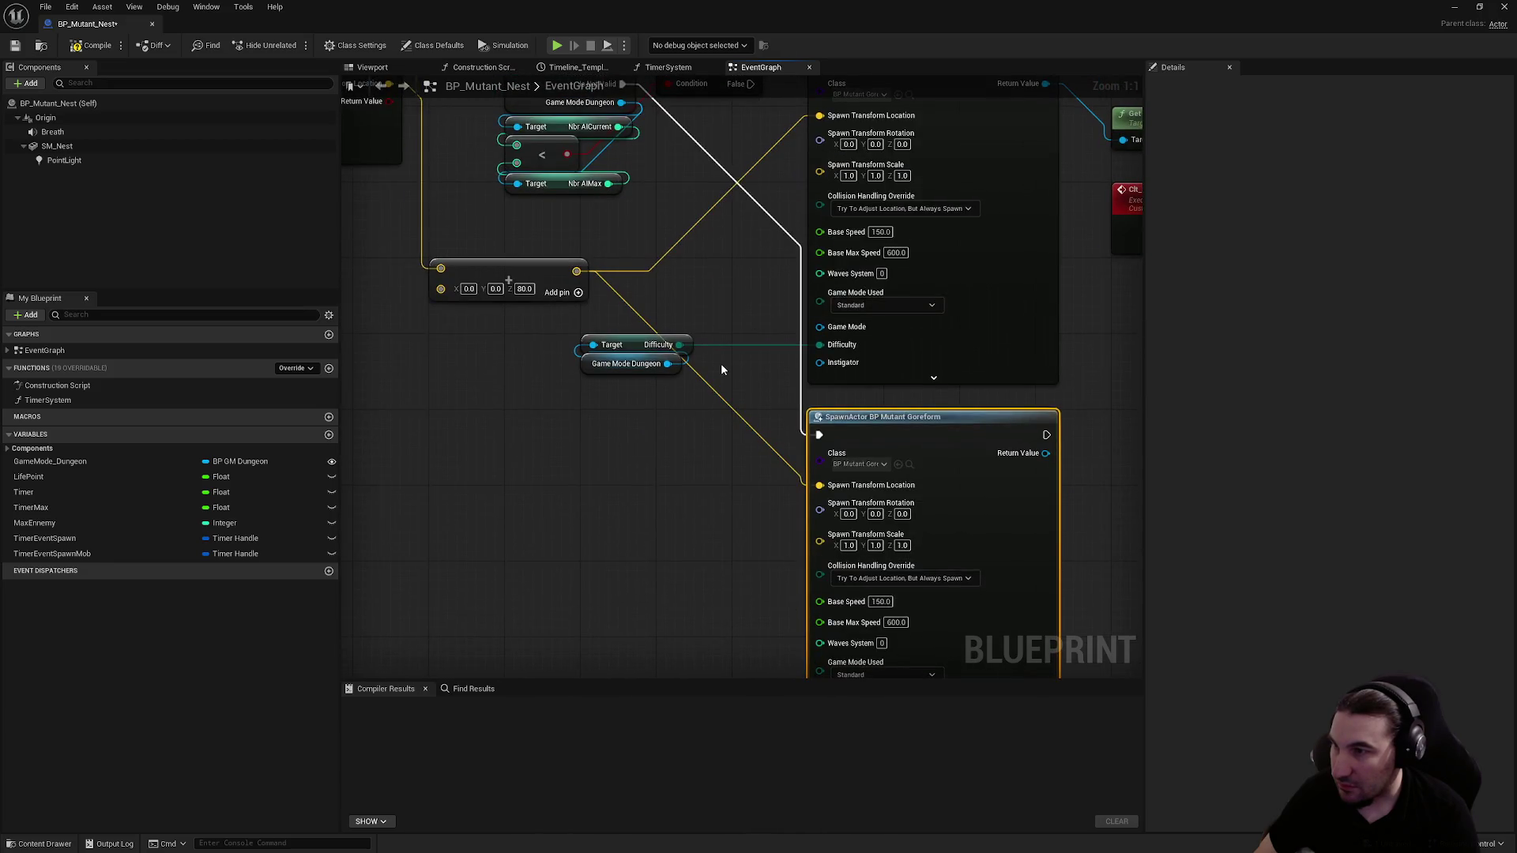
# Compile and save BP_Mutant_Nest
pyautogui.moveTo(728, 370); pyautogui.dragTo(728, 412)
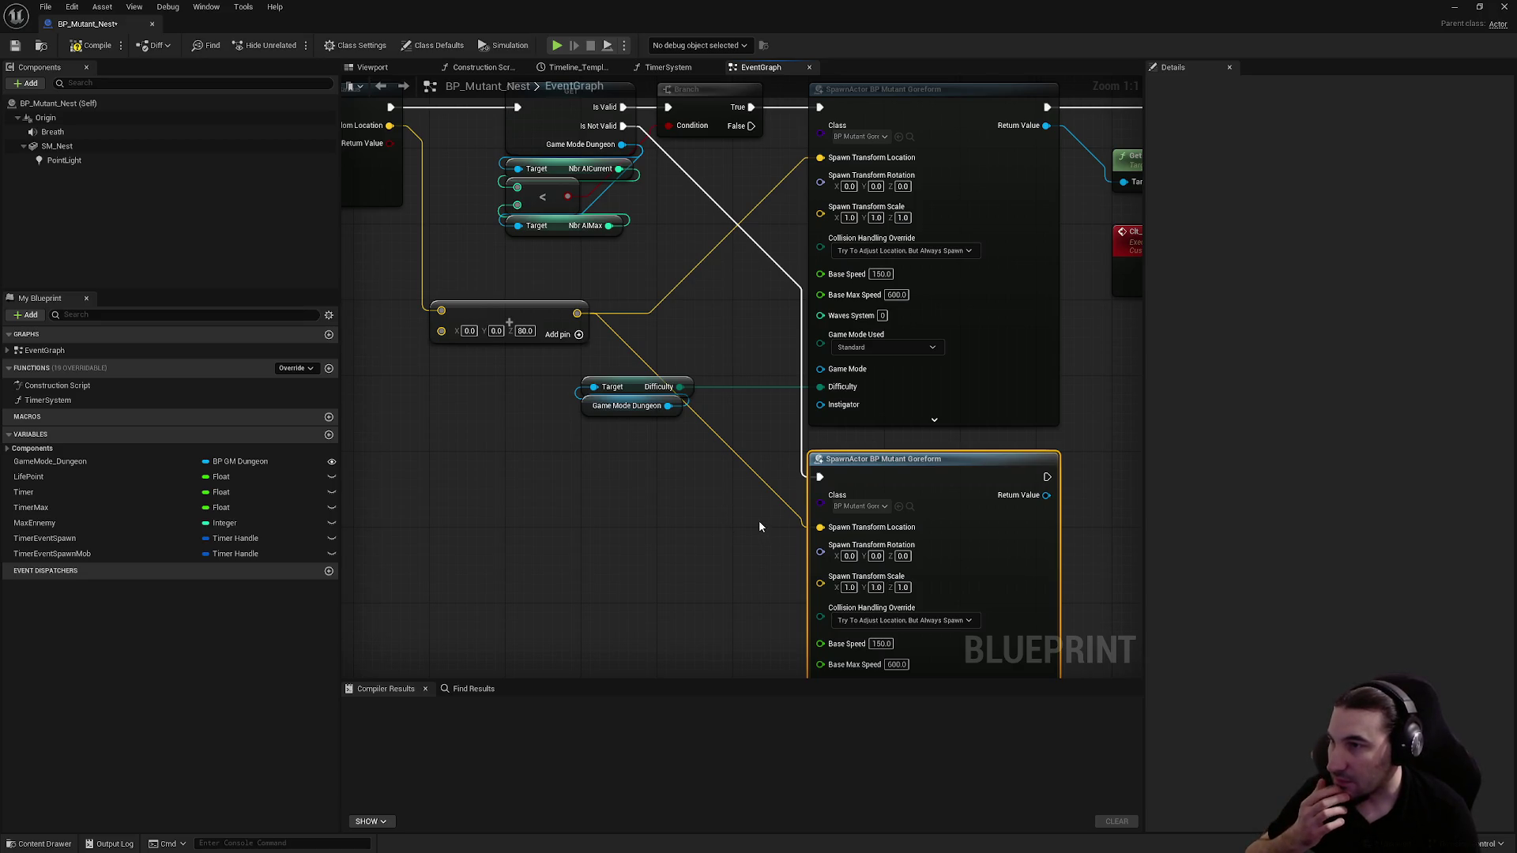
pyautogui.moveTo(755, 490)
pyautogui.mouseDown()
pyautogui.moveTo(780, 321)
pyautogui.moveTo(738, 552)
pyautogui.moveTo(694, 582)
pyautogui.moveTo(738, 314)
pyautogui.mouseUp()
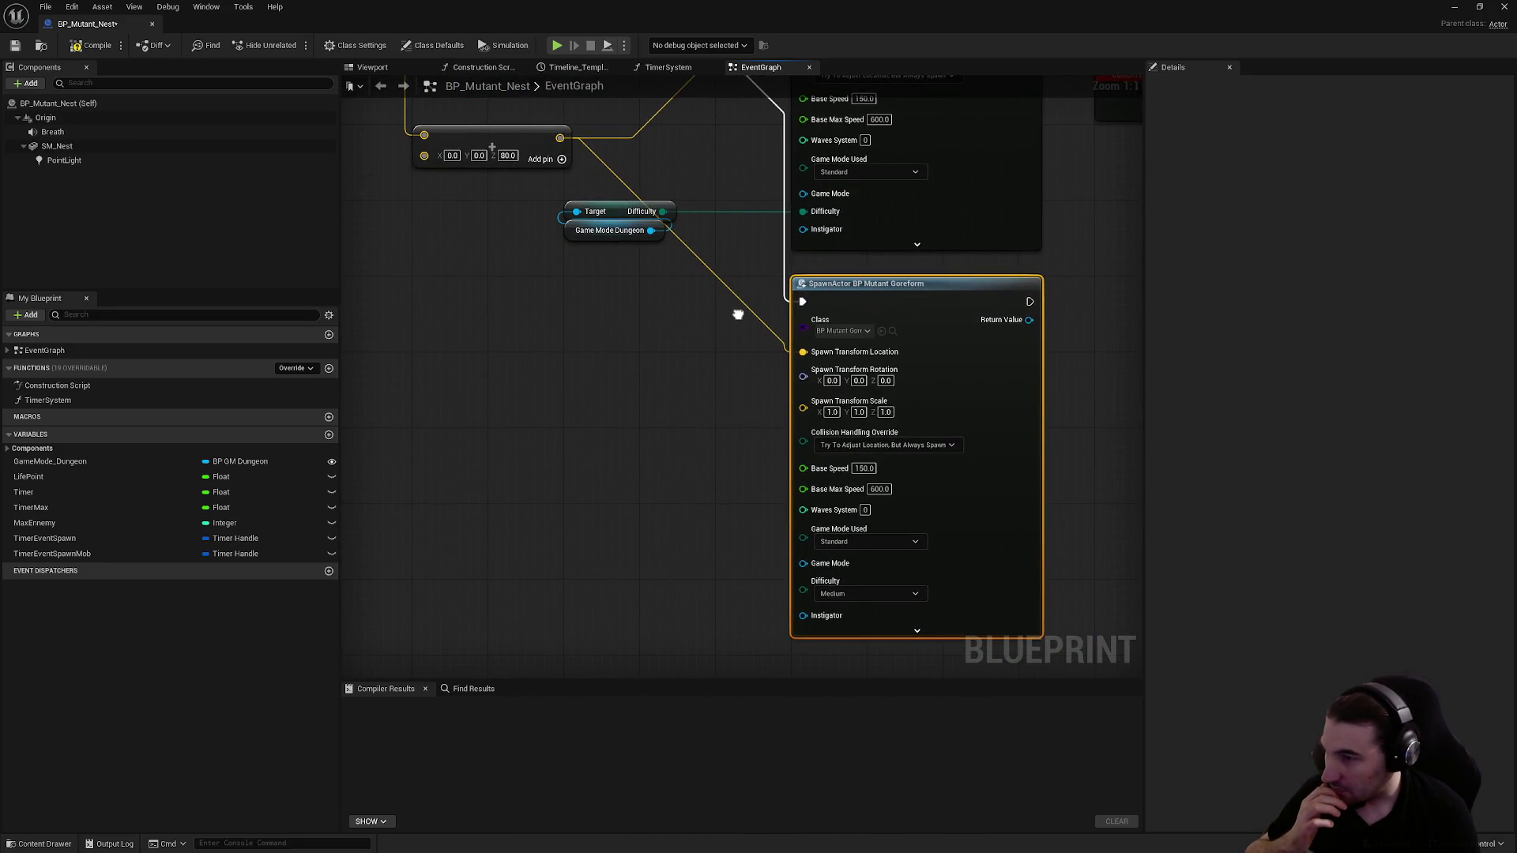
pyautogui.click(65, 53)
pyautogui.click(13, 48)
# Delete the duplicate Goreform spawn node near the spawn sound nodes
pyautogui.moveTo(948, 197); pyautogui.dragTo(617, 474)
pyautogui.moveTo(909, 443)
pyautogui.mouseDown()
pyautogui.moveTo(837, 480)
pyautogui.moveTo(754, 470)
pyautogui.moveTo(1067, 420)
pyautogui.moveTo(1072, 450)
pyautogui.mouseUp()
pyautogui.scroll(-1, 791, 515)
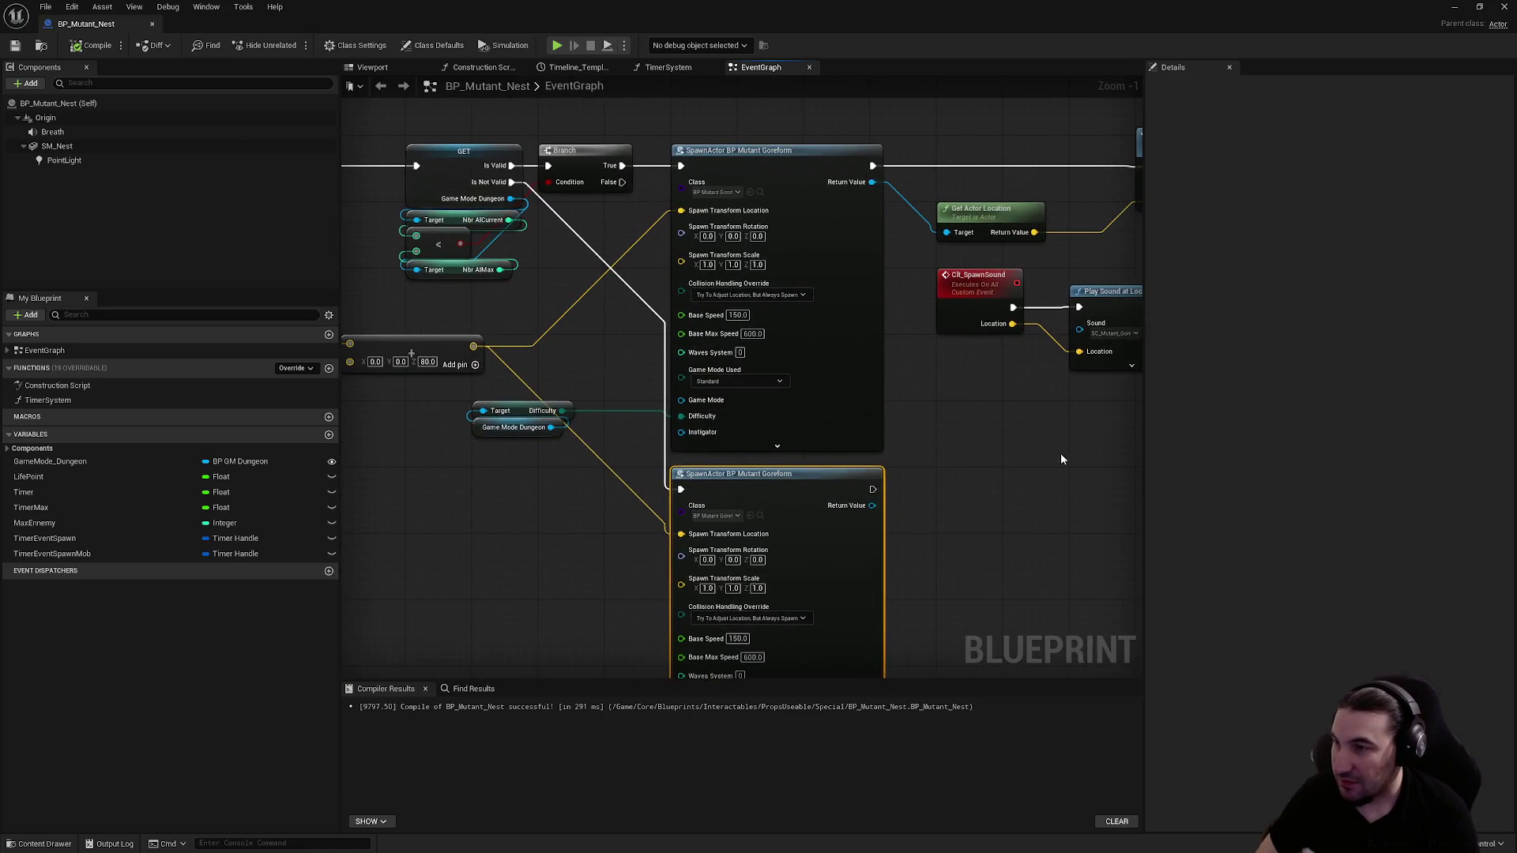
pyautogui.press('Delete')
# Recompile and close BP_Mutant_Nest, then delete the nest actor from MapTest
pyautogui.click(91, 45)
pyautogui.click(1504, 7)
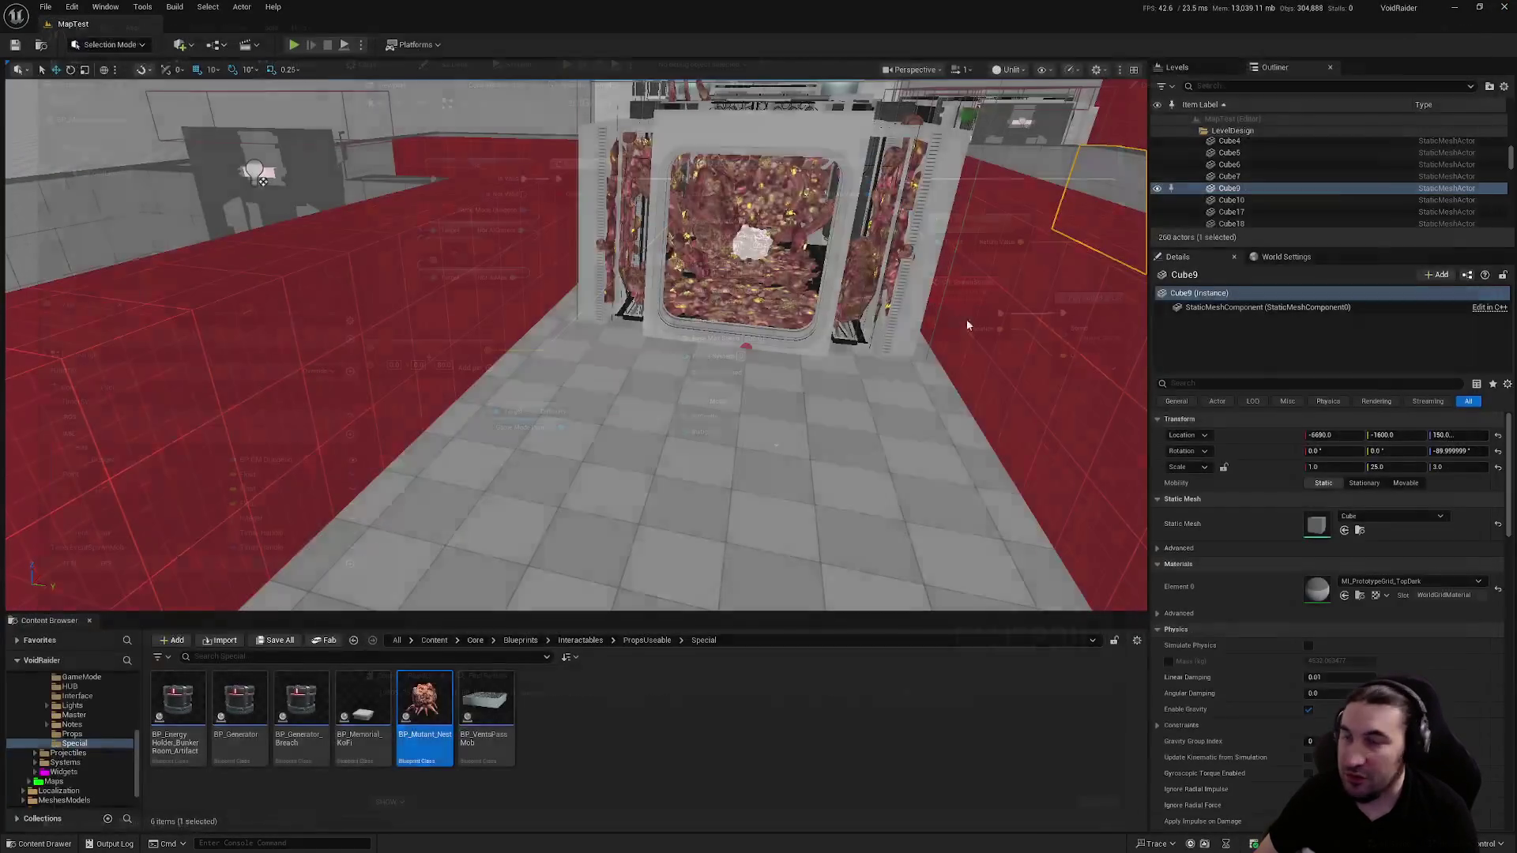
pyautogui.press('Delete')
# Shift red floor strip Cube36 along X and delete the right-side floor piece
pyautogui.moveTo(603, 410); pyautogui.dragTo(603, 316)
pyautogui.moveTo(769, 371); pyautogui.dragTo(770, 392)
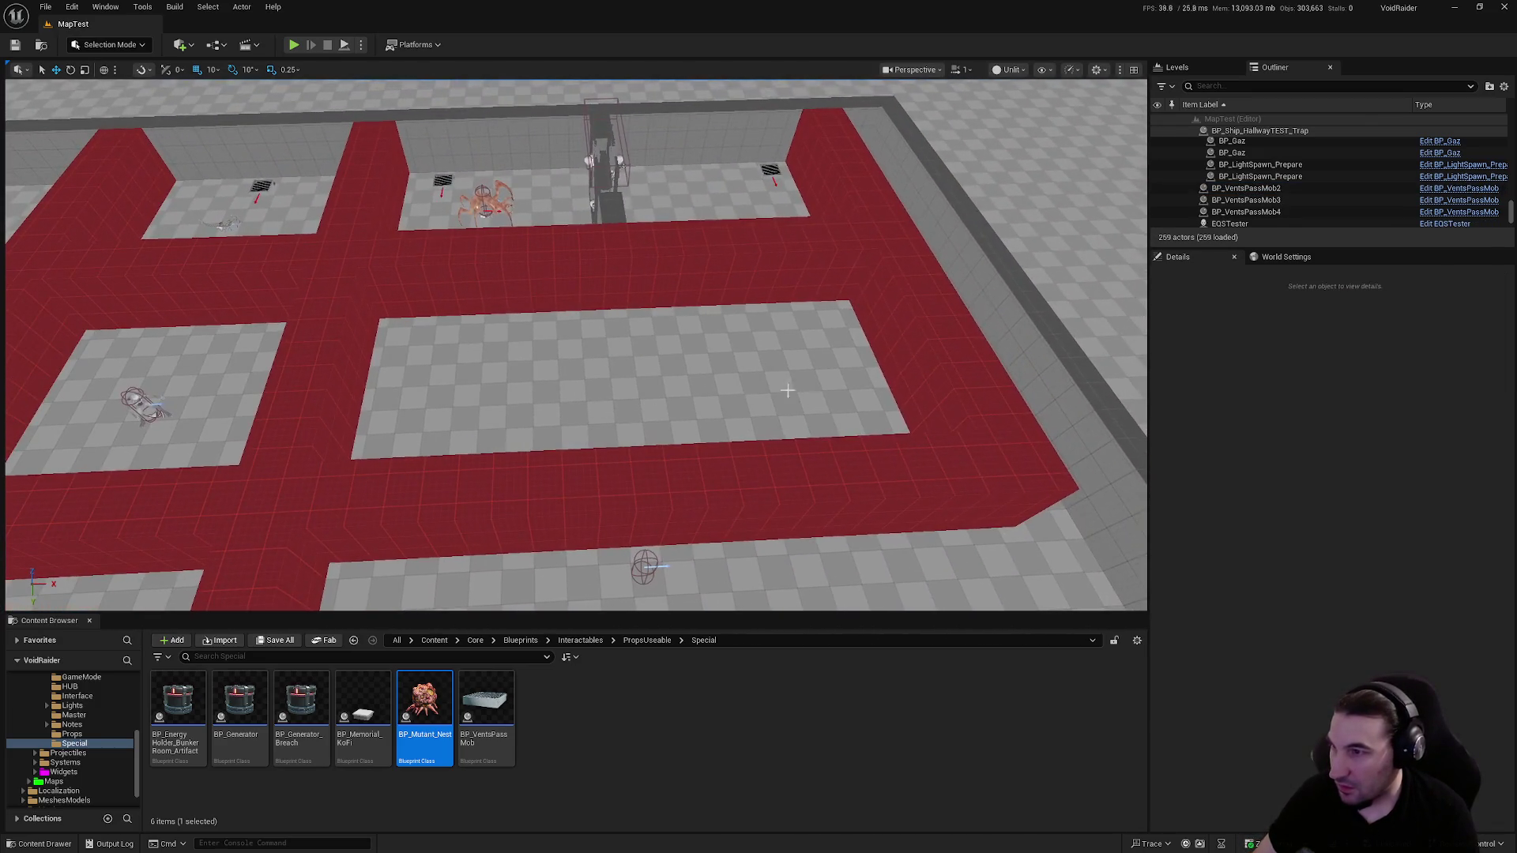
pyautogui.click(951, 364)
pyautogui.moveTo(984, 374); pyautogui.dragTo(675, 419)
pyautogui.click(902, 508)
pyautogui.press('Delete')
pyautogui.click(676, 446)
pyautogui.click(490, 411)
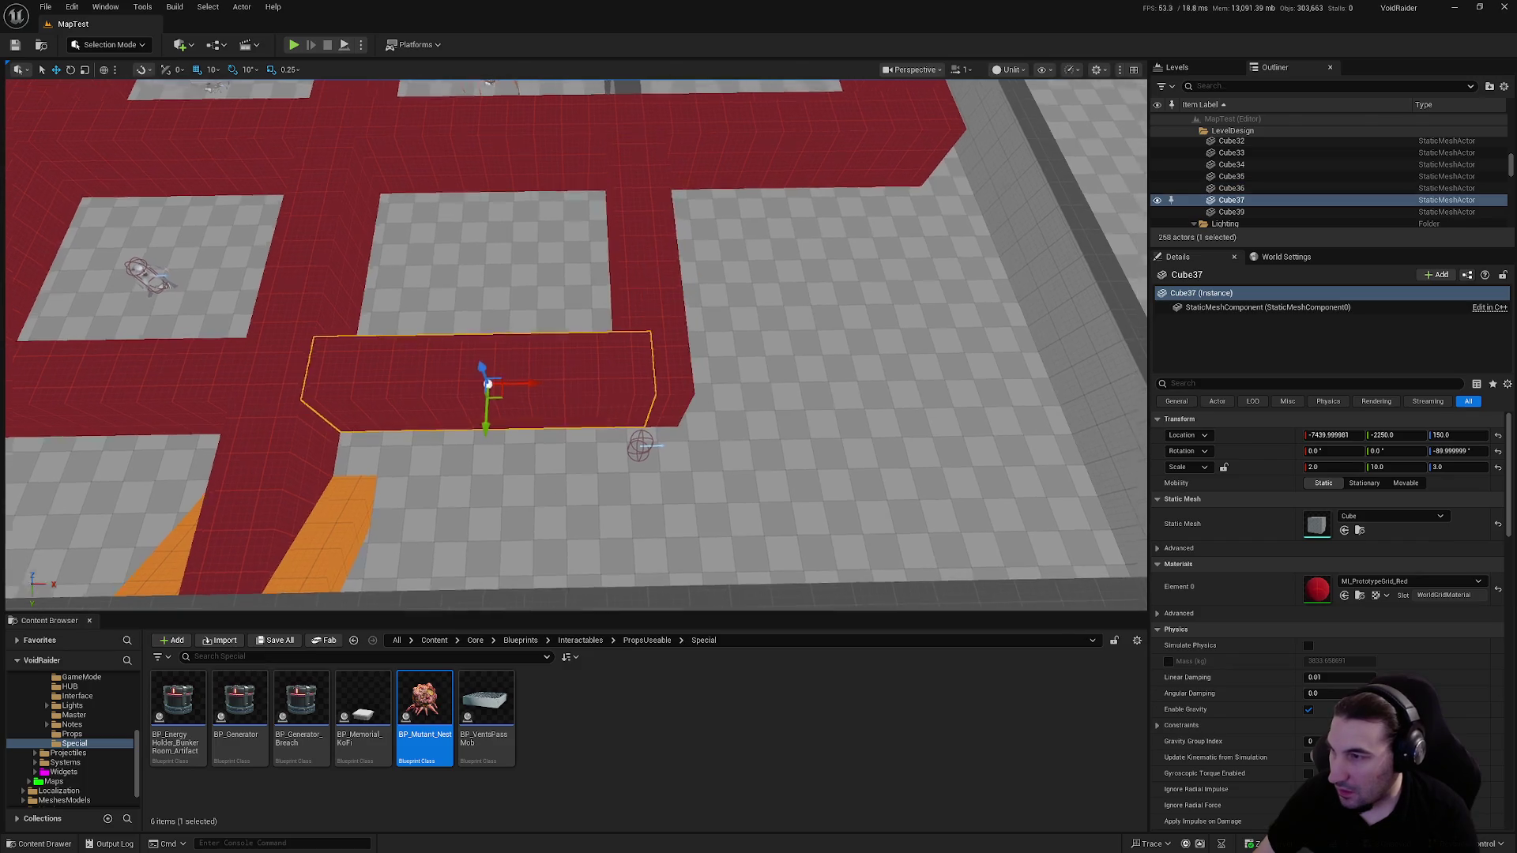
pyautogui.scroll(5, 583, 360)
pyautogui.click(584, 360)
pyautogui.moveTo(583, 360)
pyautogui.mouseDown()
pyautogui.moveTo(545, 347)
pyautogui.moveTo(581, 340)
pyautogui.mouseUp()
pyautogui.moveTo(592, 237)
pyautogui.mouseDown()
pyautogui.moveTo(656, 241)
pyautogui.moveTo(636, 241)
pyautogui.mouseUp()
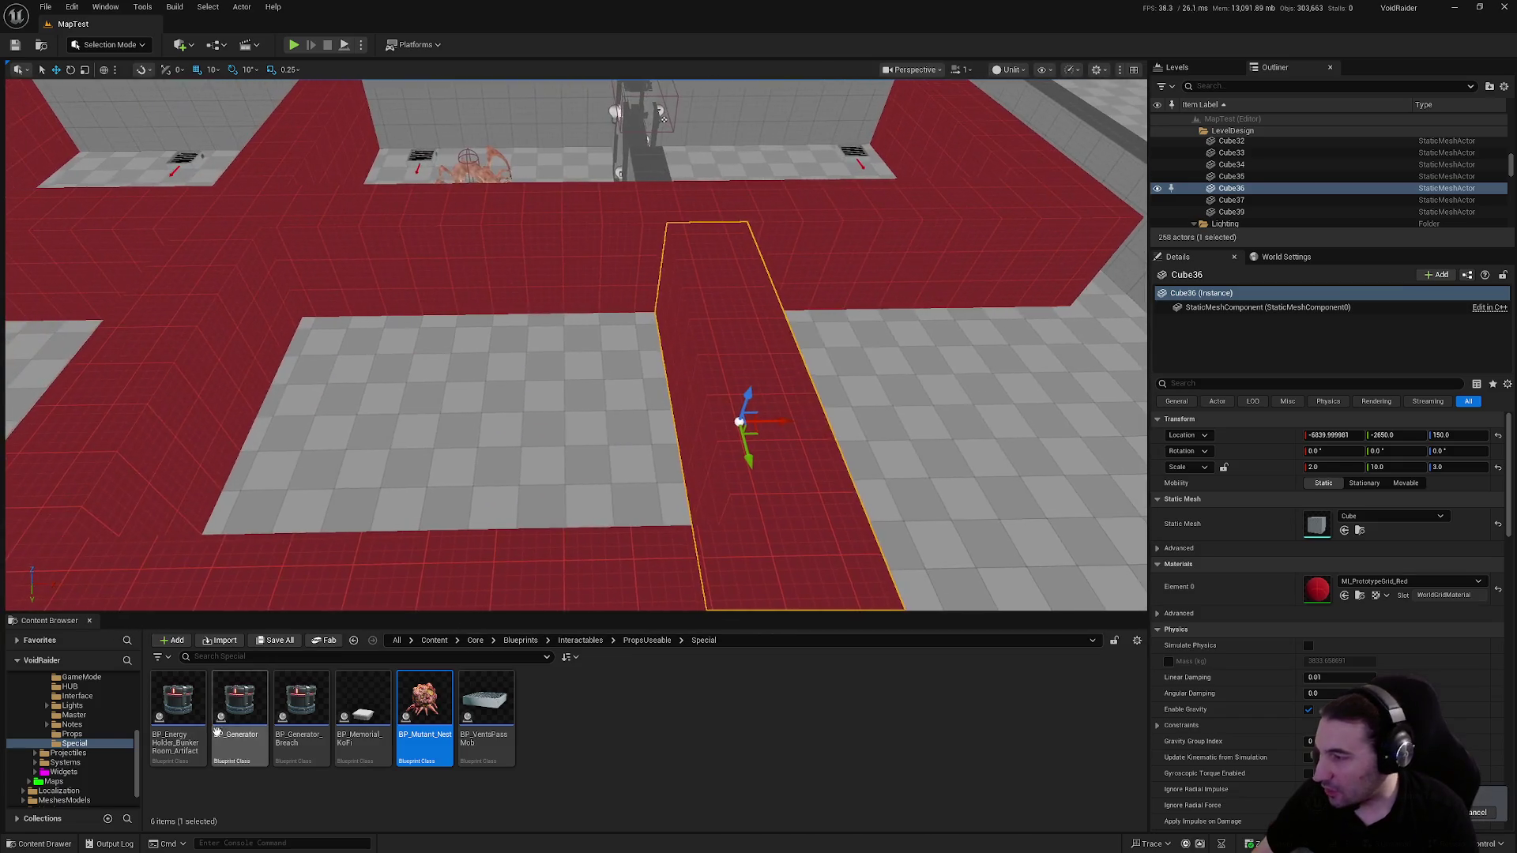
# Browse the Content Browser to Characters/NPCs/Enemy/Mutant
pyautogui.click(41, 725)
pyautogui.click(35, 687)
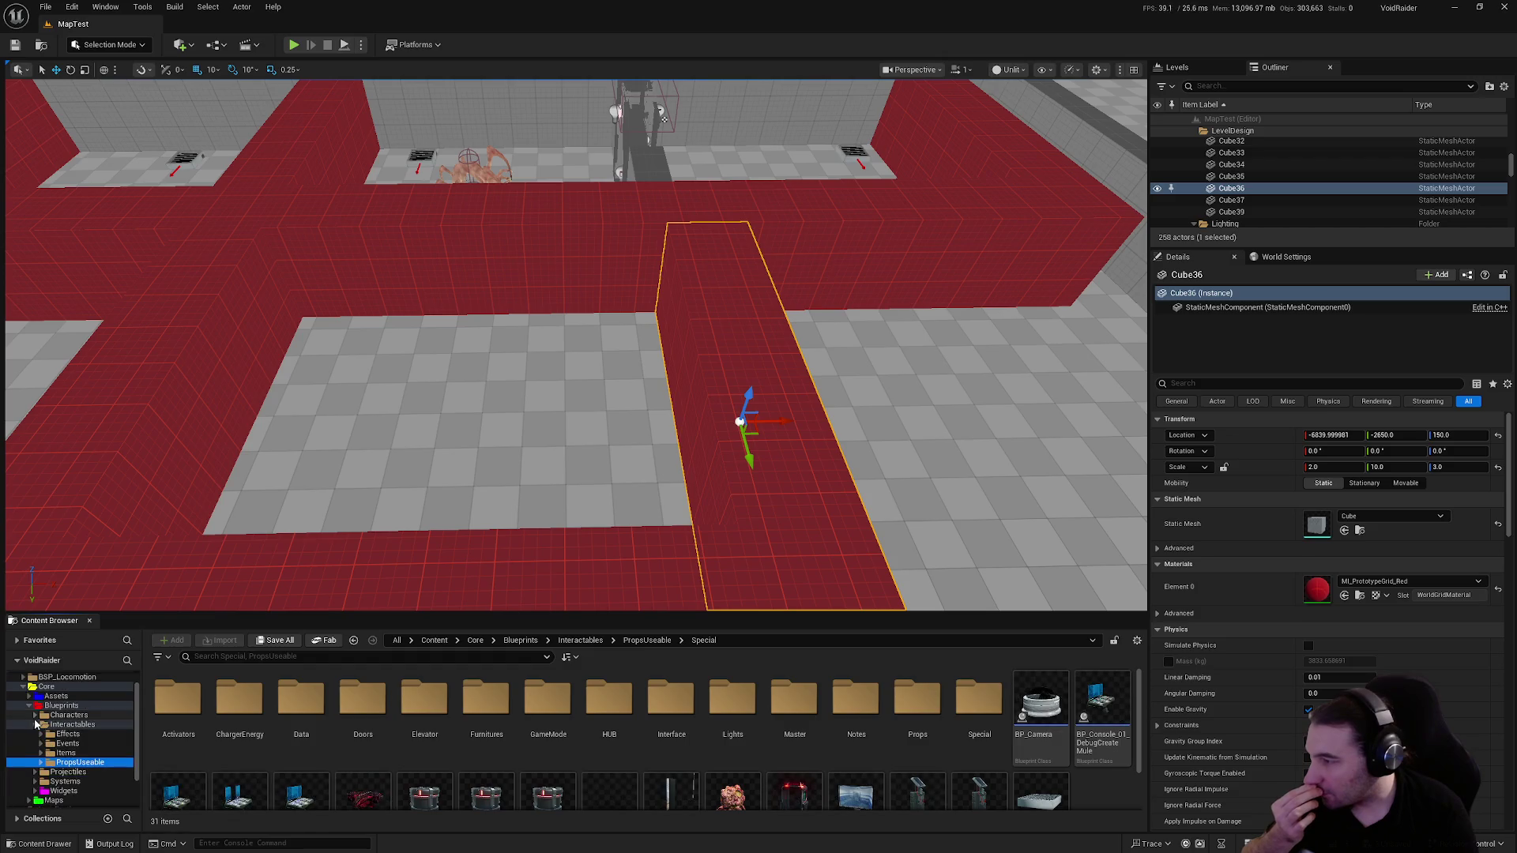
pyautogui.click(68, 715)
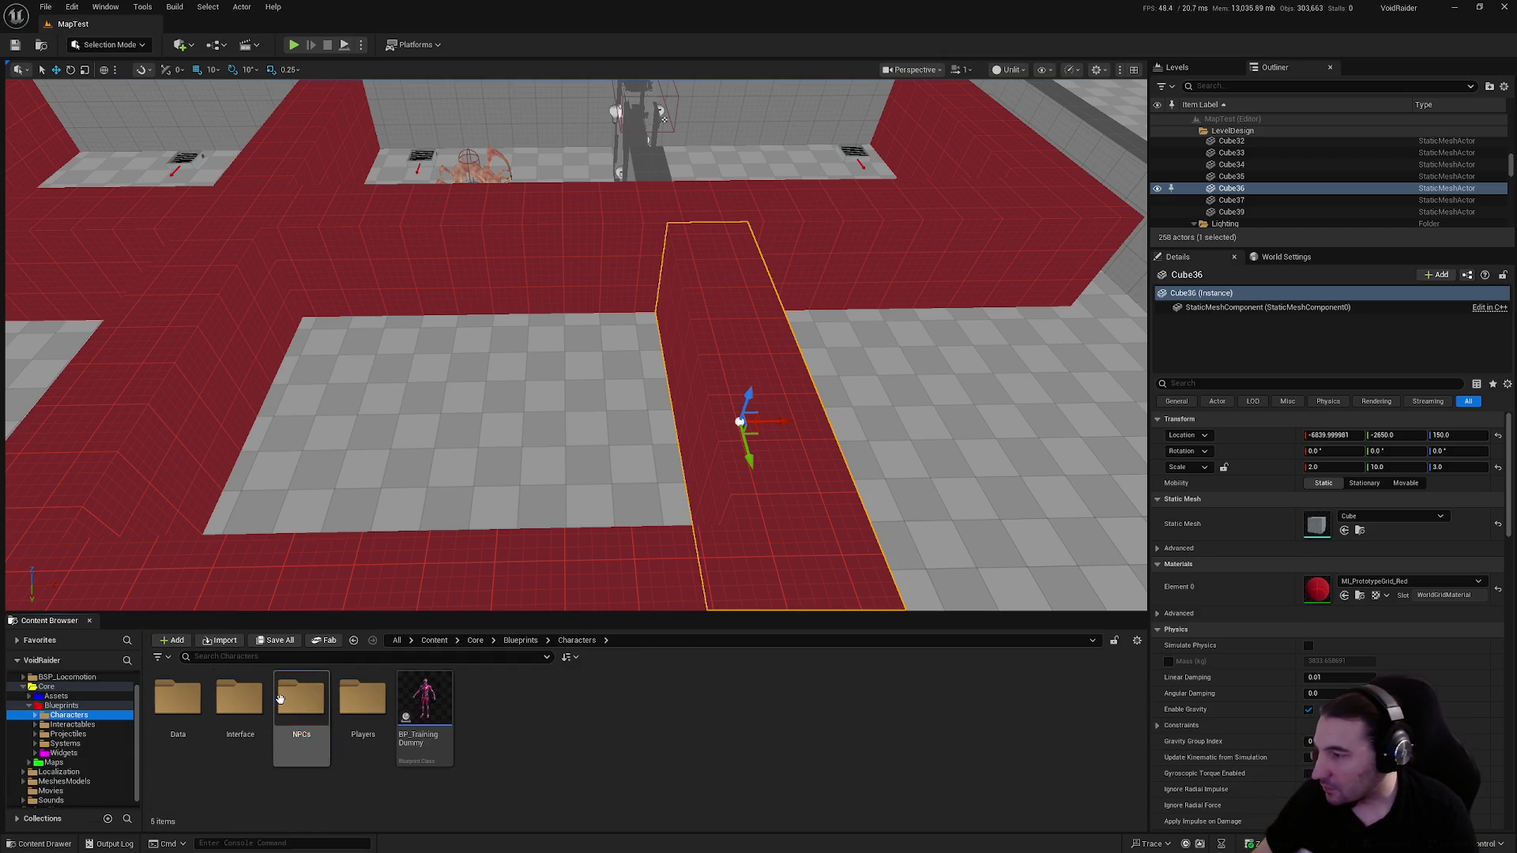
pyautogui.doubleClick(301, 699)
pyautogui.doubleClick(244, 715)
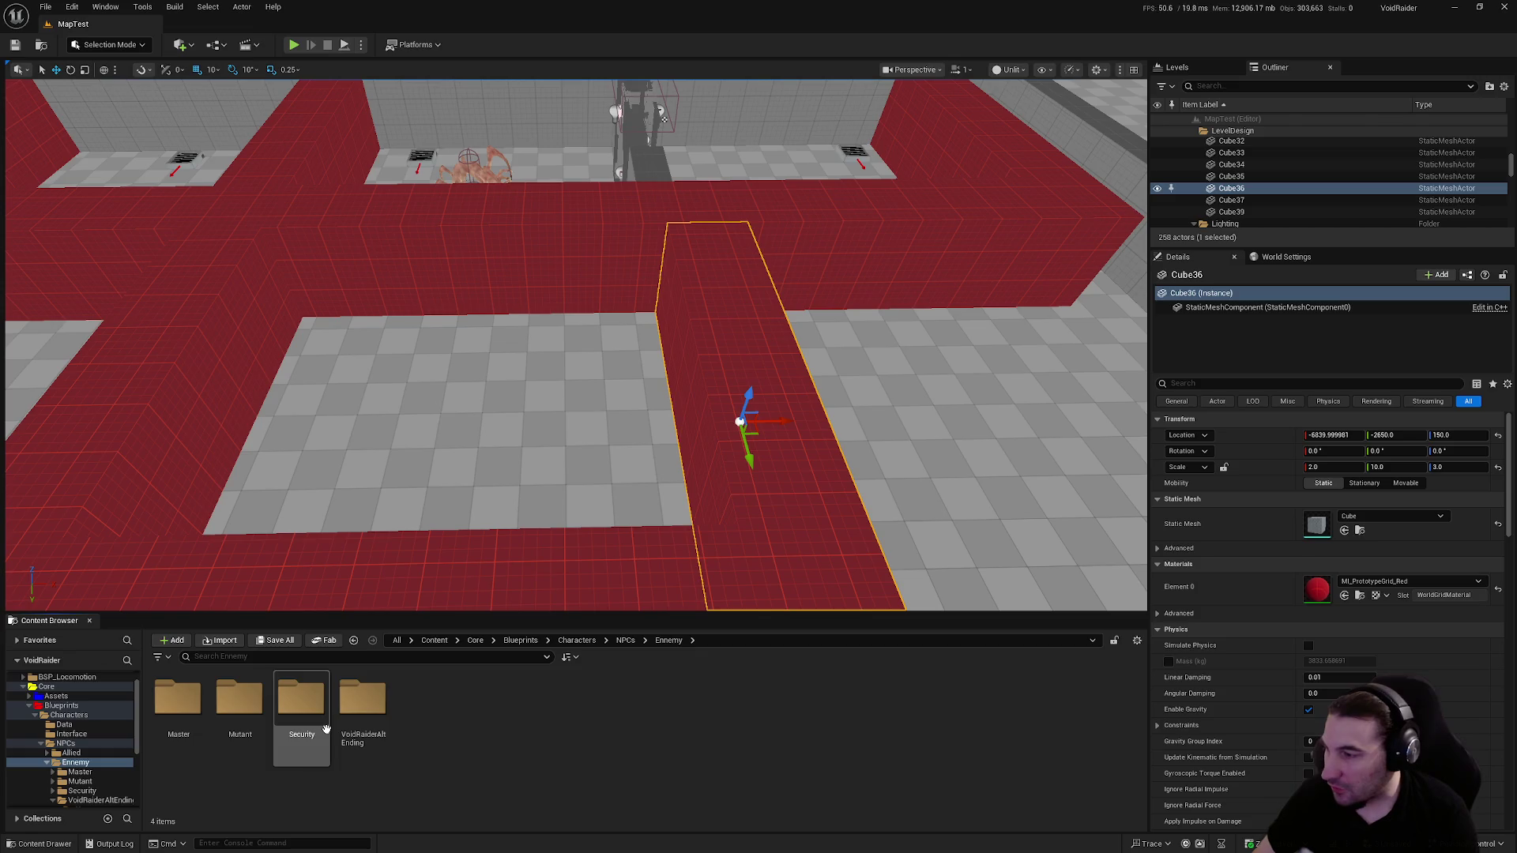
pyautogui.doubleClick(359, 706)
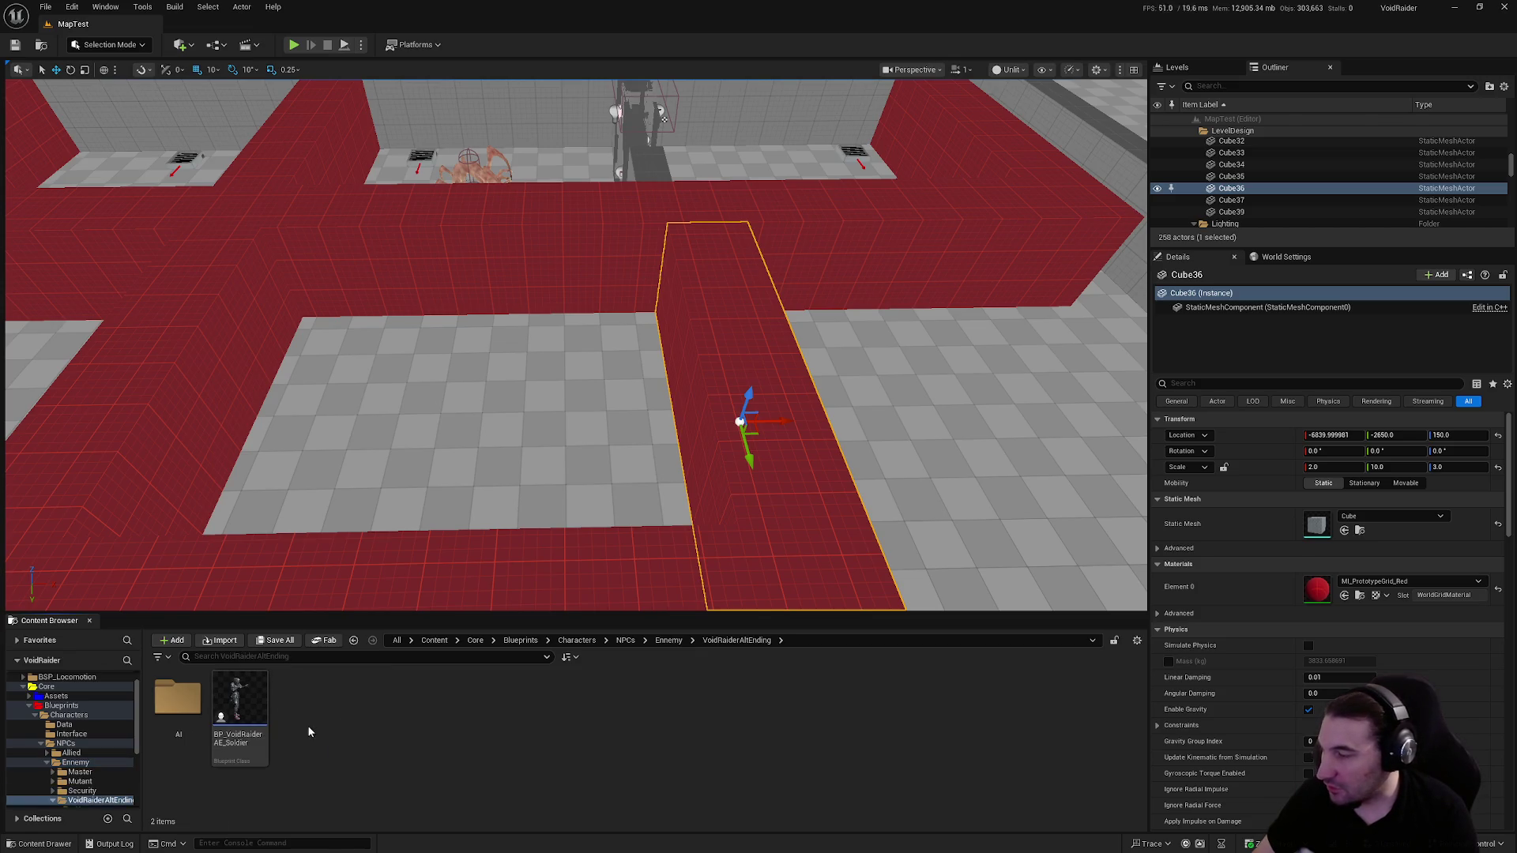
pyautogui.hotkey('alt', 'Left')
pyautogui.doubleClick(239, 699)
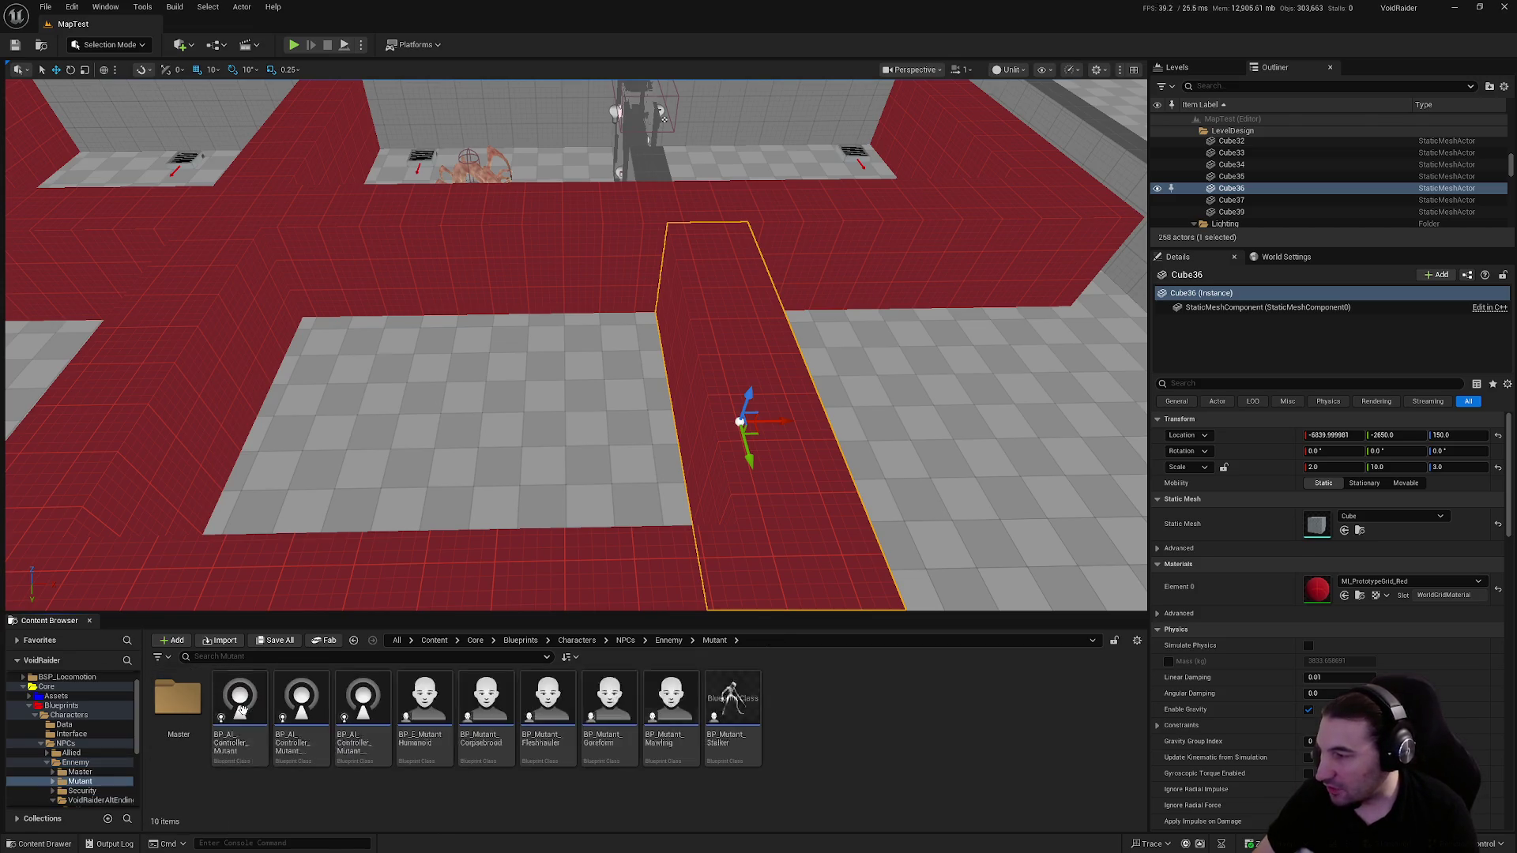
# Place a BP_Mutant_Goreform in the maze room, save selected content, and play-test against it
pyautogui.moveTo(629, 698)
pyautogui.mouseDown()
pyautogui.moveTo(491, 427)
pyautogui.moveTo(452, 419)
pyautogui.mouseUp()
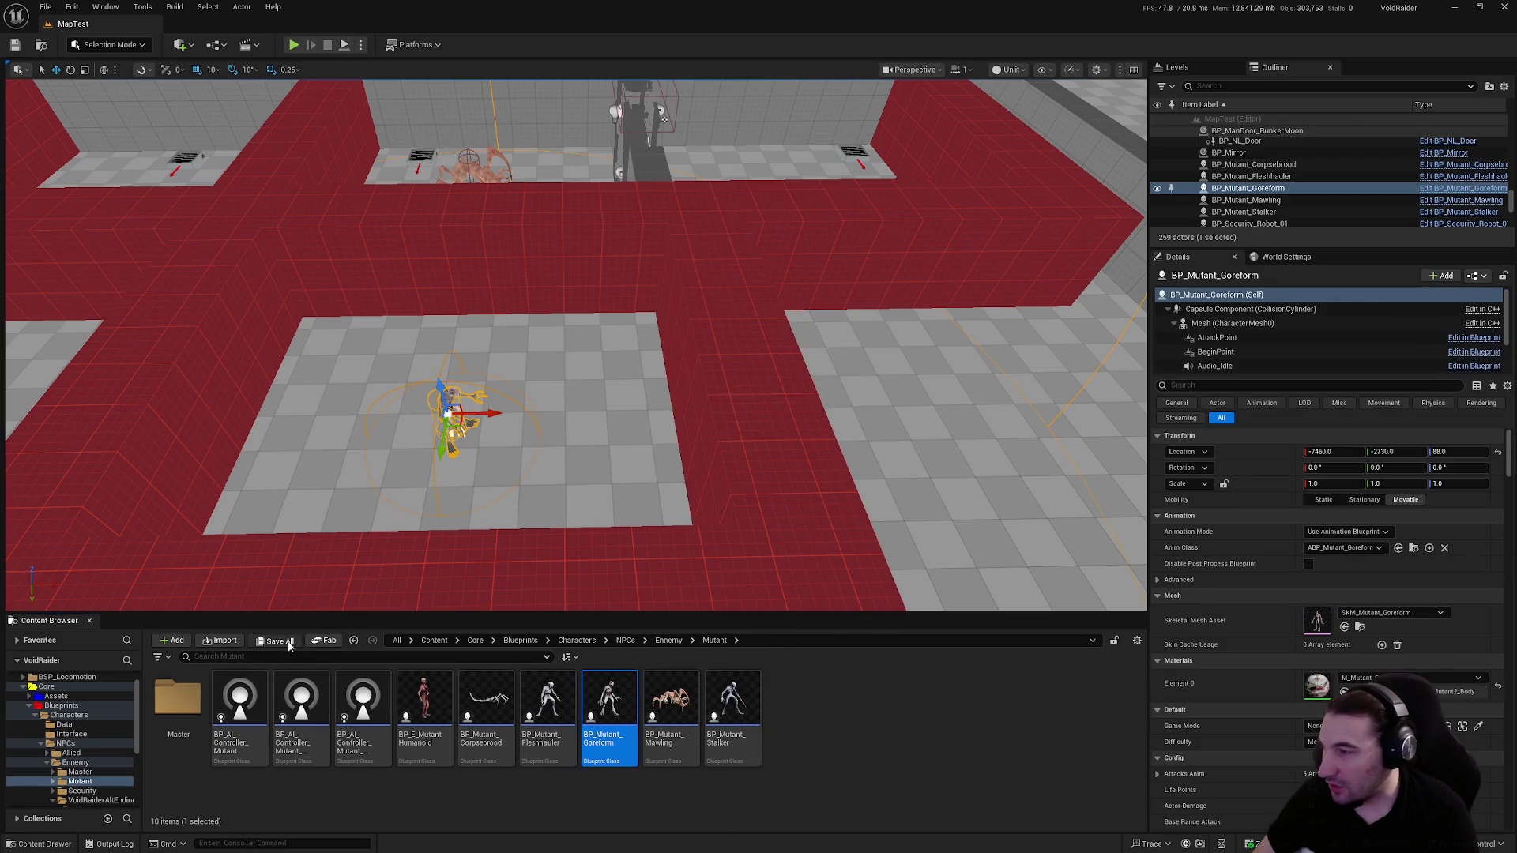
pyautogui.click(289, 646)
pyautogui.click(857, 566)
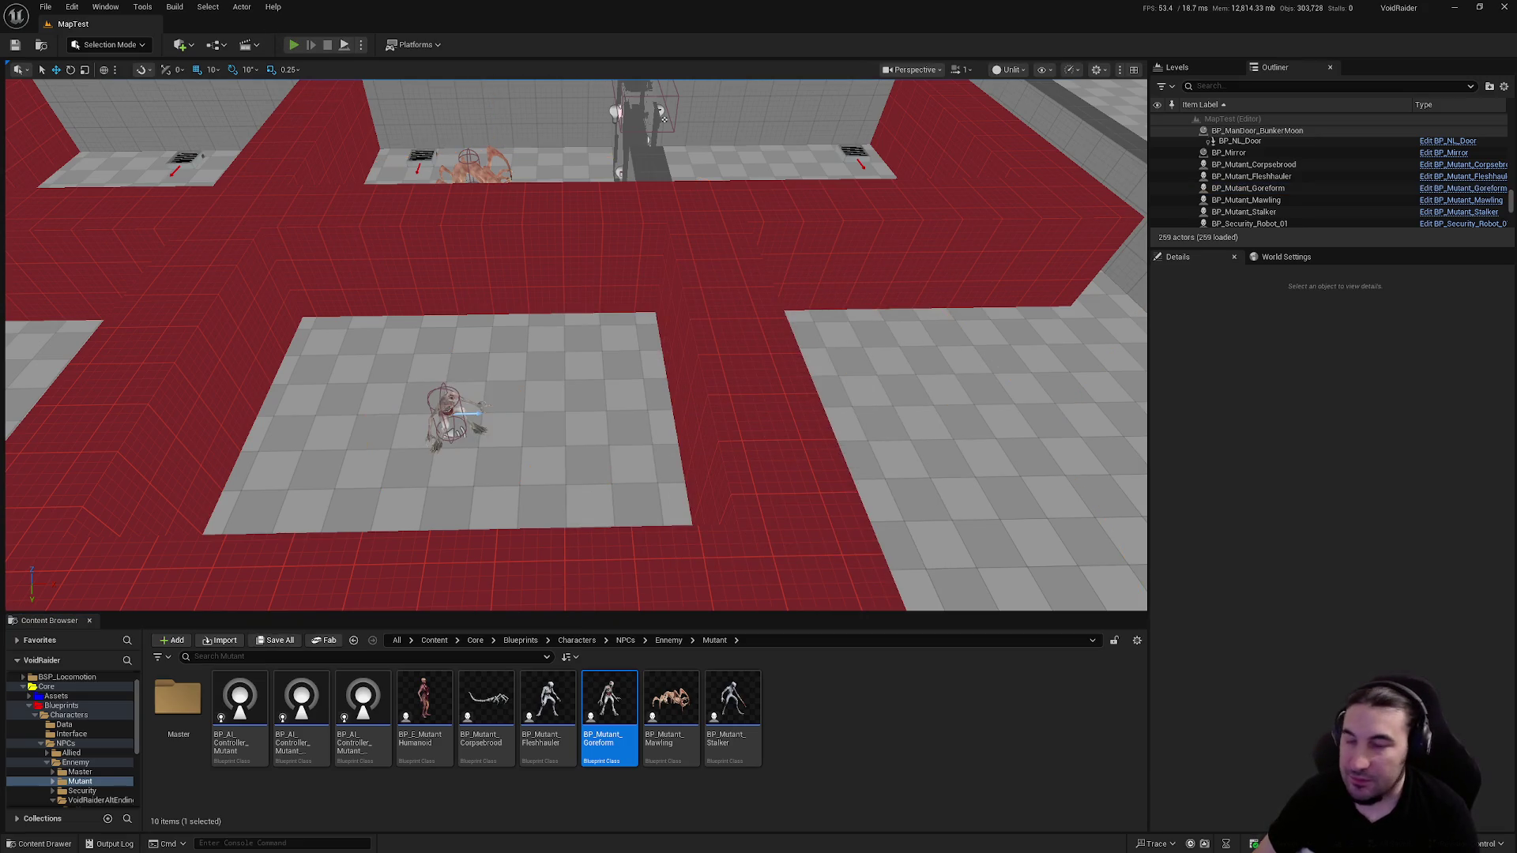
pyautogui.hotkey('alt', 'p')
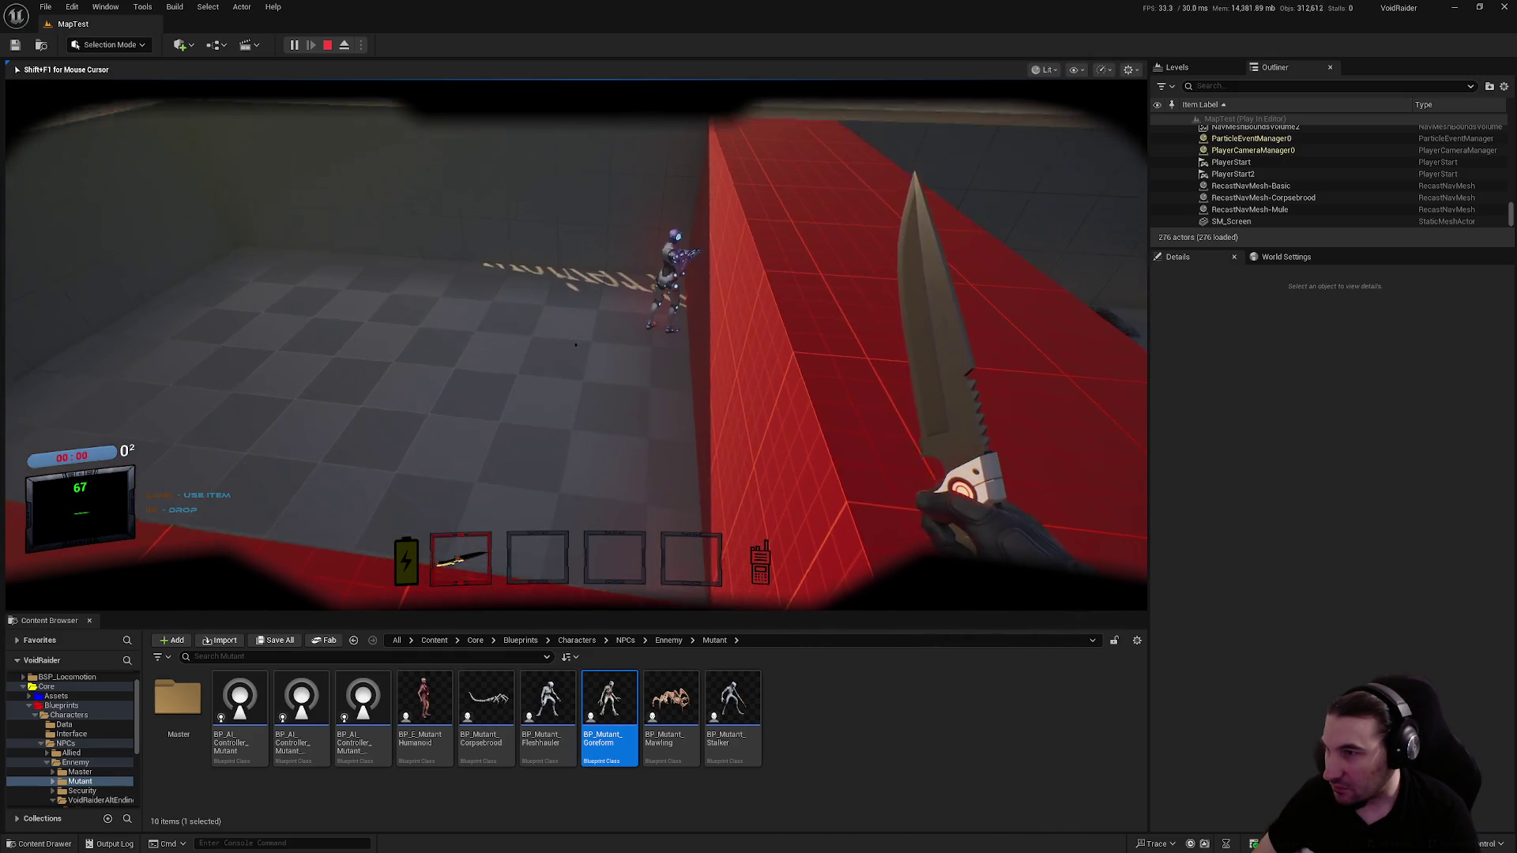
pyautogui.press('Escape')
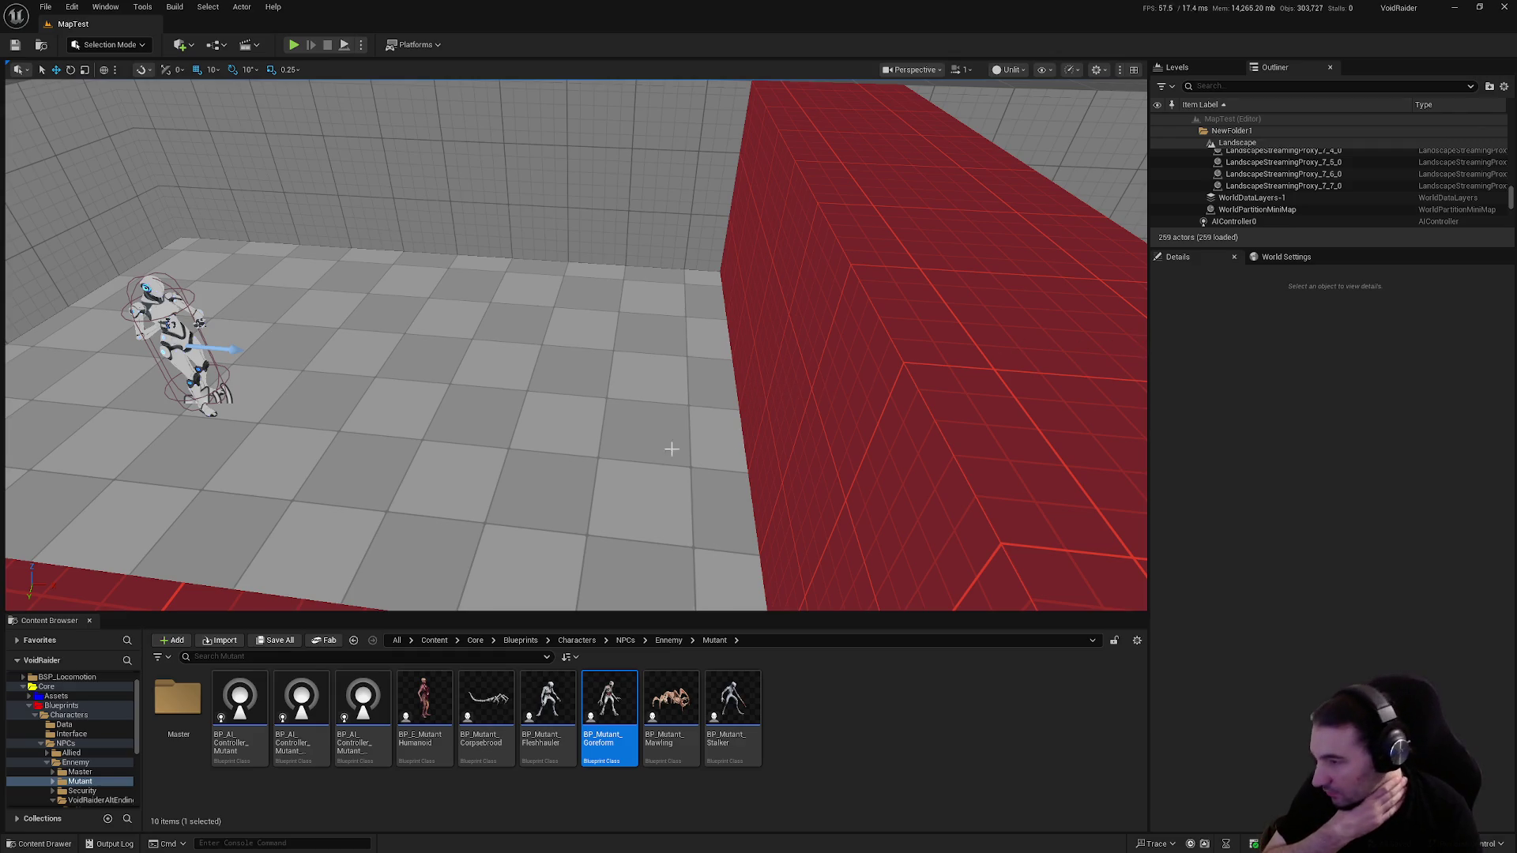
# Delete the BP_Ship_CommandCenter actor from the level
pyautogui.moveTo(409, 536)
pyautogui.mouseDown()
pyautogui.moveTo(478, 474)
pyautogui.moveTo(495, 521)
pyautogui.moveTo(474, 530)
pyautogui.moveTo(498, 545)
pyautogui.moveTo(681, 545)
pyautogui.moveTo(568, 423)
pyautogui.moveTo(522, 418)
pyautogui.moveTo(505, 442)
pyautogui.moveTo(522, 405)
pyautogui.mouseUp()
pyautogui.click(522, 406)
pyautogui.press('Delete')
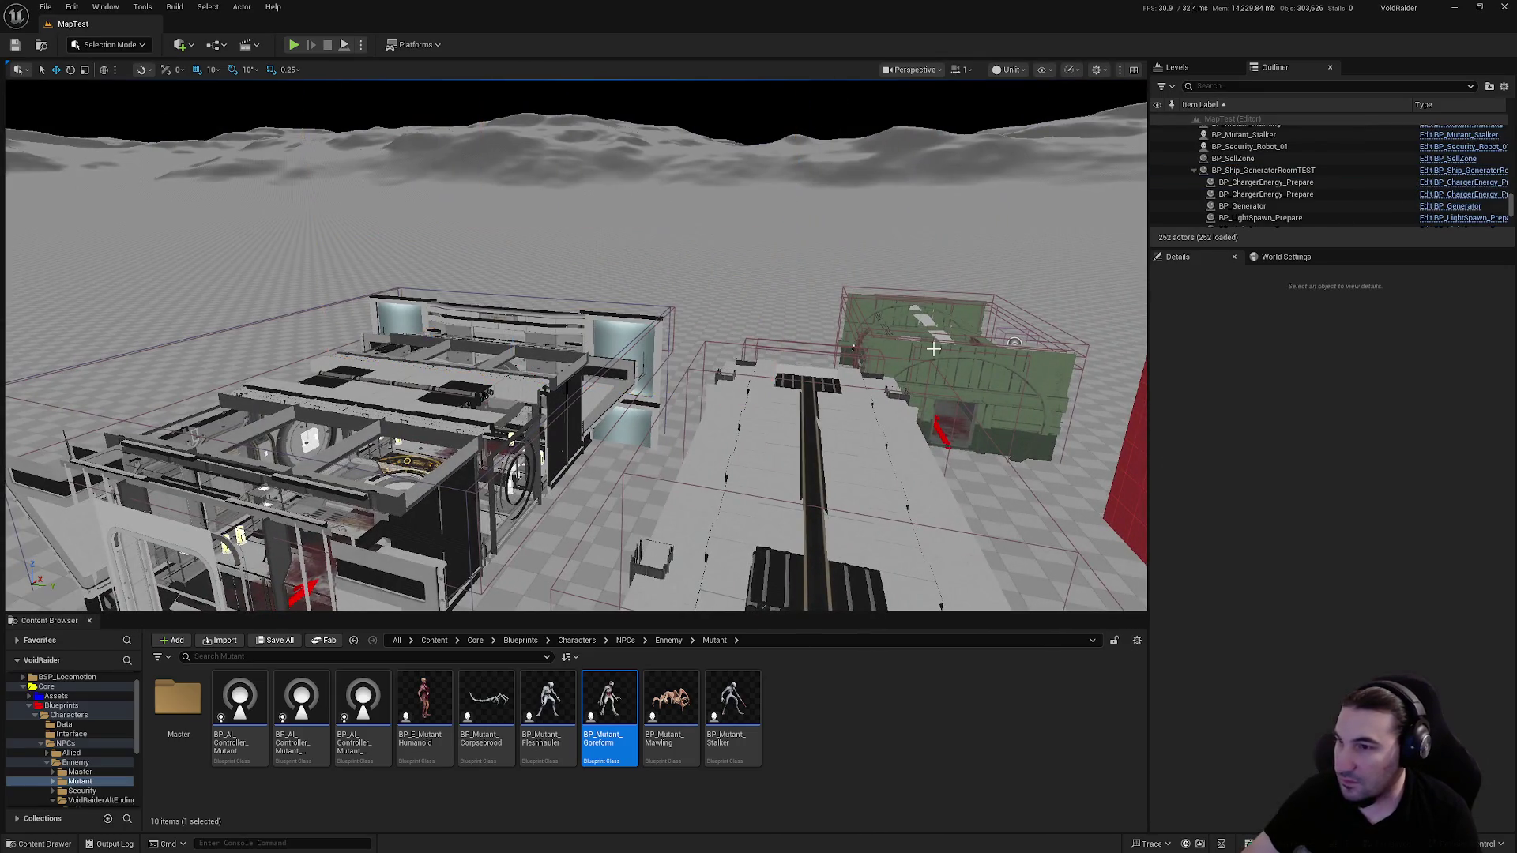
# Fly the camera across the level to a wide view of the red and grey maze walls
pyautogui.moveTo(971, 400); pyautogui.dragTo(999, 449)
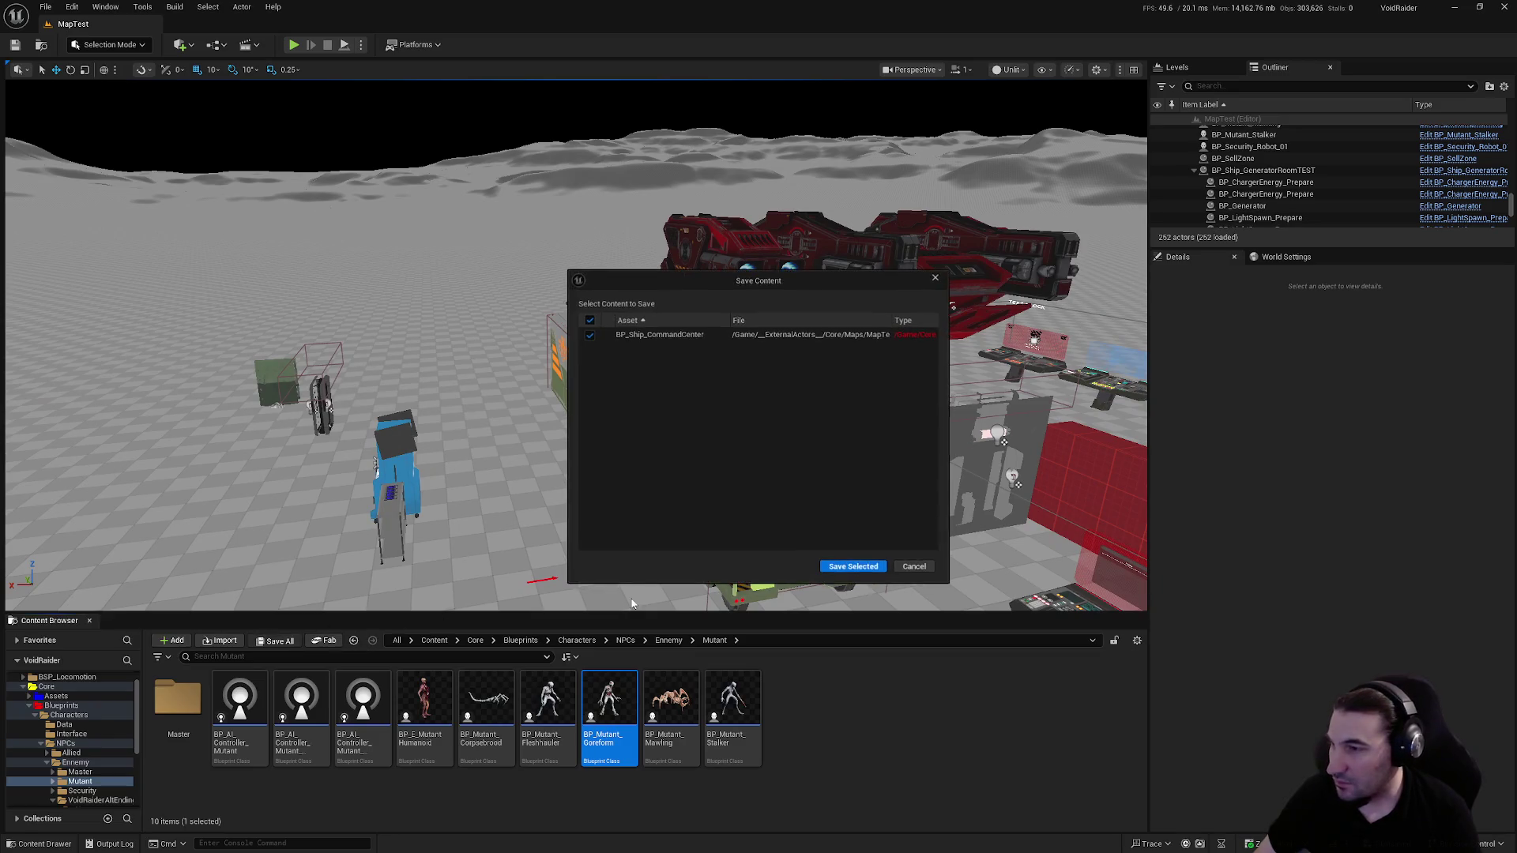
pyautogui.moveTo(1004, 441); pyautogui.dragTo(980, 442)
pyautogui.moveTo(1143, 537)
pyautogui.mouseDown()
pyautogui.moveTo(1143, 338)
pyautogui.moveTo(901, 512)
pyautogui.moveTo(932, 525)
pyautogui.moveTo(885, 508)
pyautogui.mouseUp()
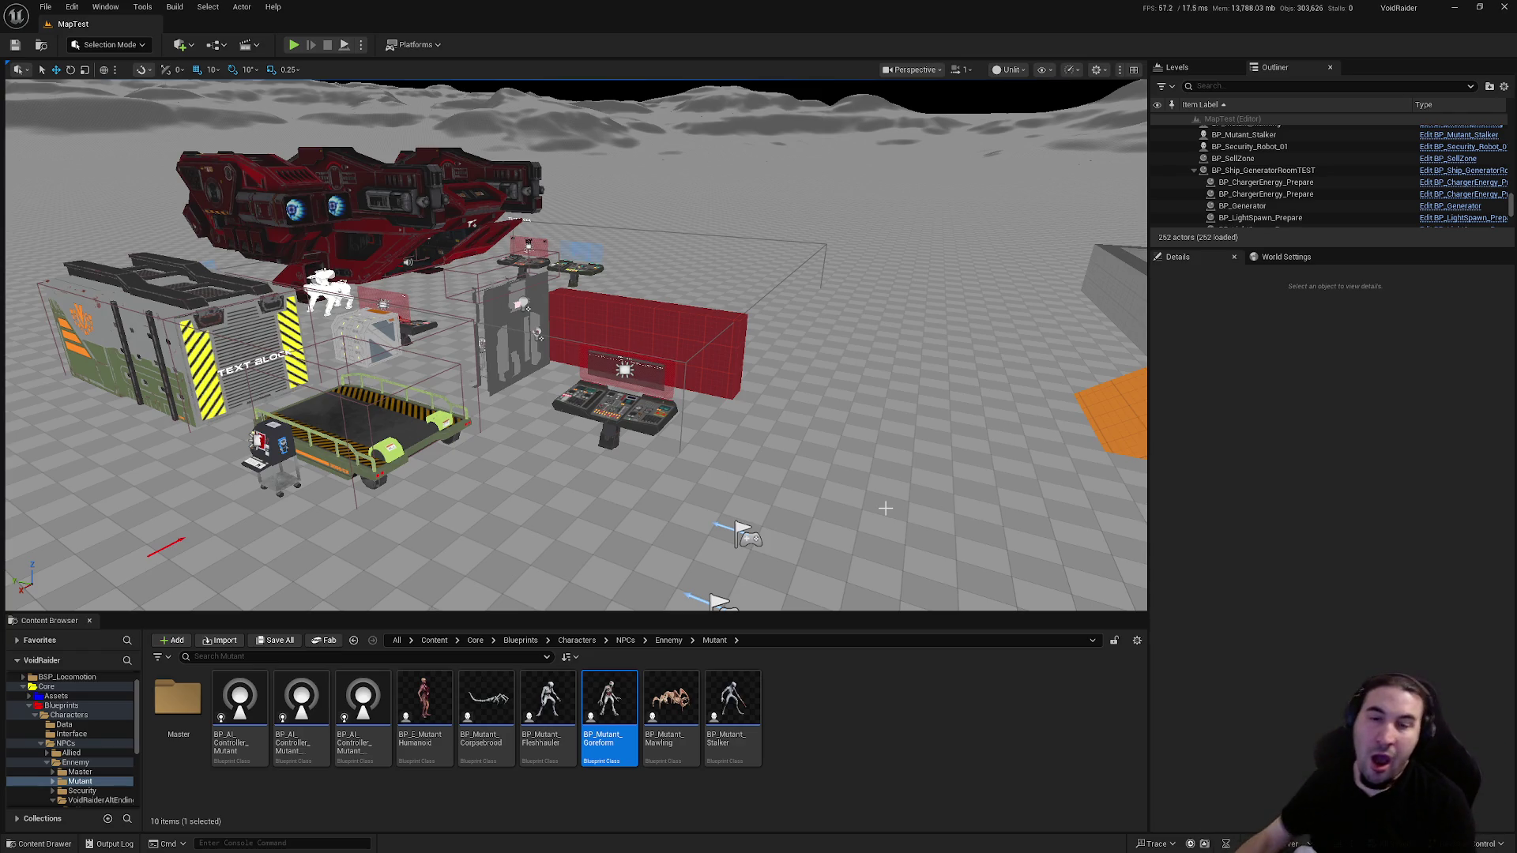
pyautogui.moveTo(535, 333)
pyautogui.mouseDown()
pyautogui.moveTo(867, 357)
pyautogui.moveTo(839, 363)
pyautogui.mouseUp()
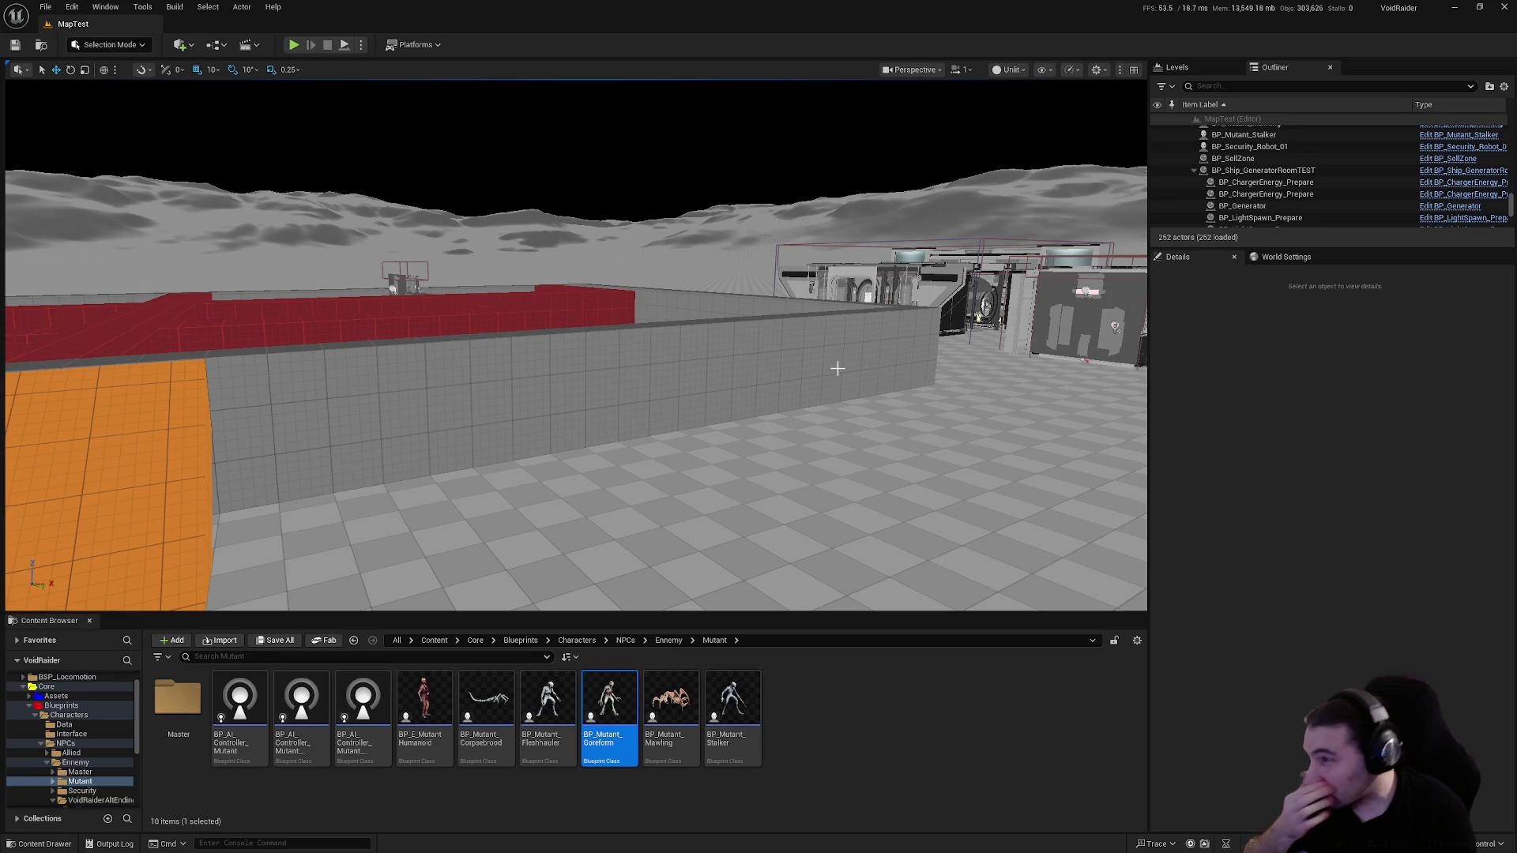
# Place a BP_VoidRaiderAE_Soldier from NPCs/Ennemy/VoidRaiderAltEnding onto the maze floor
pyautogui.click(41, 744)
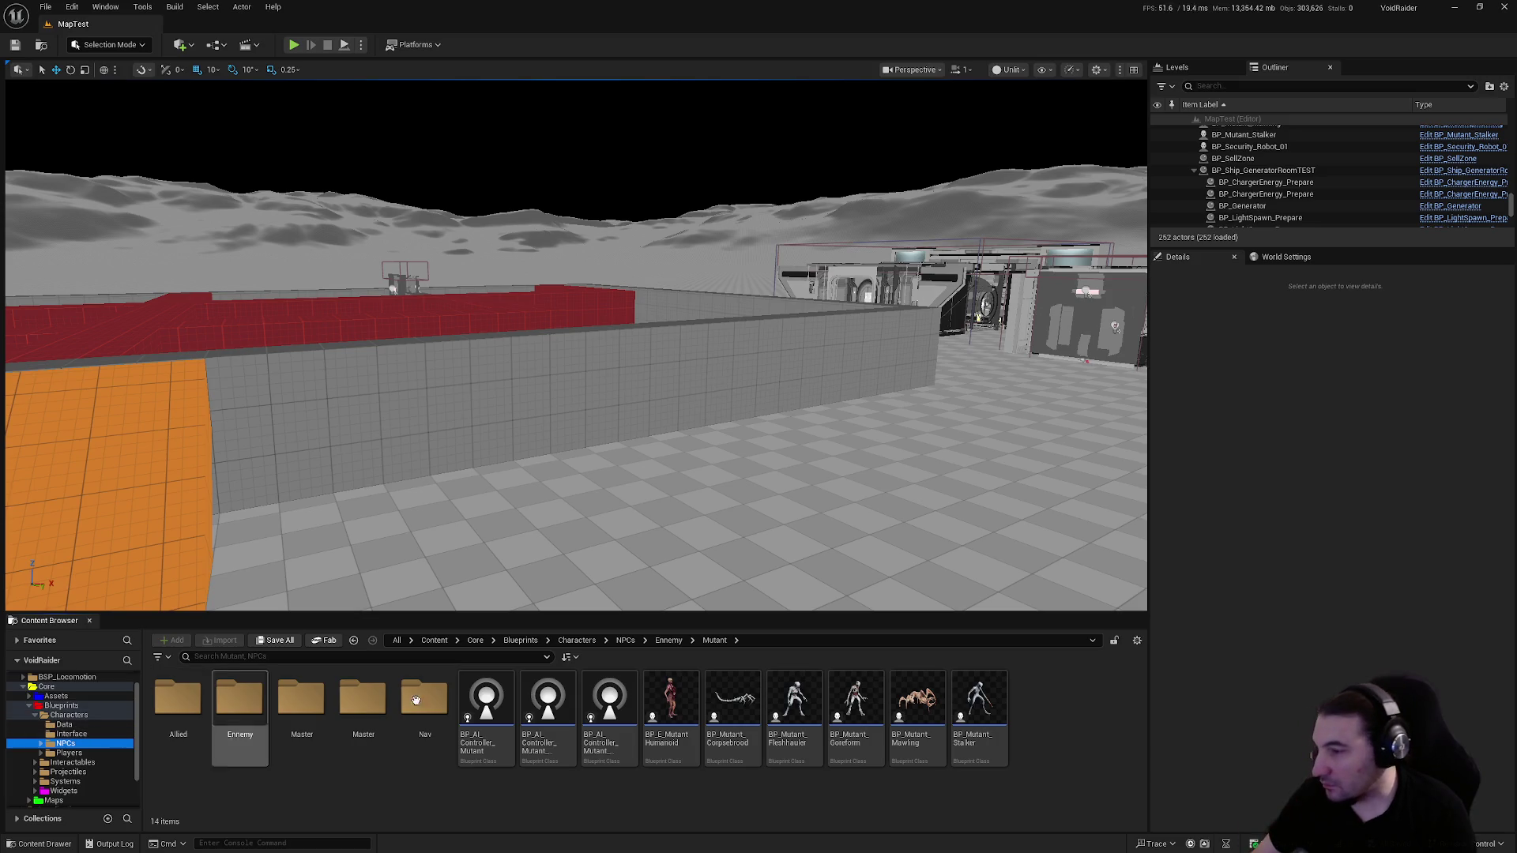
pyautogui.click(424, 703)
pyautogui.click(291, 712)
pyautogui.doubleClick(235, 714)
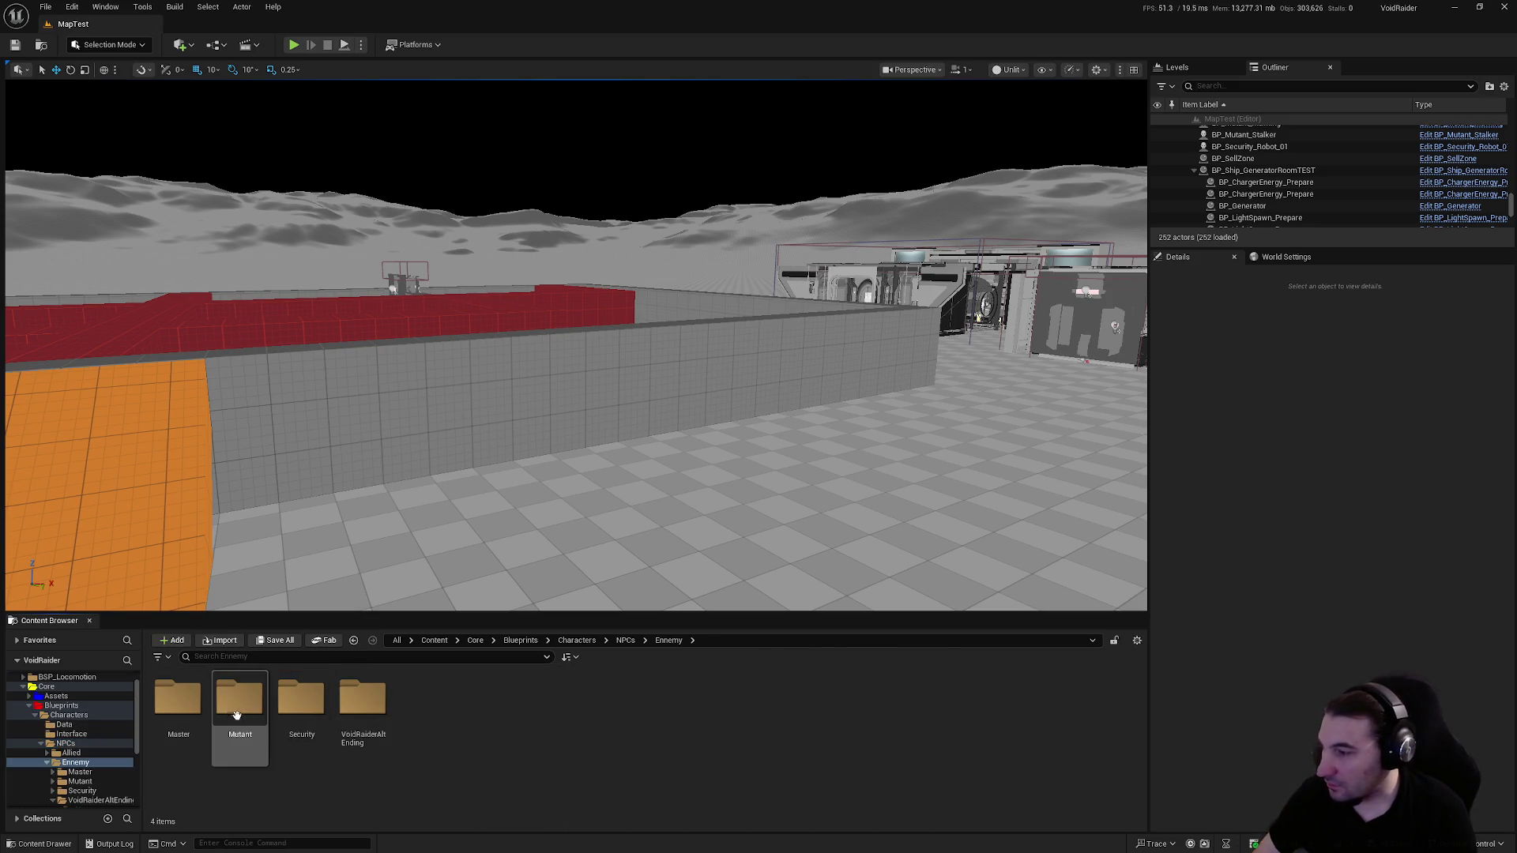
pyautogui.doubleClick(364, 703)
pyautogui.moveTo(550, 519)
pyautogui.mouseDown()
pyautogui.moveTo(816, 436)
pyautogui.moveTo(806, 553)
pyautogui.moveTo(734, 502)
pyautogui.mouseUp()
pyautogui.moveTo(240, 699); pyautogui.dragTo(529, 520)
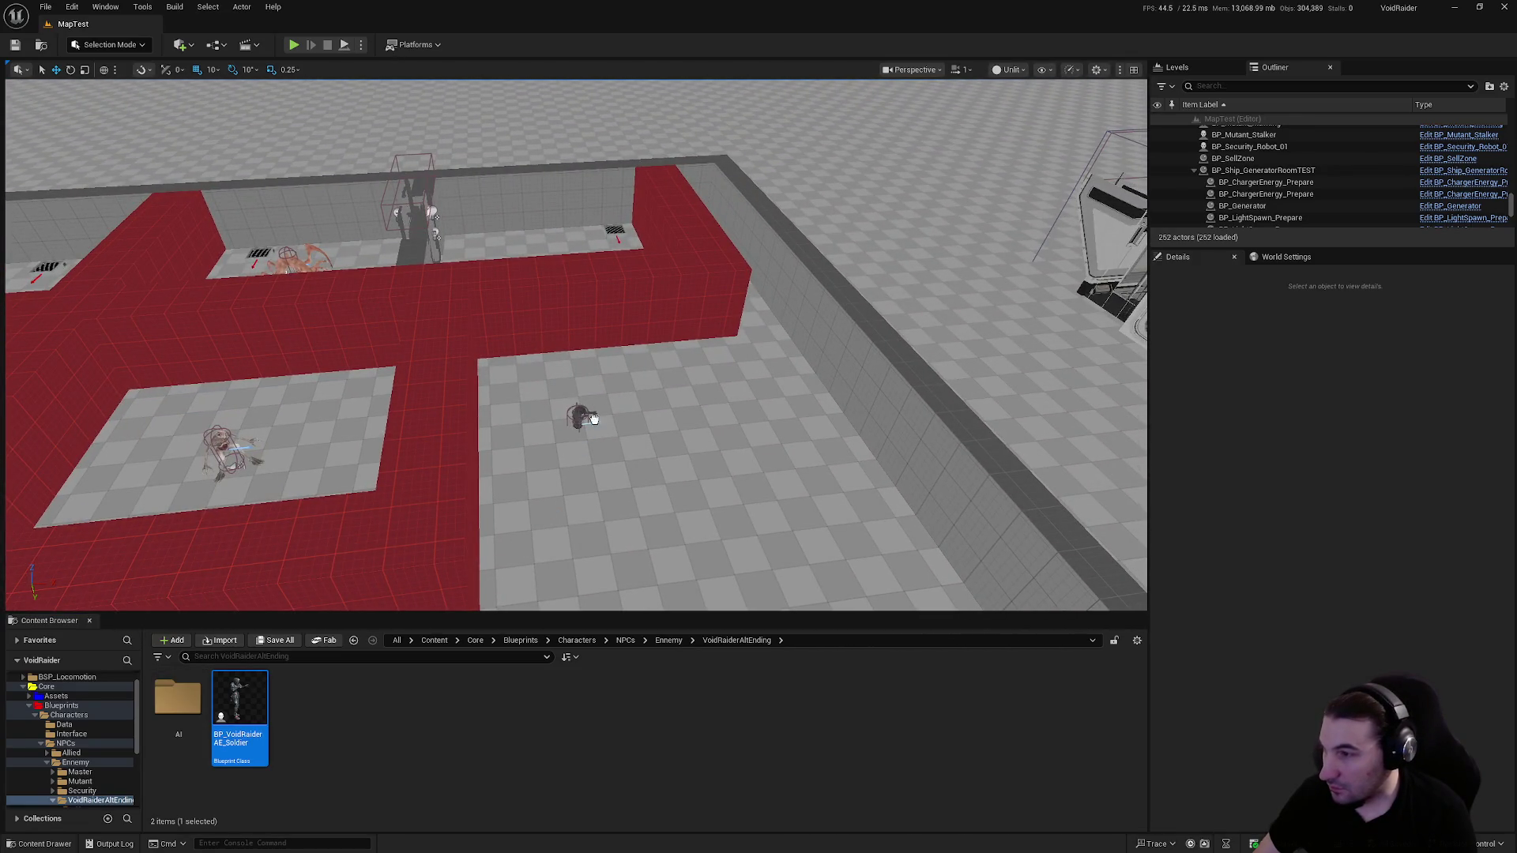
pyautogui.moveTo(583, 412); pyautogui.dragTo(582, 412)
# Alt-copy red wall Cube32 along the corridor and copy Cube33 1000 units along Y
pyautogui.click(717, 307)
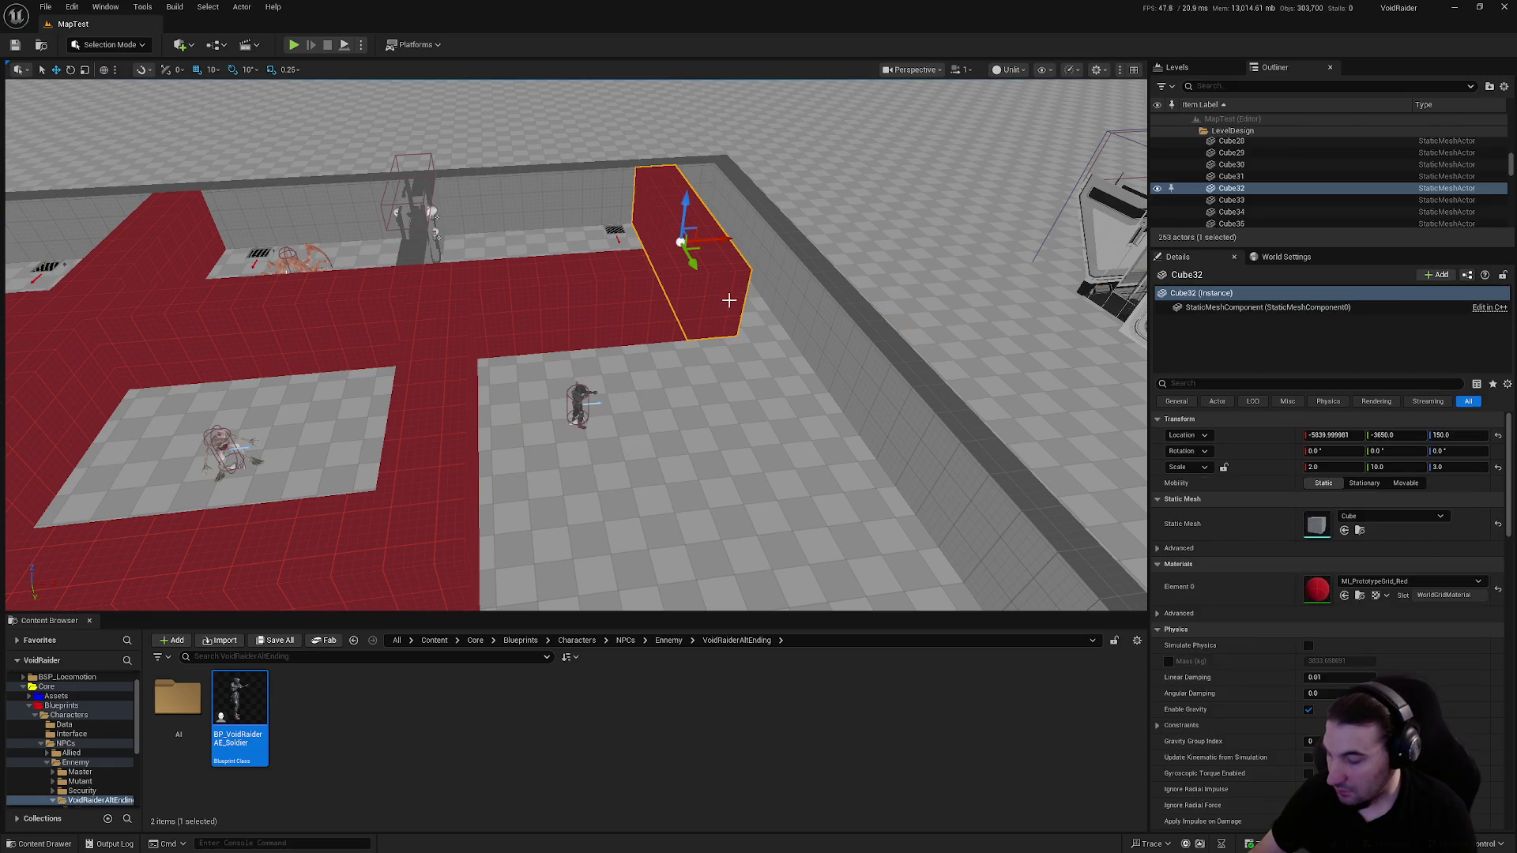
pyautogui.moveTo(695, 265); pyautogui.dragTo(795, 491)
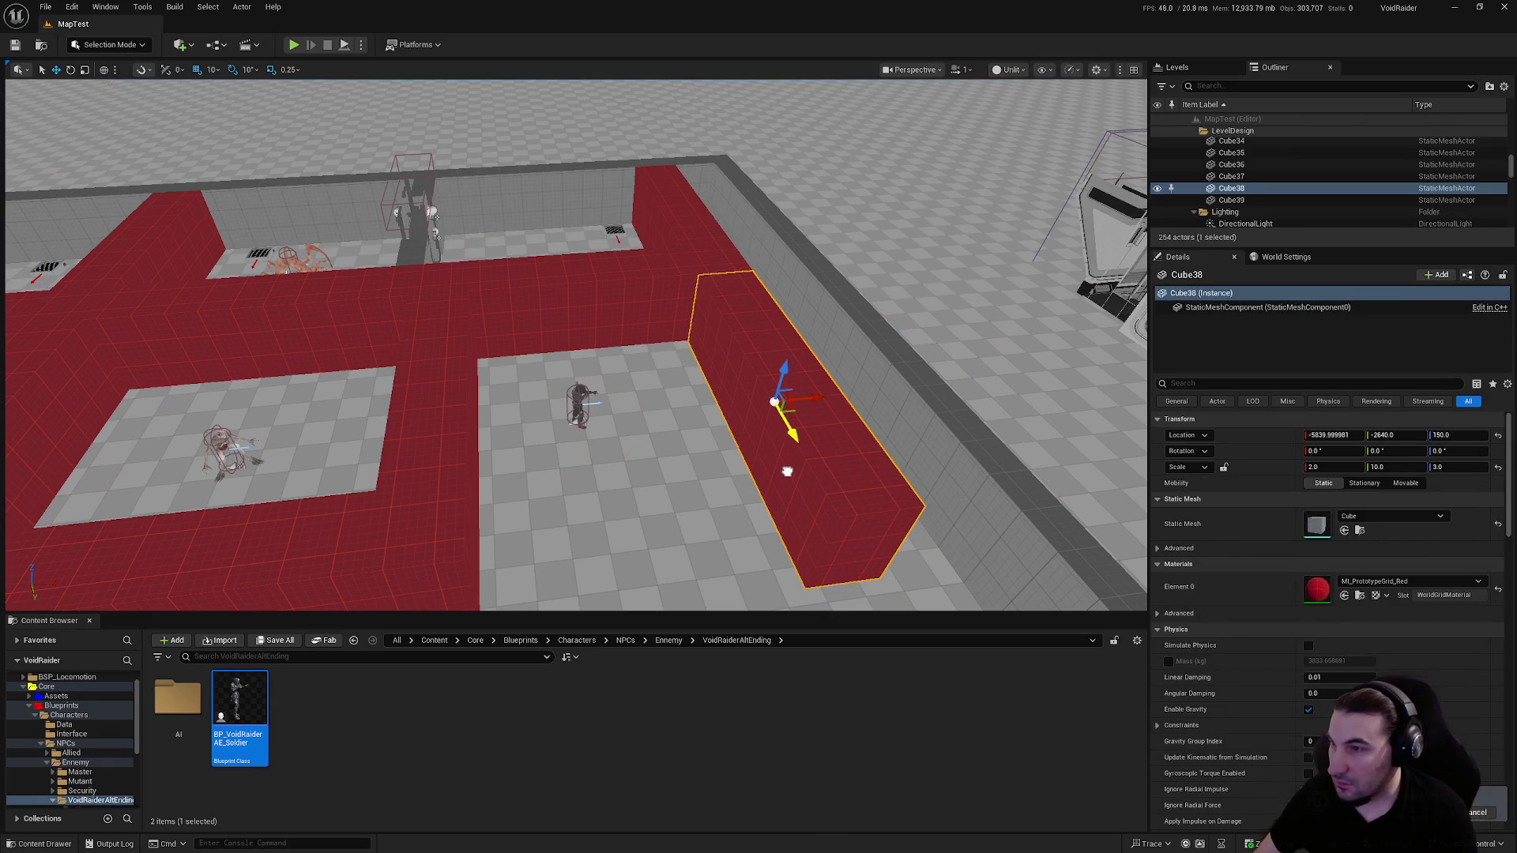
pyautogui.press('f')
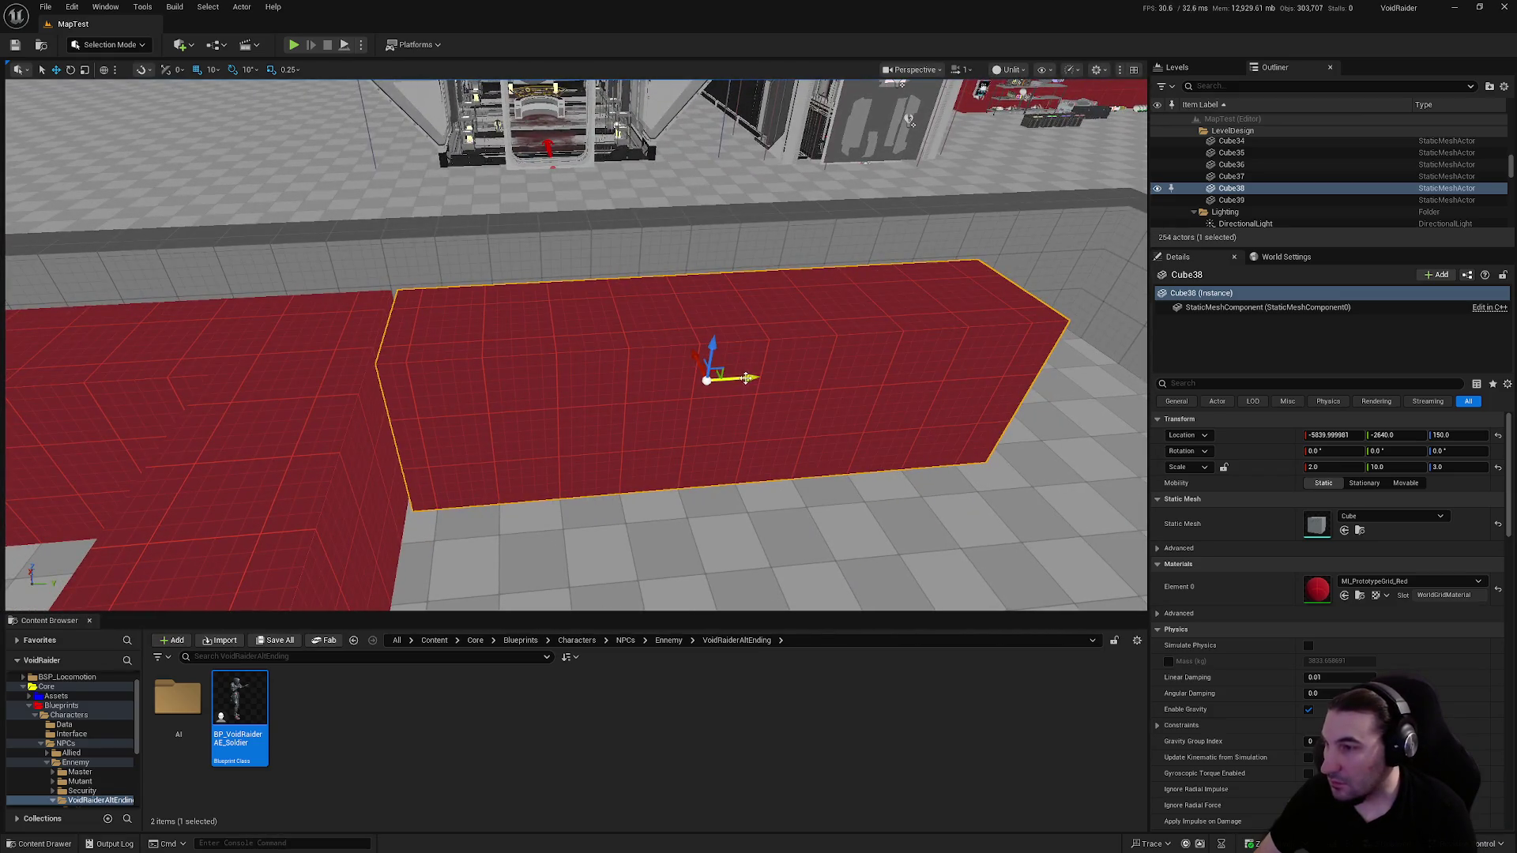
pyautogui.scroll(-5, 486, 429)
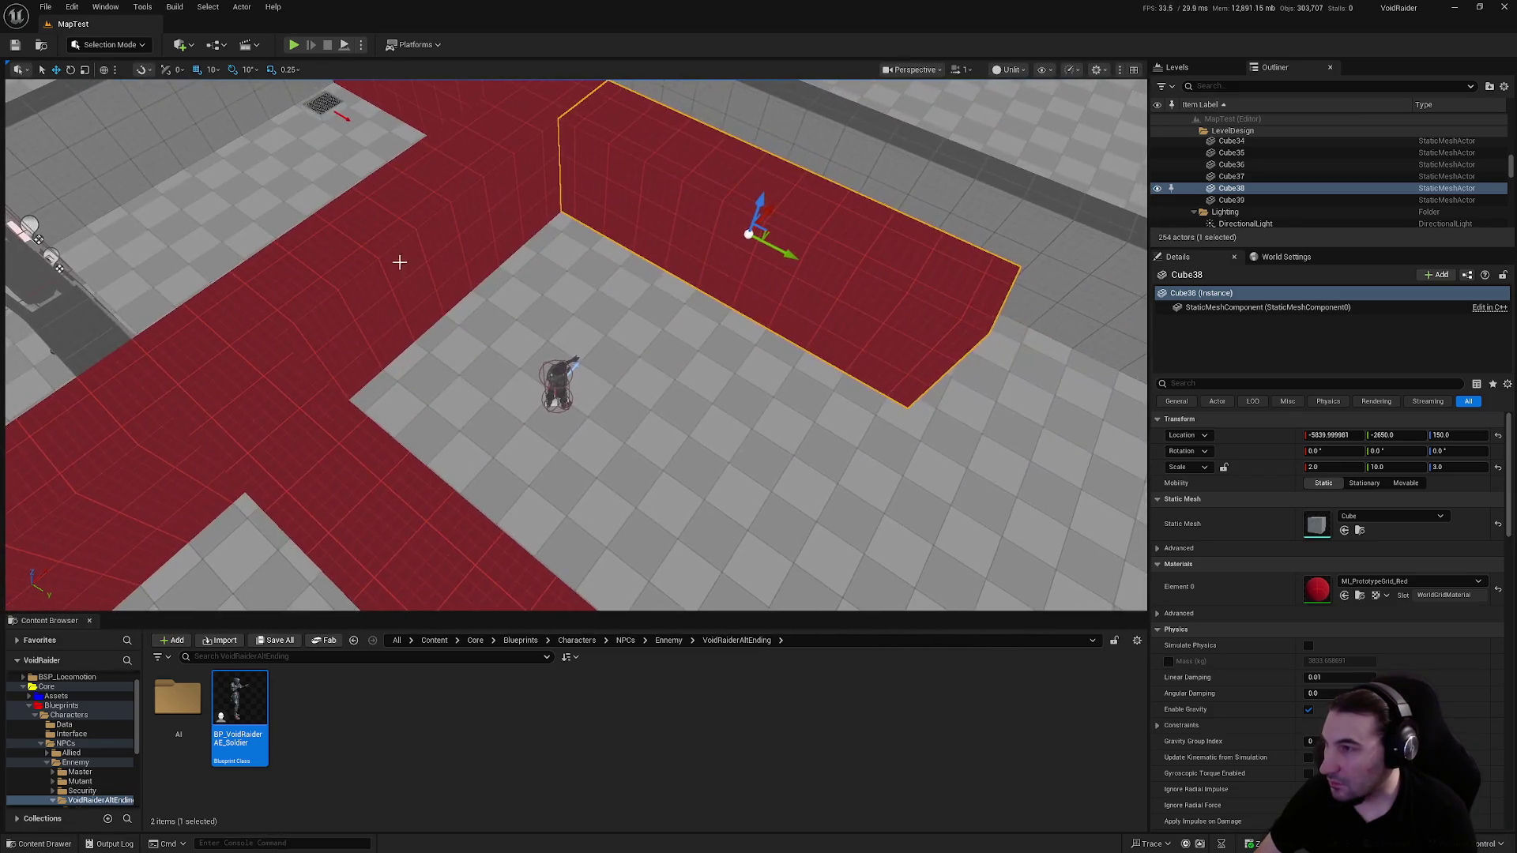
pyautogui.click(396, 261)
pyautogui.press('f')
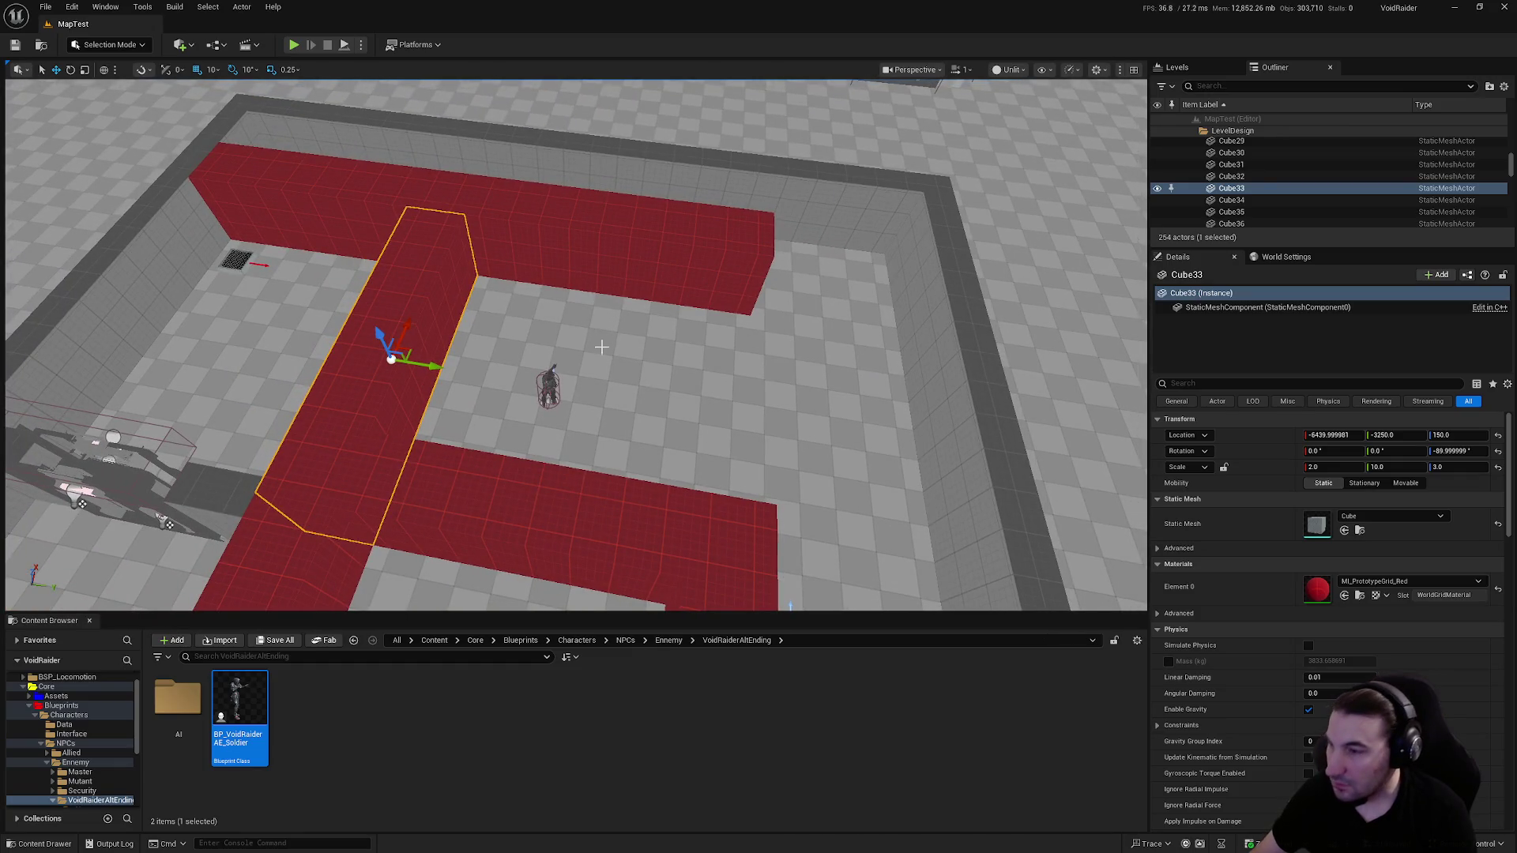
pyautogui.moveTo(436, 365); pyautogui.dragTo(776, 476)
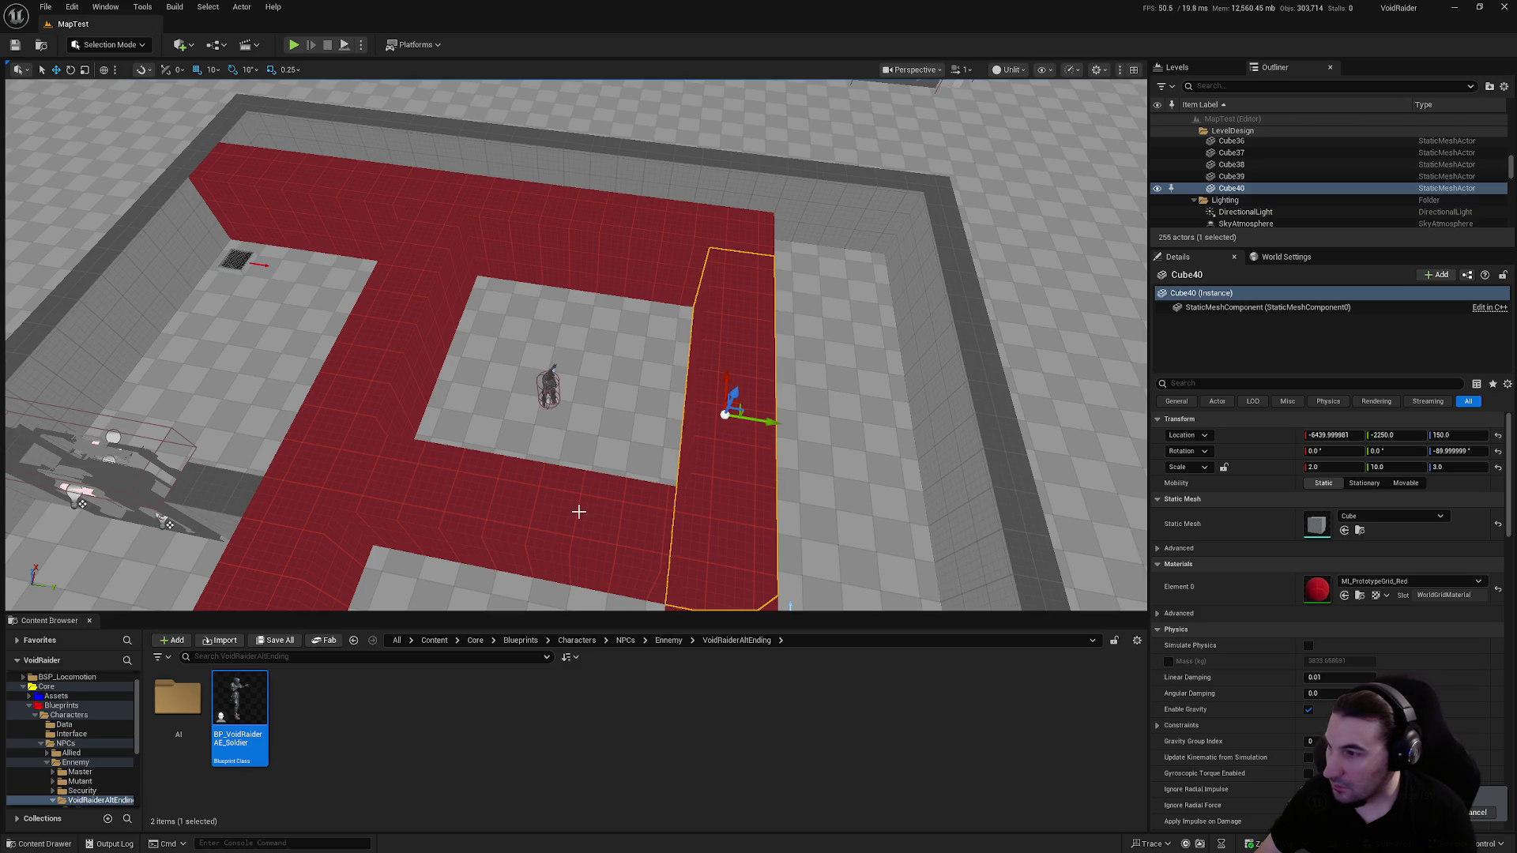
# Shift Cube40 about 200 units along X and push Cube38 toward the outer wall
pyautogui.click(549, 516)
pyautogui.press('f')
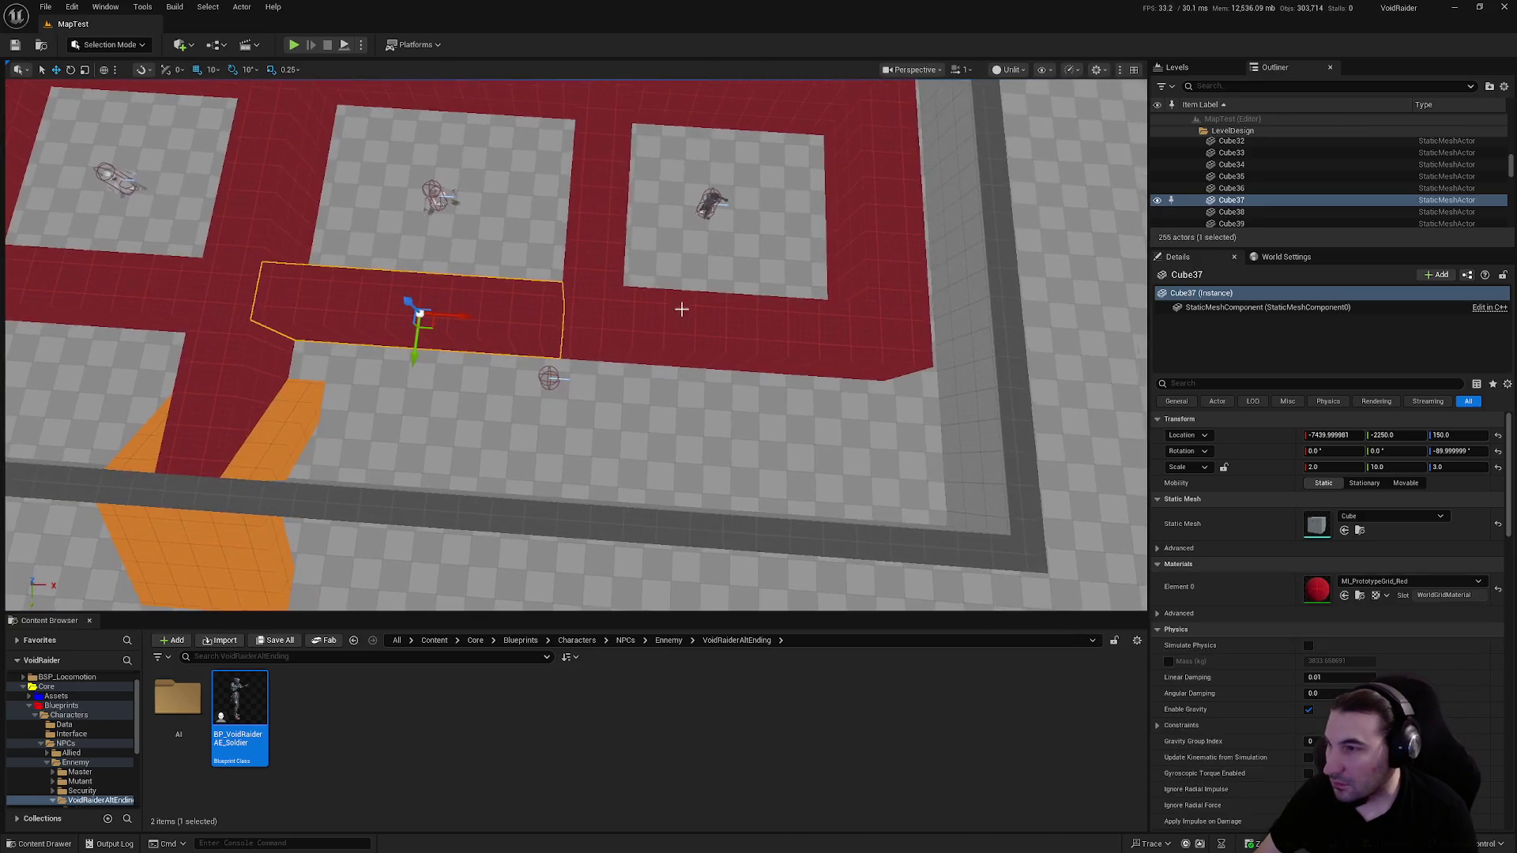
pyautogui.click(680, 316)
pyautogui.press('f')
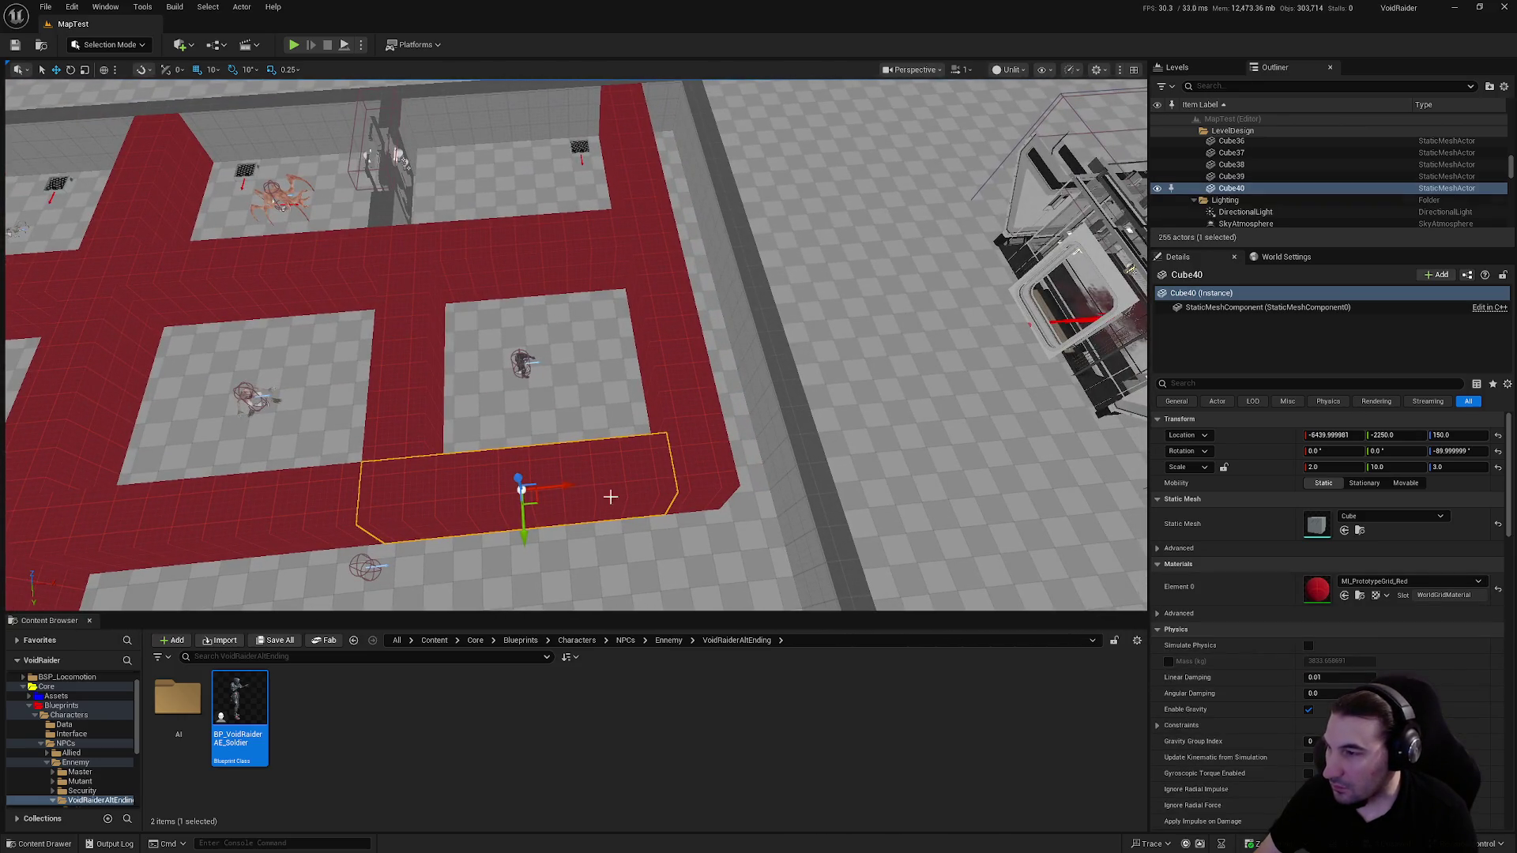
pyautogui.moveTo(592, 485)
pyautogui.mouseDown()
pyautogui.moveTo(686, 479)
pyautogui.moveTo(645, 483)
pyautogui.mouseUp()
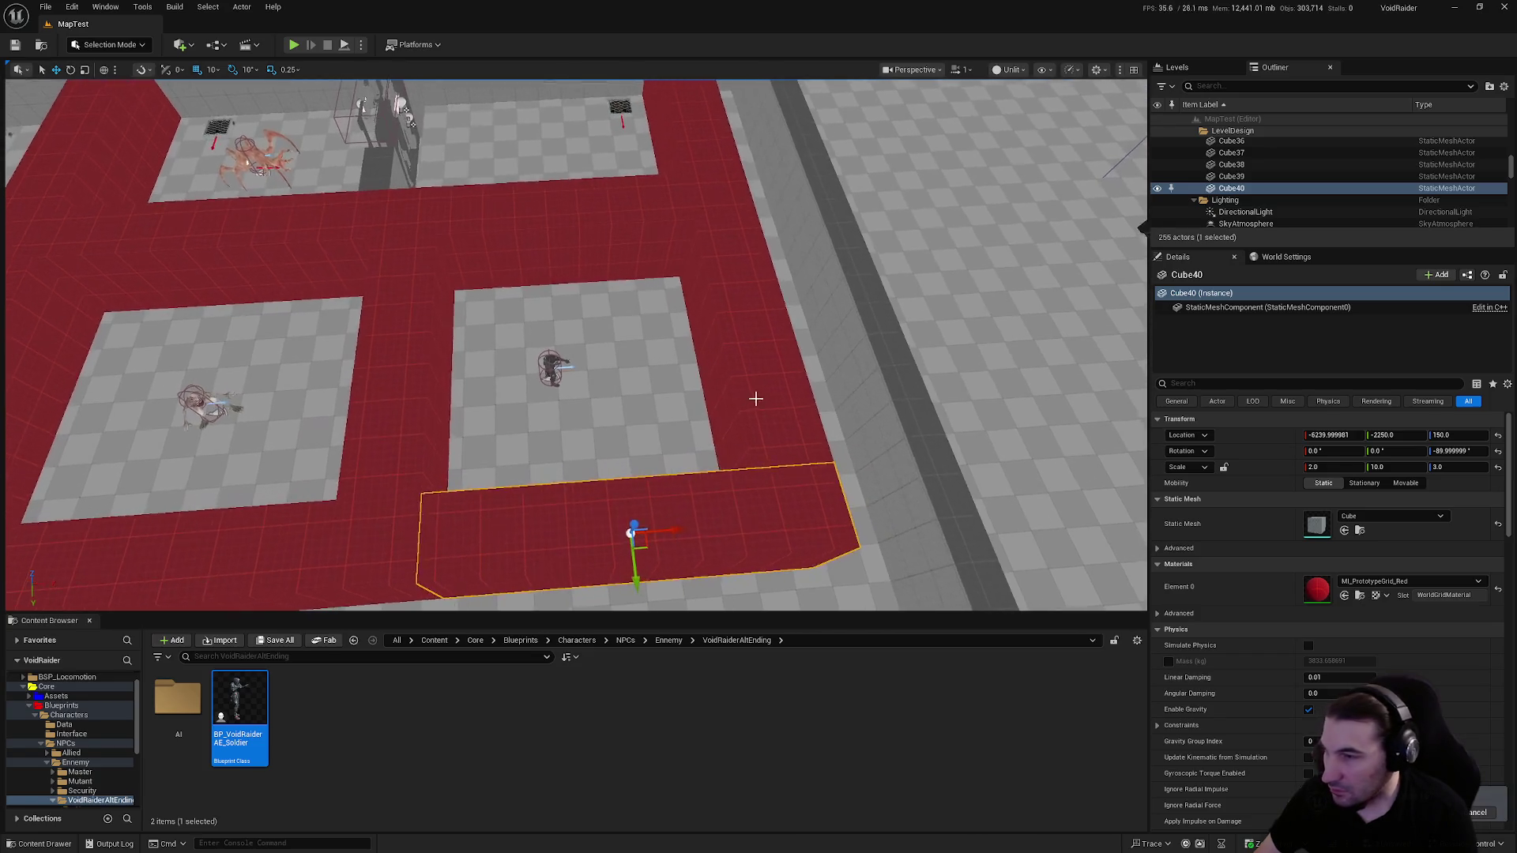
pyautogui.click(747, 395)
pyautogui.press('f')
pyautogui.moveTo(731, 404)
pyautogui.mouseDown()
pyautogui.moveTo(826, 417)
pyautogui.moveTo(810, 421)
pyautogui.mouseUp()
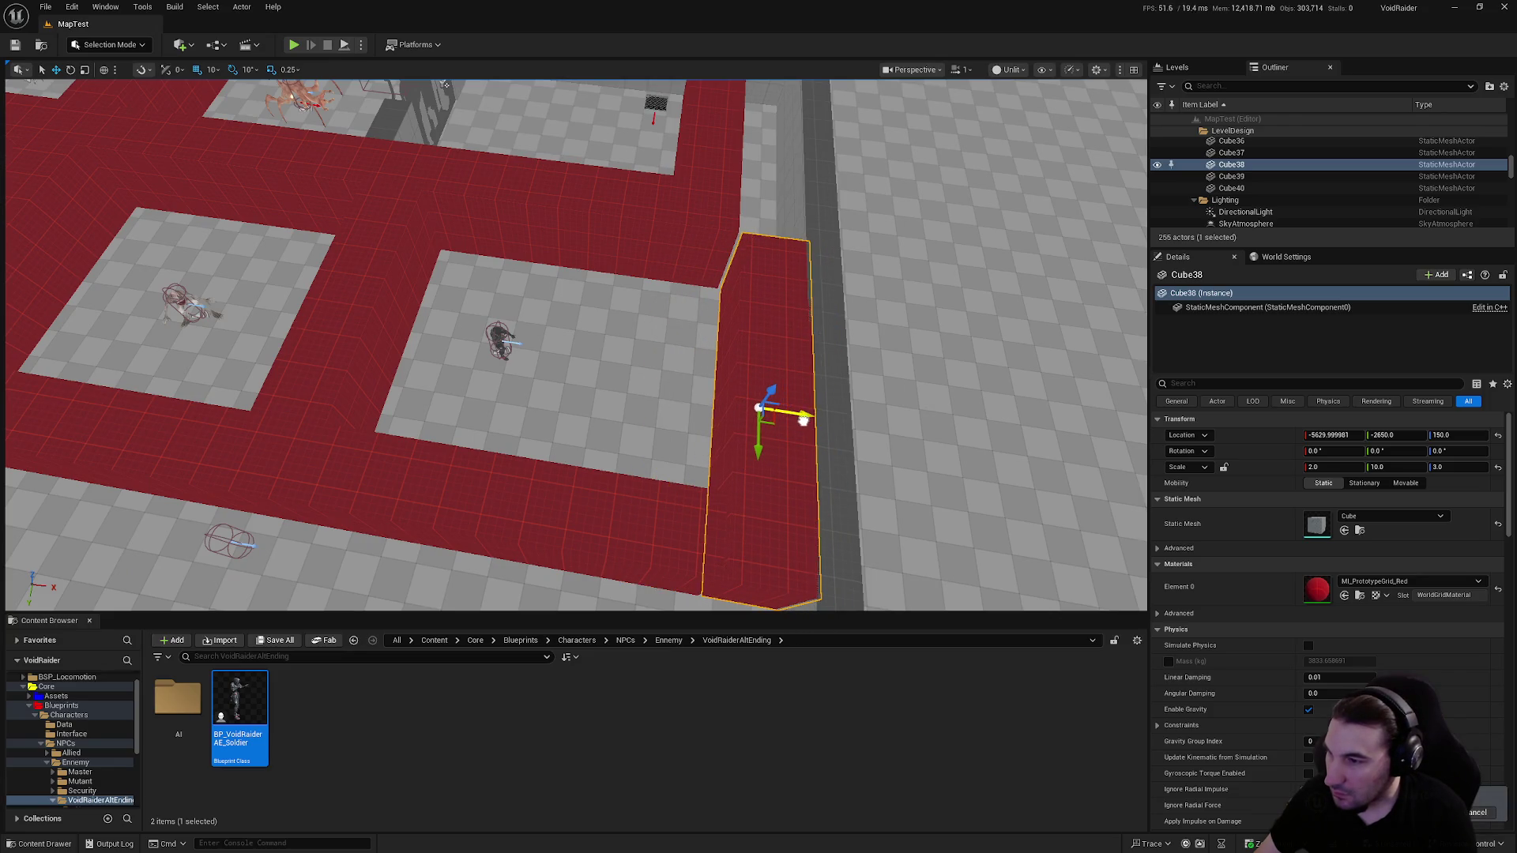
# Slide Cube32 along X and move Cube33 about 90 units to X −6240
pyautogui.scroll(-3, 772, 414)
pyautogui.click(738, 386)
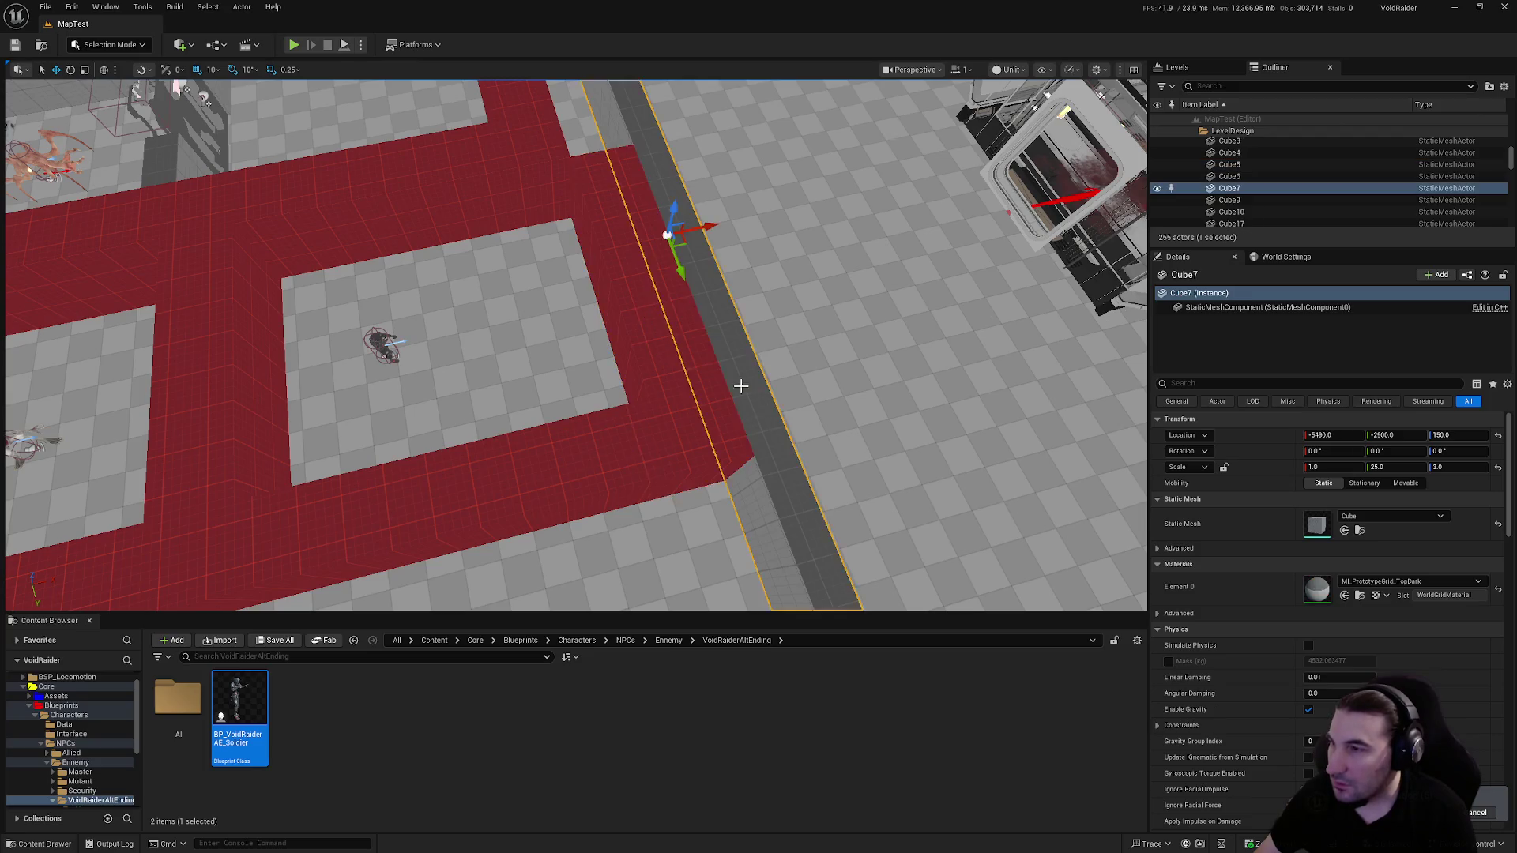
pyautogui.click(659, 391)
pyautogui.moveTo(677, 397); pyautogui.dragTo(739, 400)
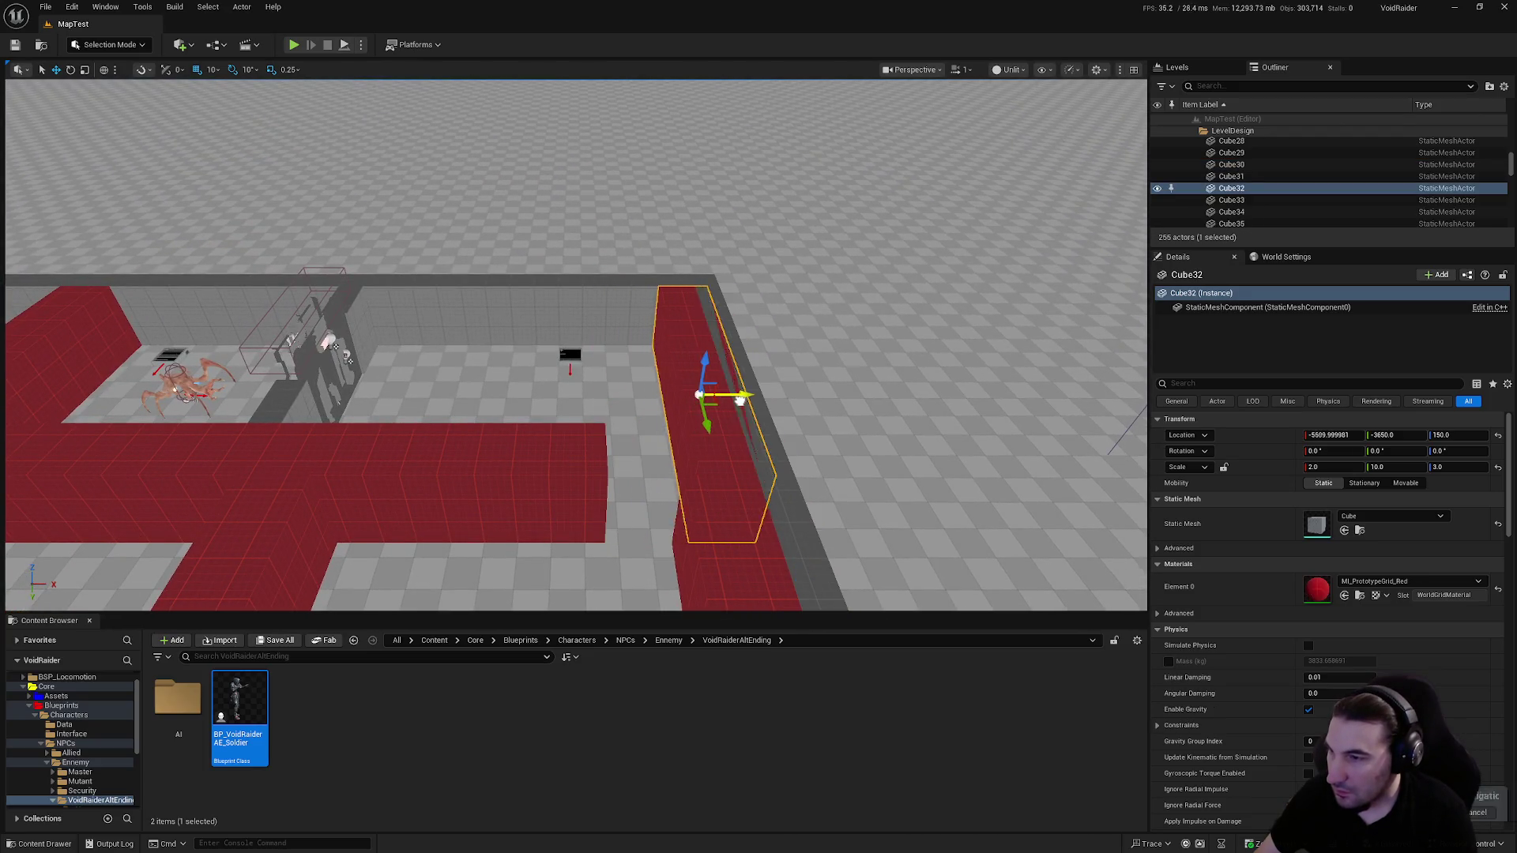
pyautogui.click(535, 506)
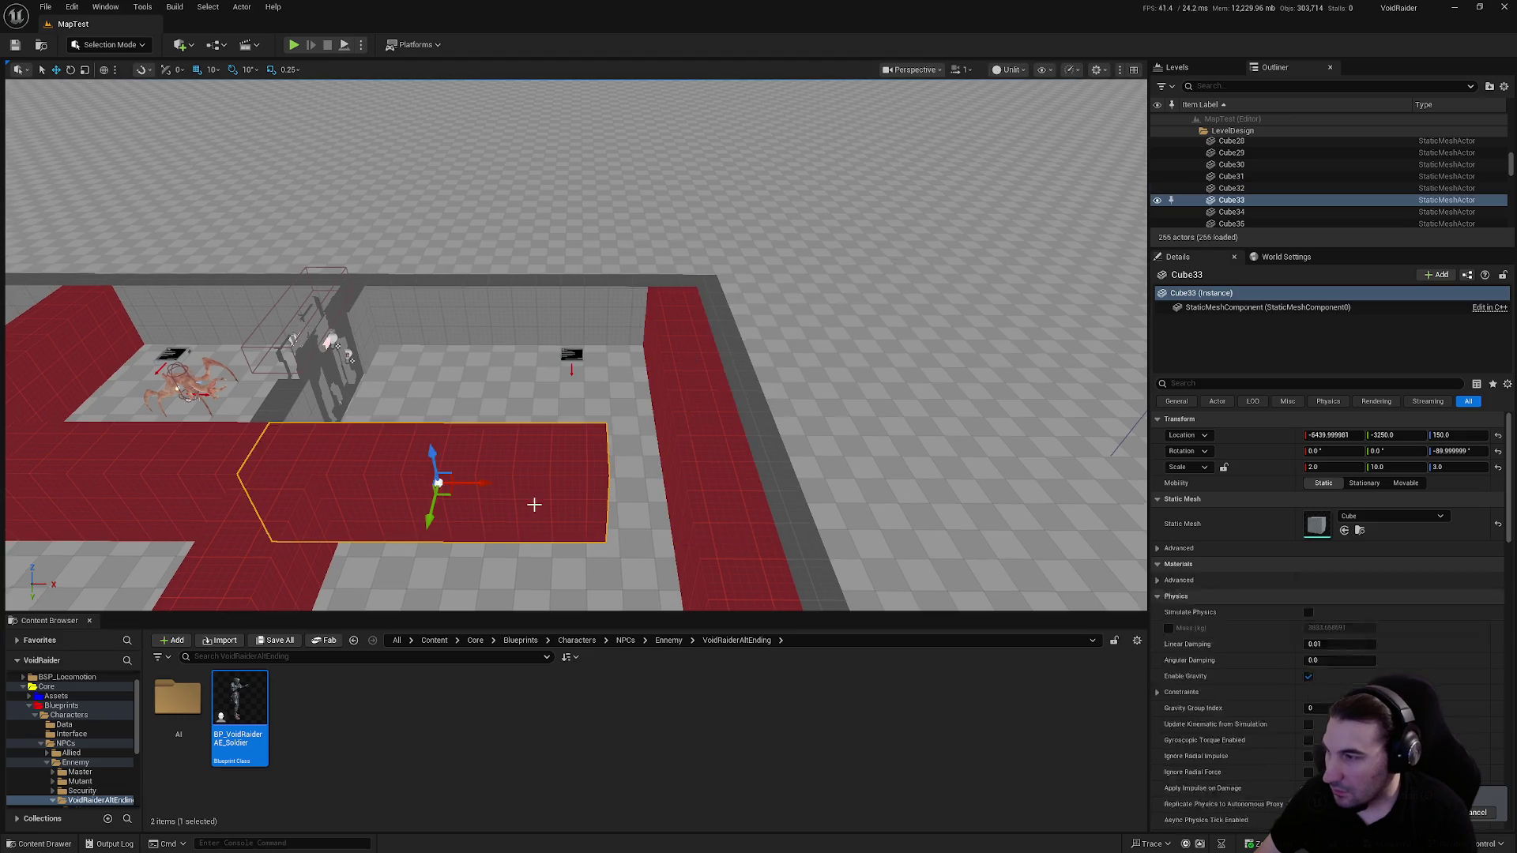
pyautogui.press('f')
pyautogui.moveTo(604, 408); pyautogui.dragTo(633, 407)
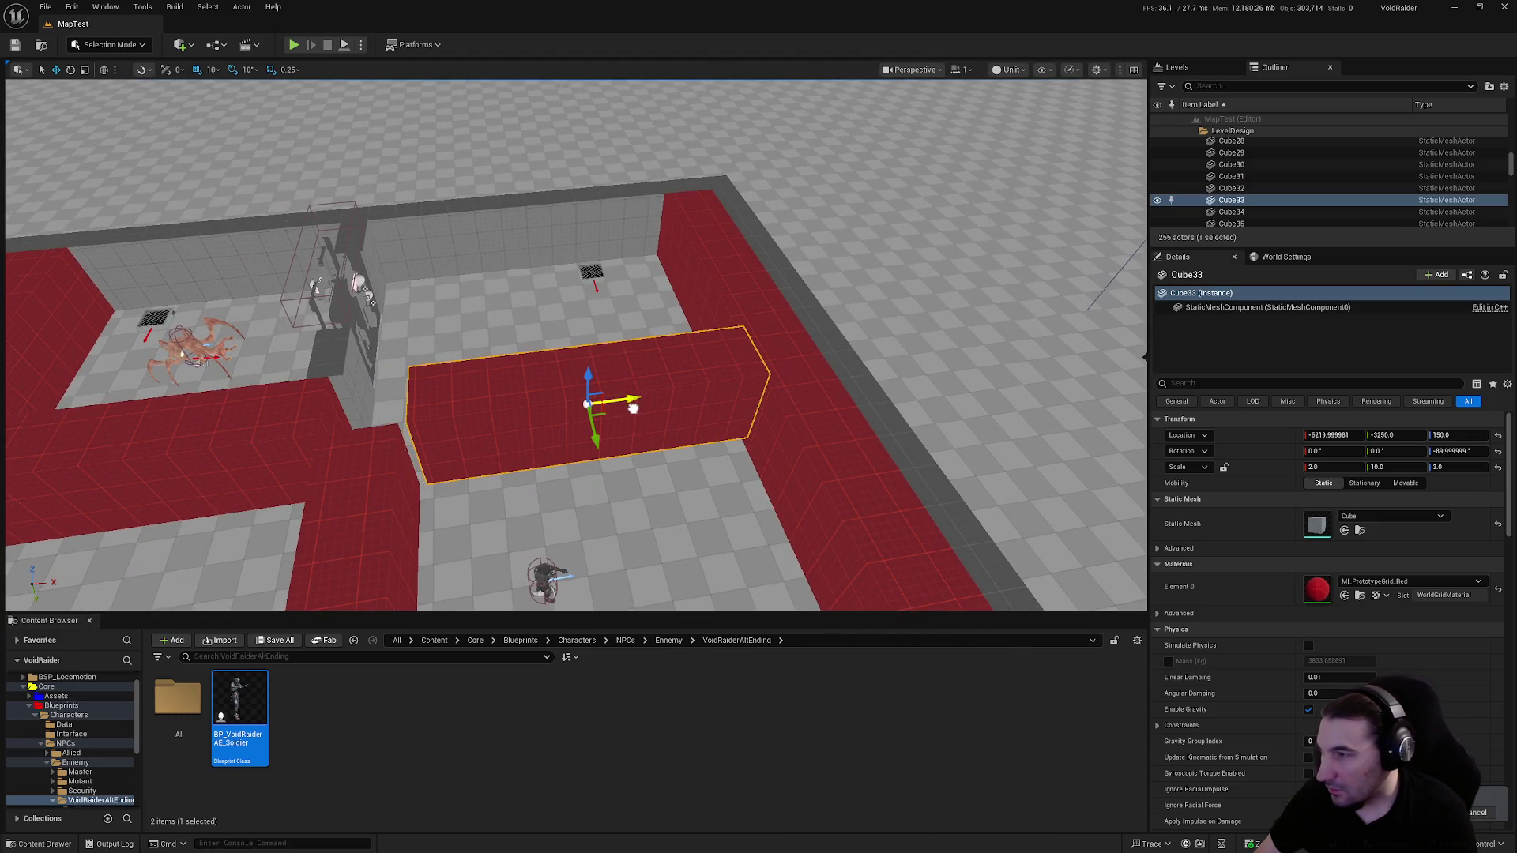
# Select walls Cube36, Cube28 and Cube29, ending on the dark cube beside the structure
pyautogui.click(821, 537)
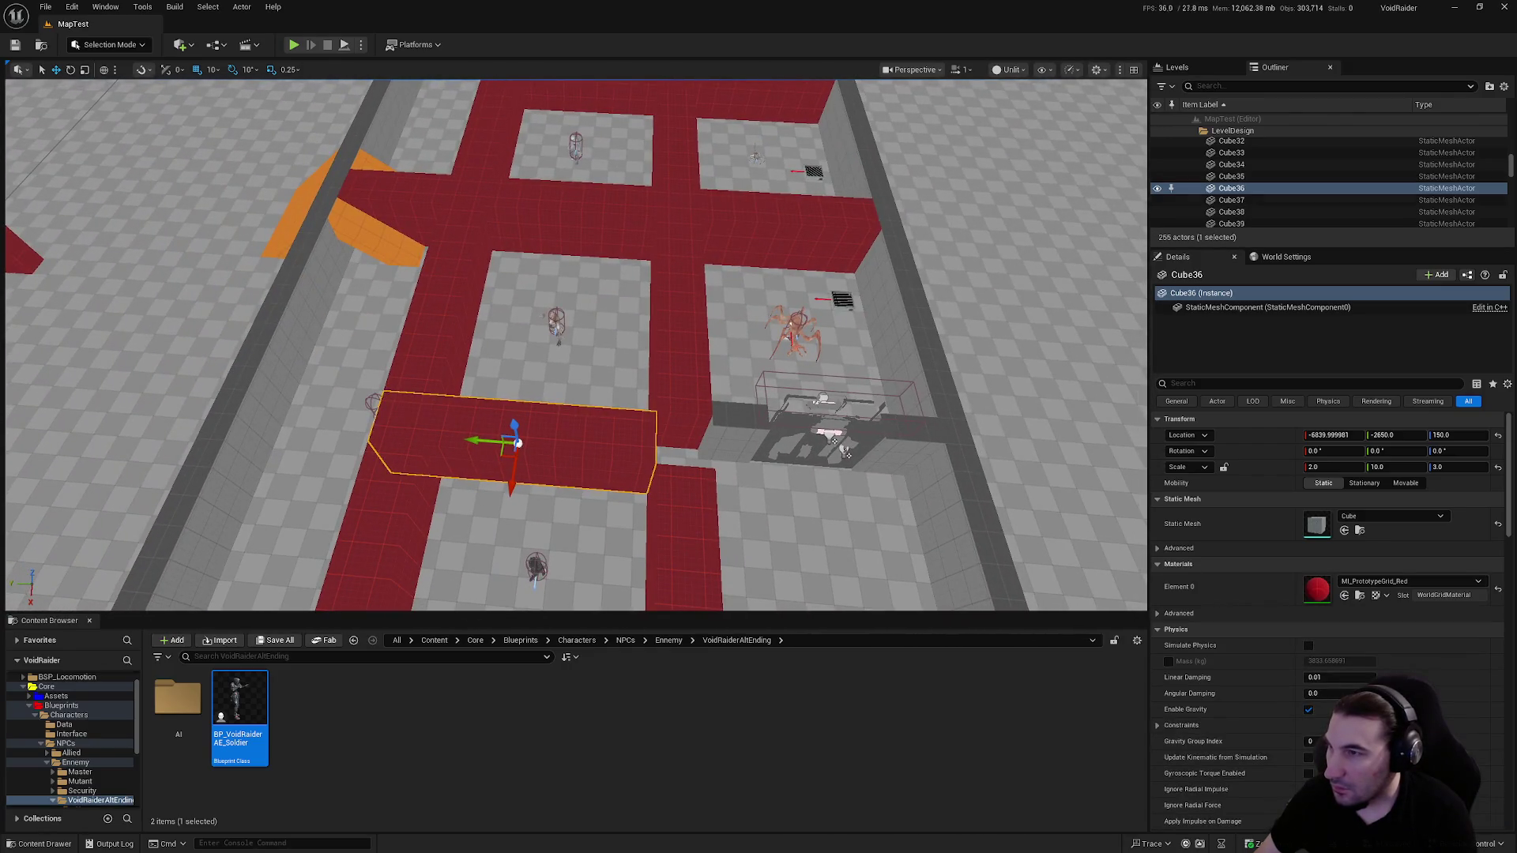
pyautogui.click(671, 212)
pyautogui.click(601, 210)
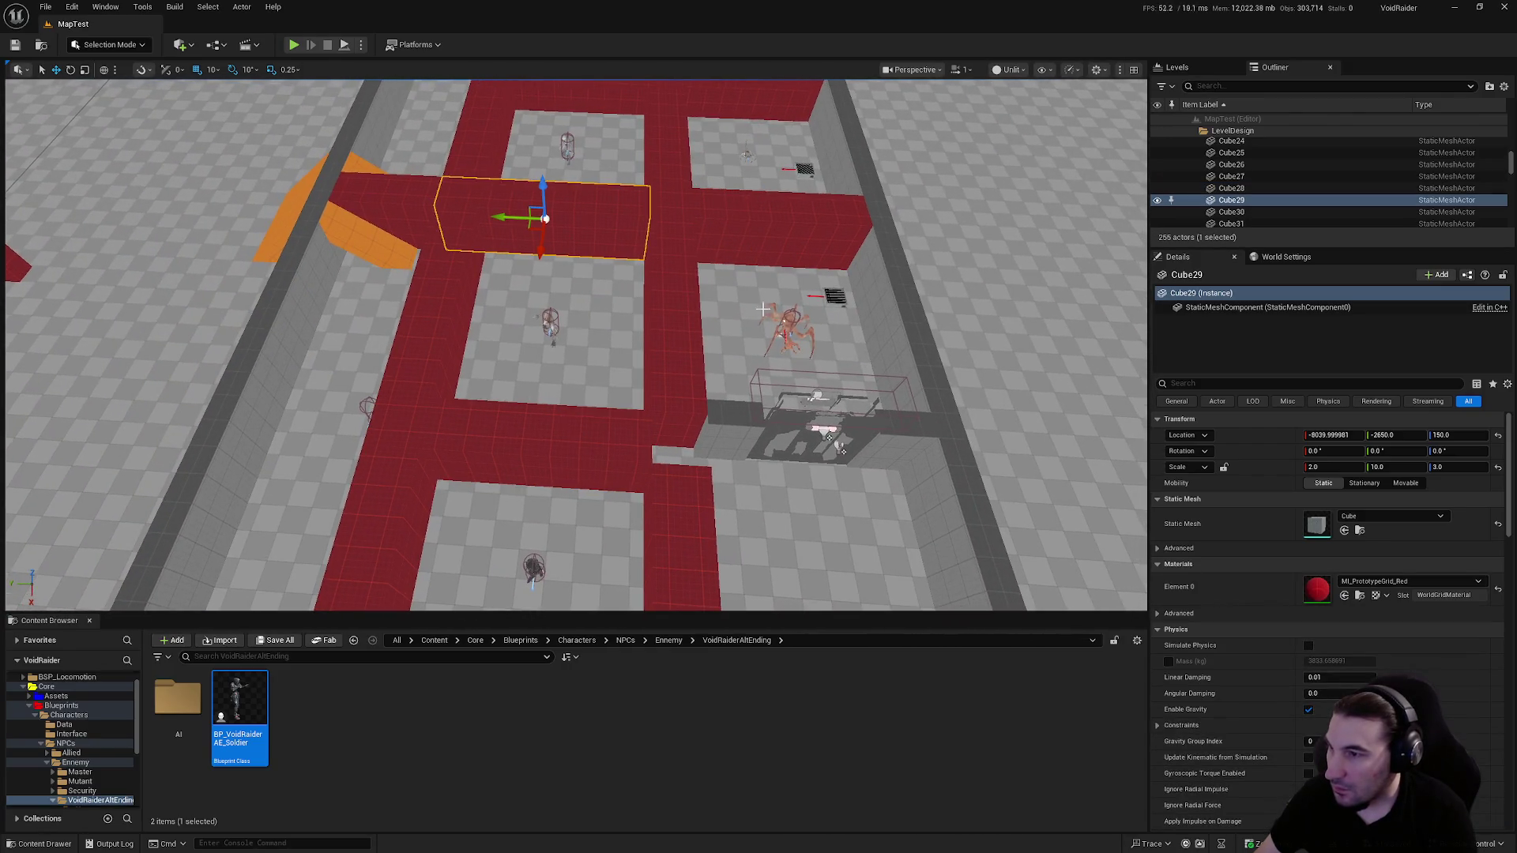
pyautogui.scroll(5, 758, 351)
pyautogui.click(592, 284)
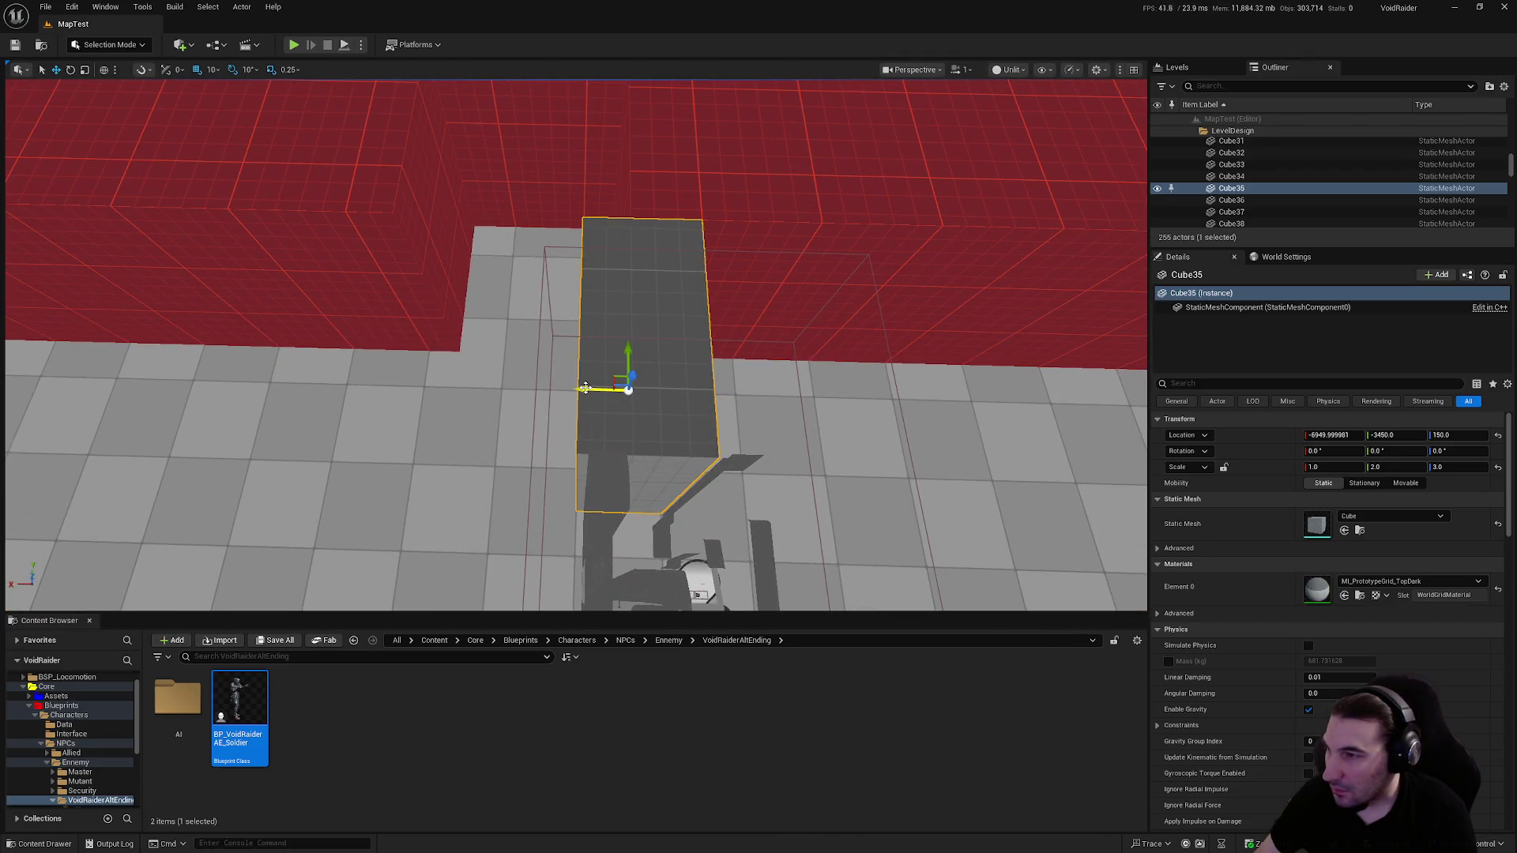
# Delete the dark cube Cube35 beside the structure
pyautogui.moveTo(586, 388); pyautogui.dragTo(403, 597)
pyautogui.moveTo(768, 337)
pyautogui.mouseDown()
pyautogui.moveTo(743, 347)
pyautogui.moveTo(768, 337)
pyautogui.mouseUp()
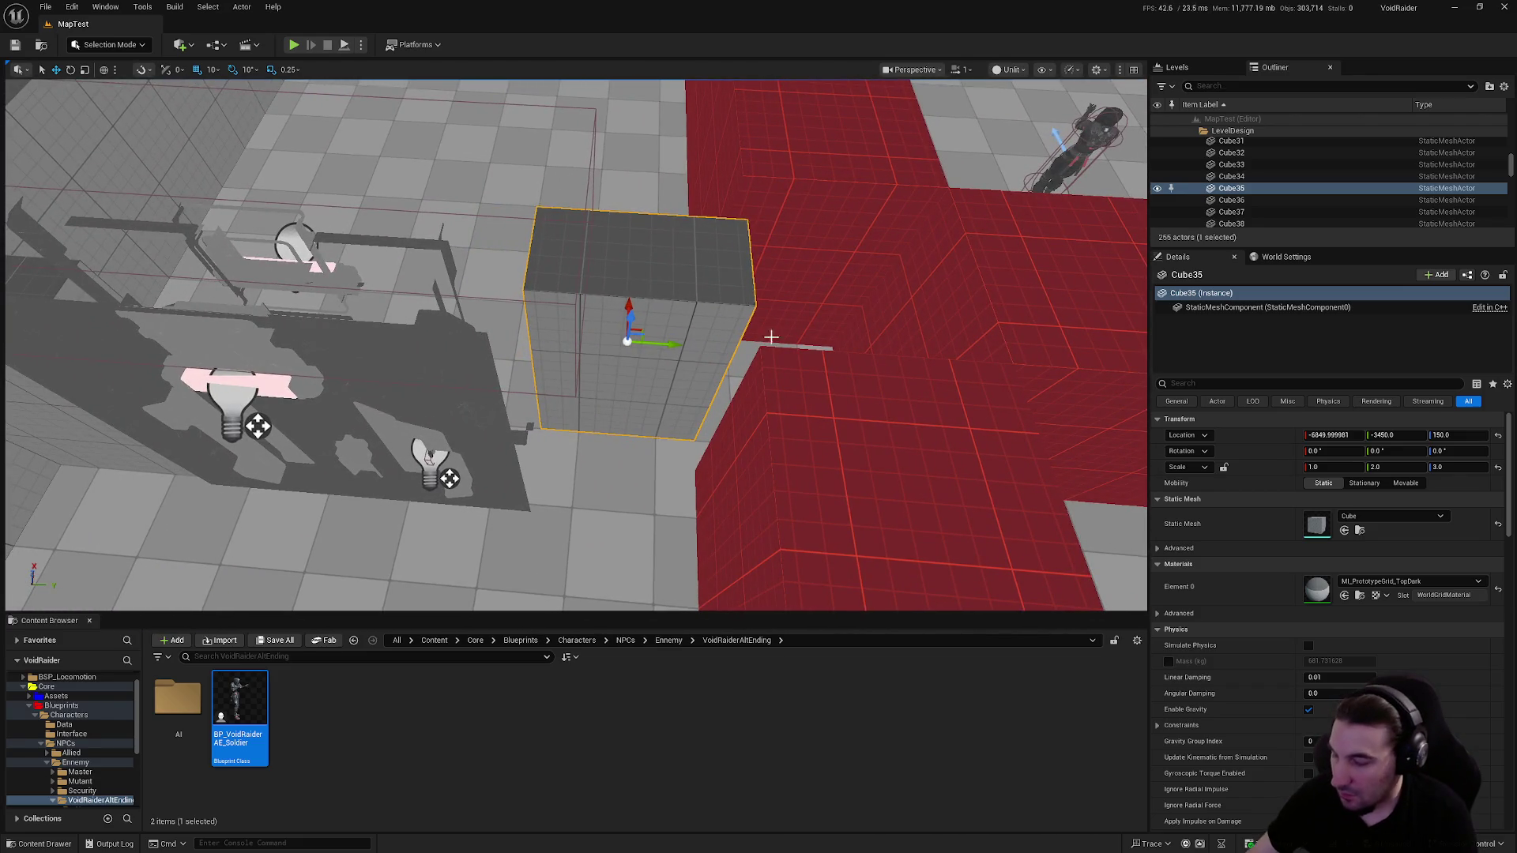
pyautogui.moveTo(670, 350); pyautogui.dragTo(727, 353)
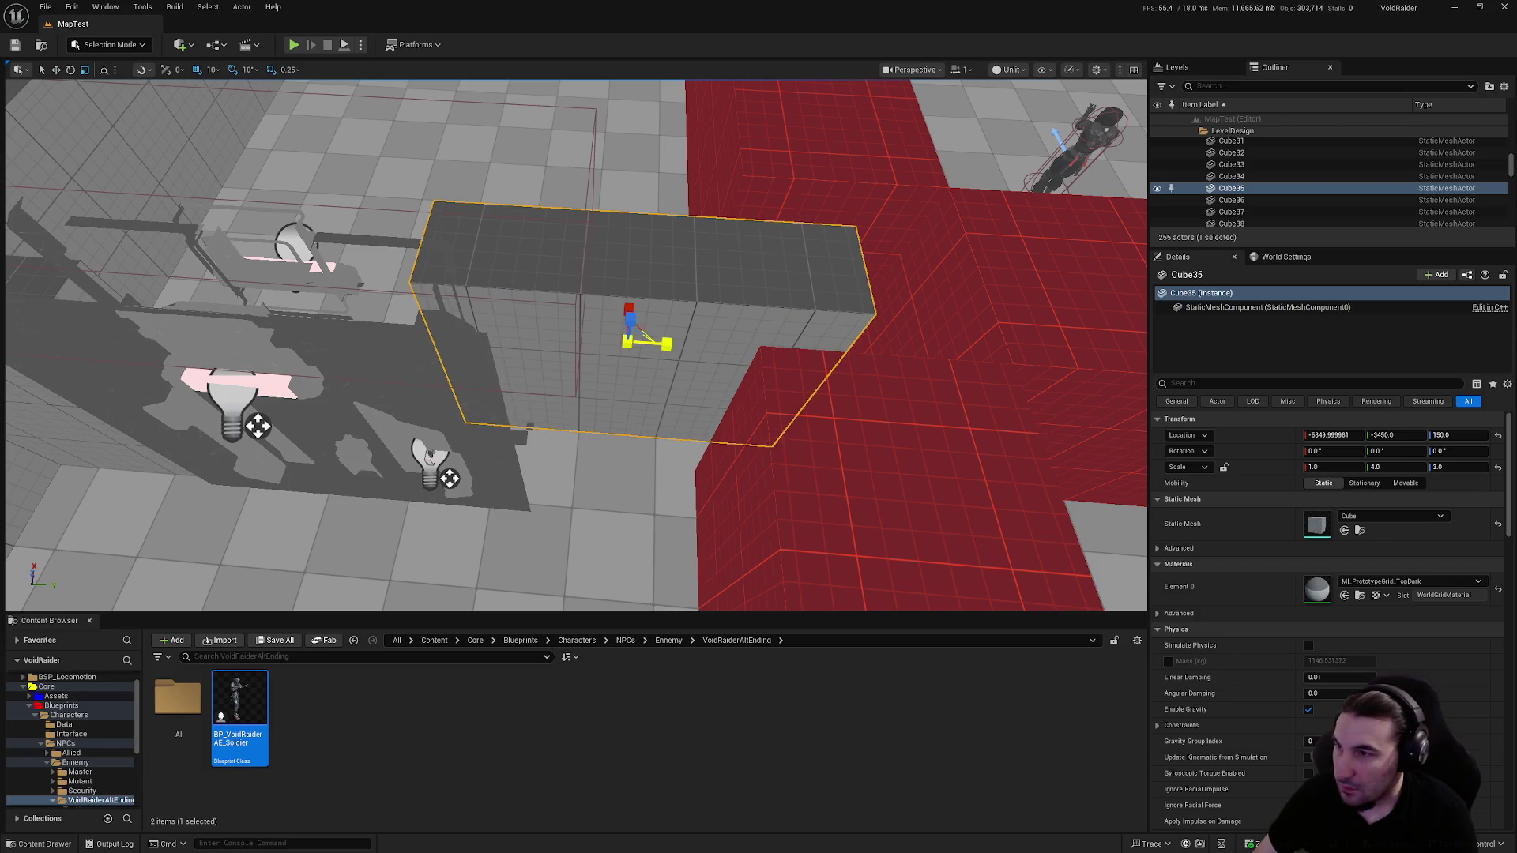
pyautogui.press('Delete')
# Copy red wall Cube36 into Cube41, shortened to fit the gap near the door
pyautogui.click(983, 297)
pyautogui.press('f')
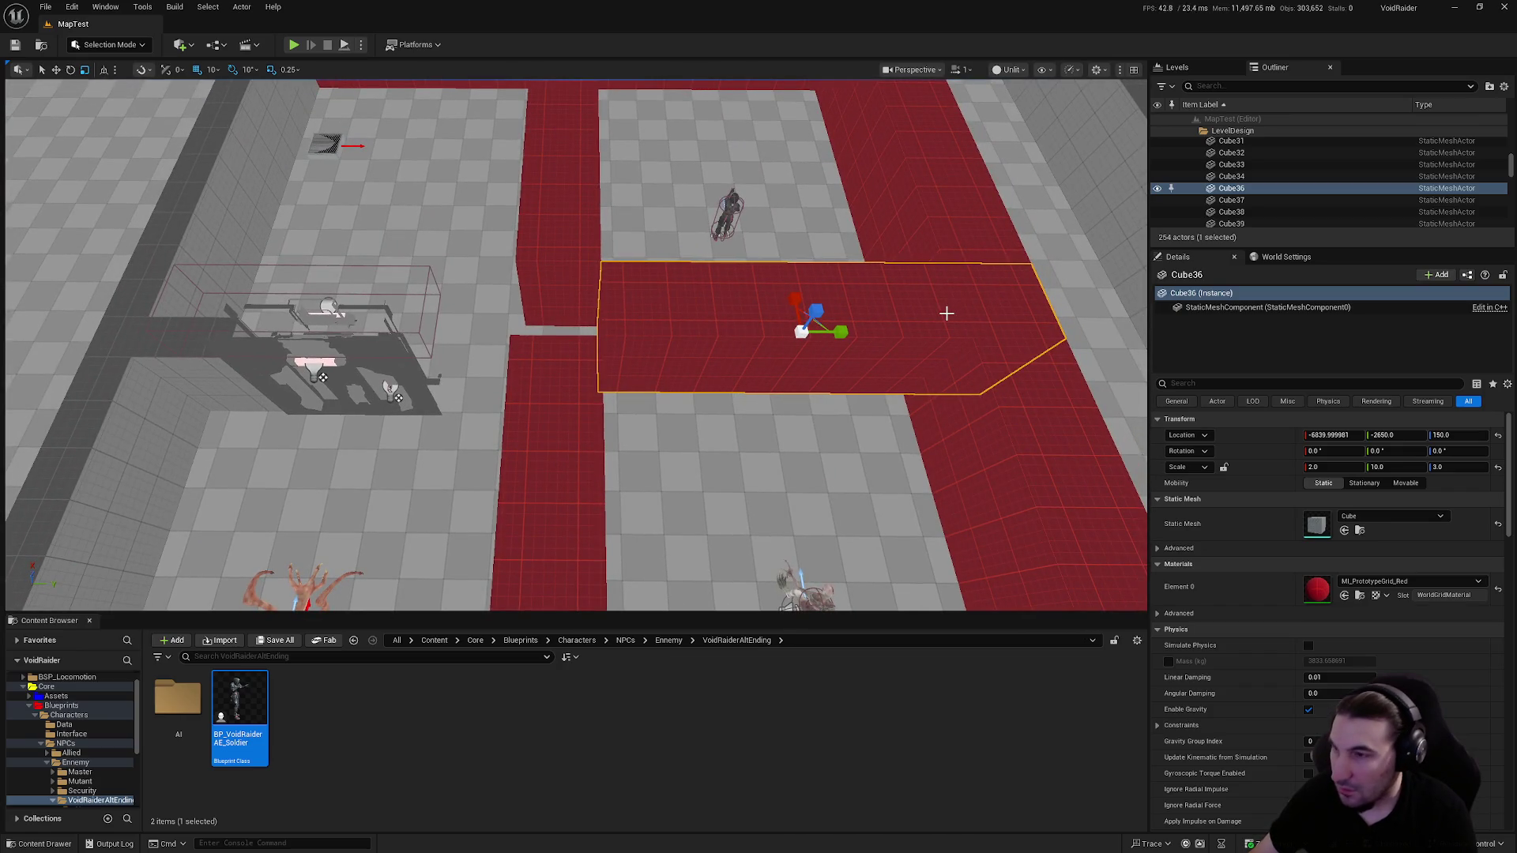
pyautogui.moveTo(859, 332); pyautogui.dragTo(384, 329)
pyautogui.press('w')
pyautogui.moveTo(478, 330); pyautogui.dragTo(569, 330)
pyautogui.moveTo(688, 329)
pyautogui.mouseDown()
pyautogui.moveTo(687, 308)
pyautogui.moveTo(717, 345)
pyautogui.moveTo(747, 345)
pyautogui.moveTo(666, 339)
pyautogui.moveTo(821, 346)
pyautogui.mouseUp()
pyautogui.press('r')
pyautogui.press('w')
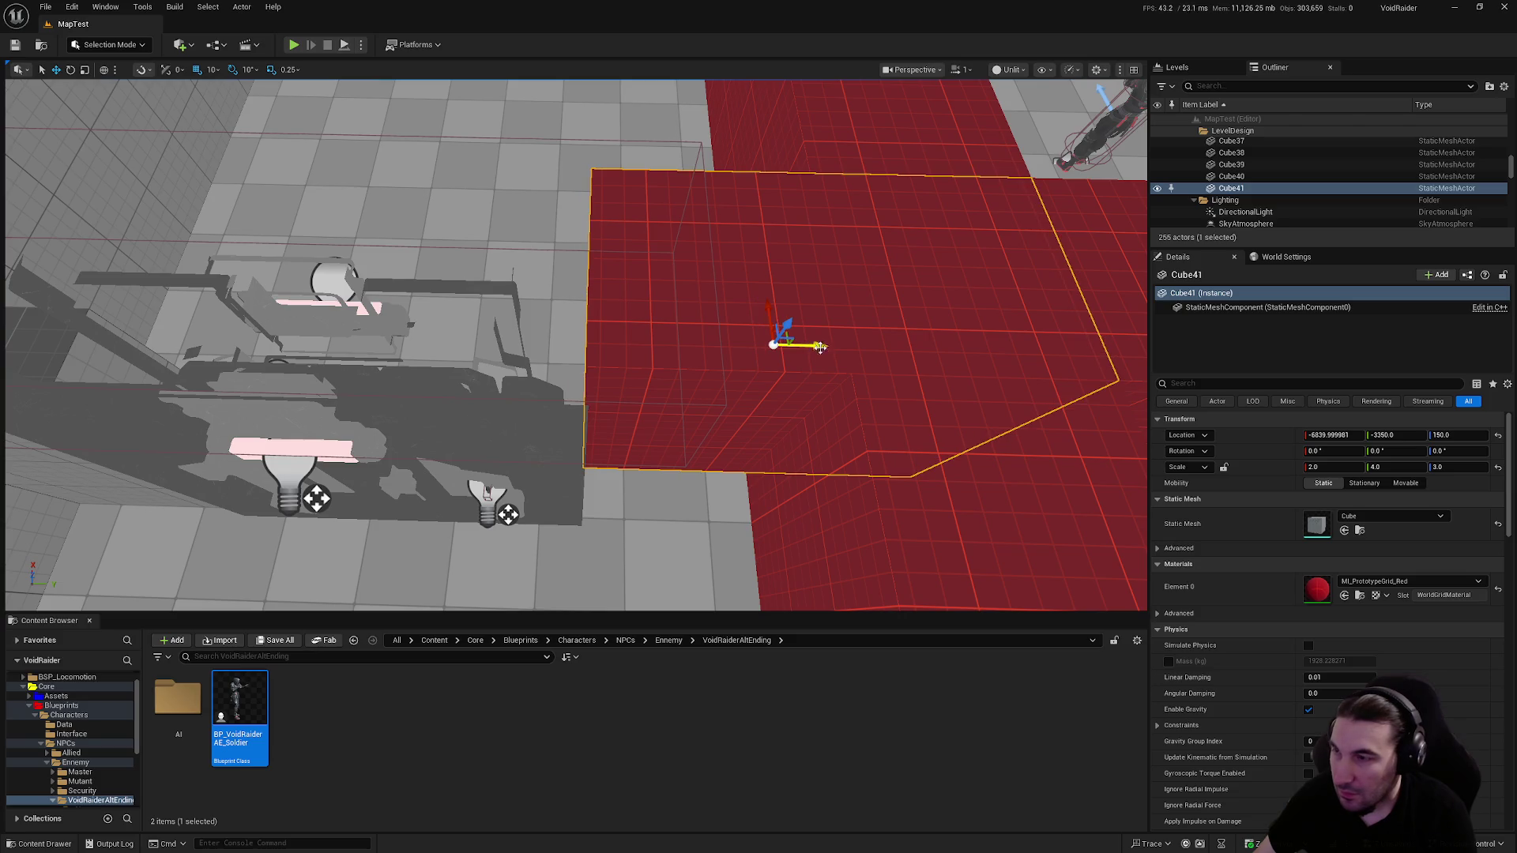
# Move door BP_SimpleDoor4 about 120 units along X and slide Cube34 under its frame
pyautogui.moveTo(724, 400); pyautogui.dragTo(759, 379)
pyautogui.click(758, 380)
pyautogui.press('f')
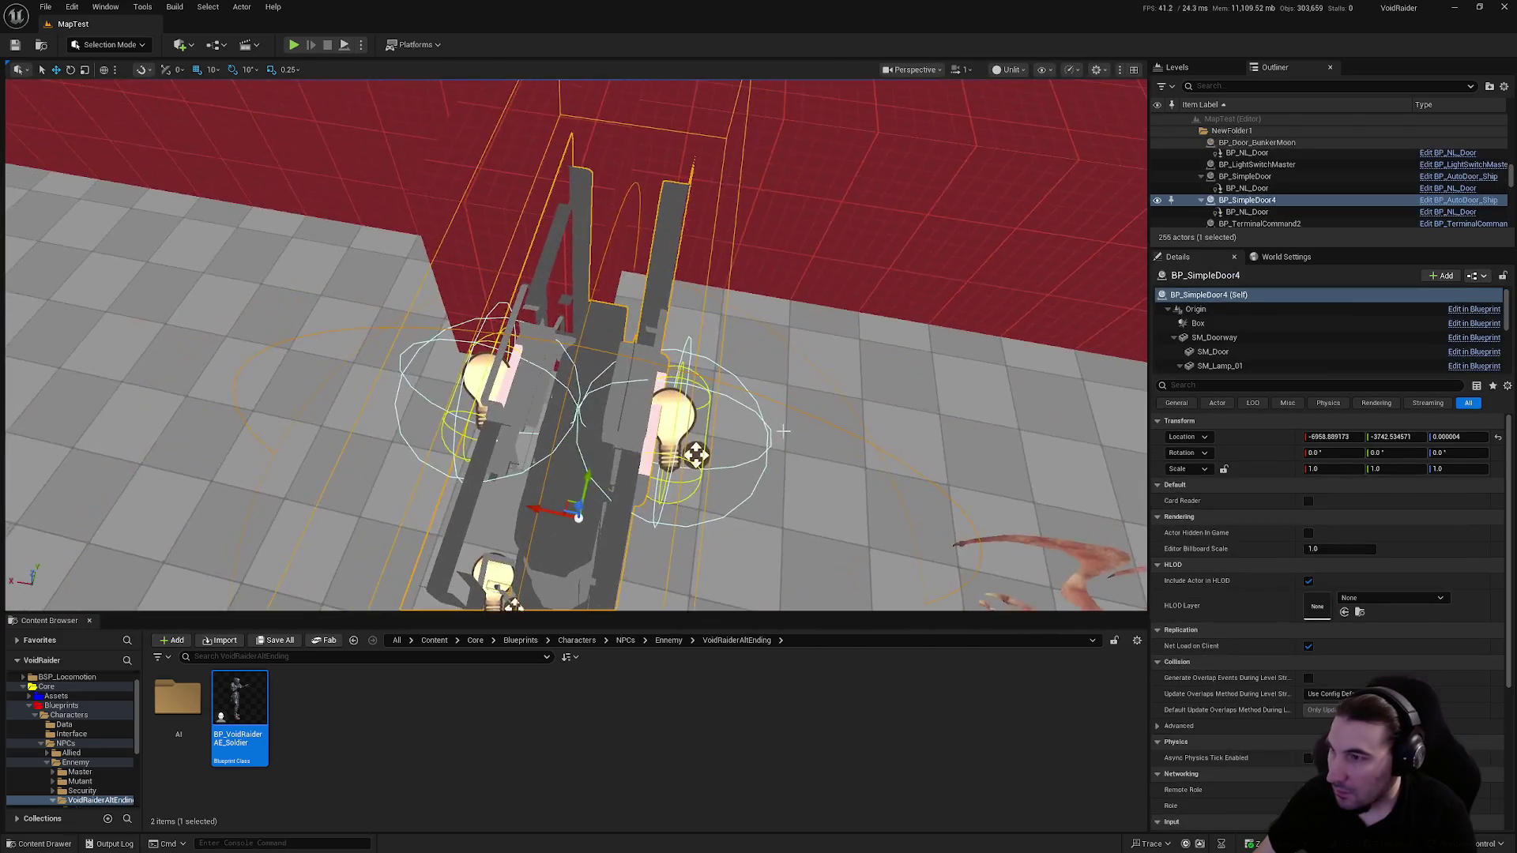
pyautogui.moveTo(599, 432)
pyautogui.mouseDown()
pyautogui.moveTo(484, 431)
pyautogui.moveTo(537, 423)
pyautogui.mouseUp()
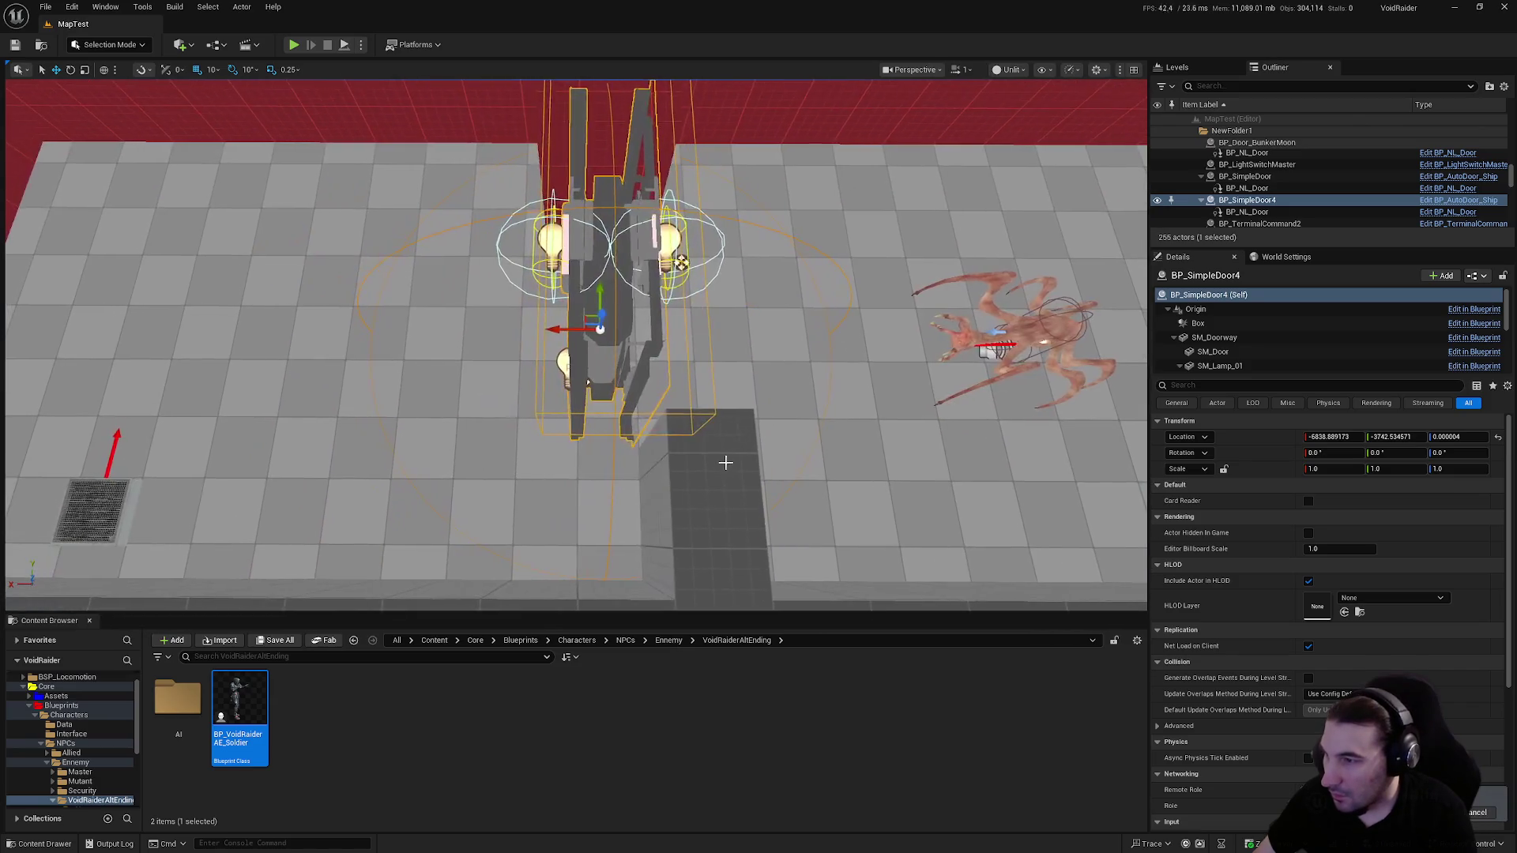
pyautogui.click(717, 472)
pyautogui.moveTo(648, 504); pyautogui.dragTo(508, 505)
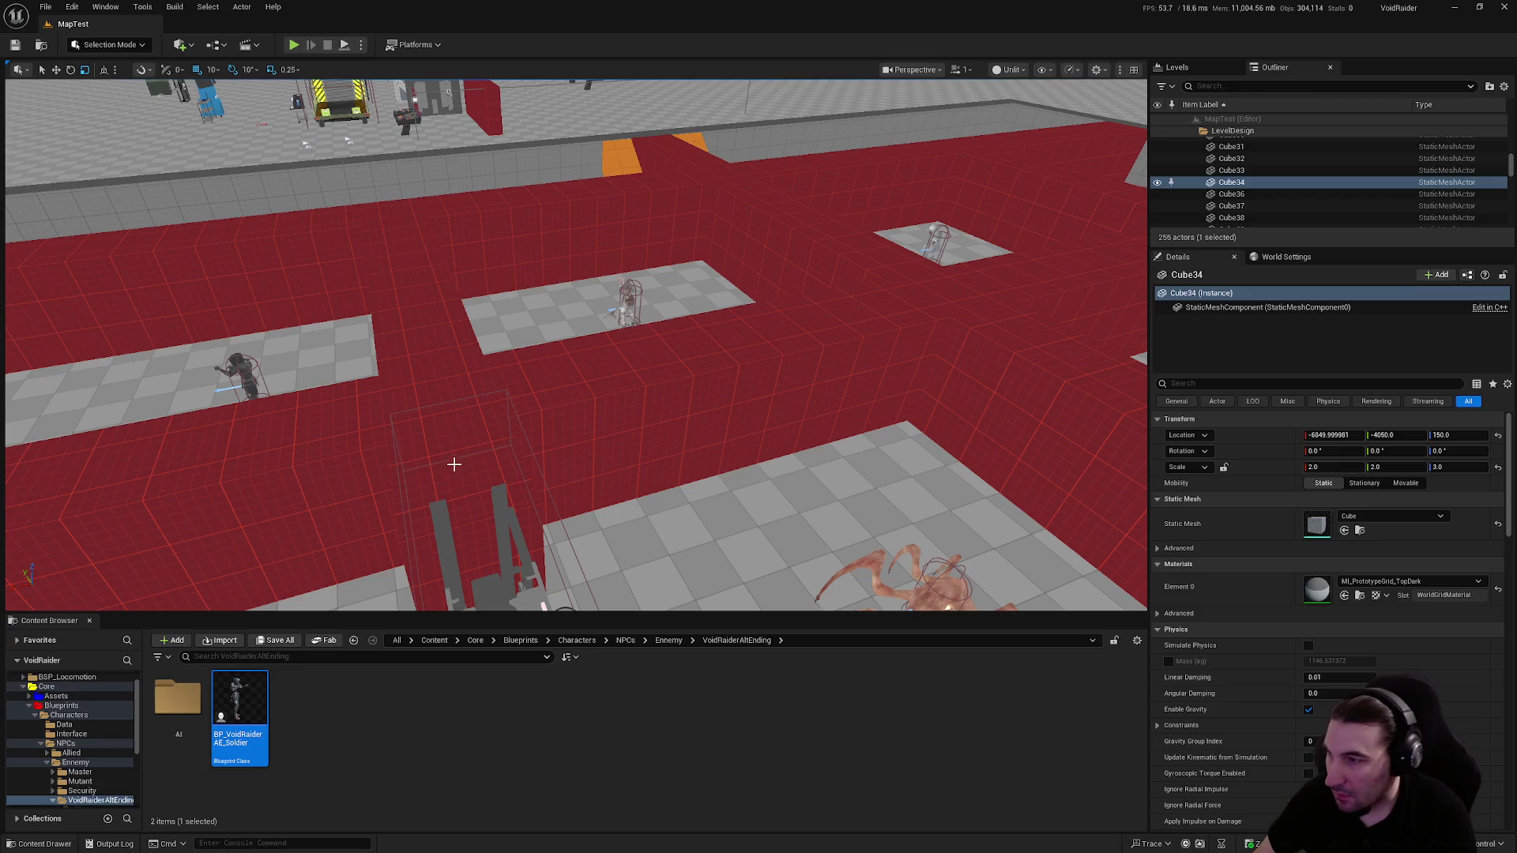
# Apply MI_PrototypeGrid_Red to Cube34's Element 0 and save the level
pyautogui.click(451, 465)
pyautogui.click(757, 547)
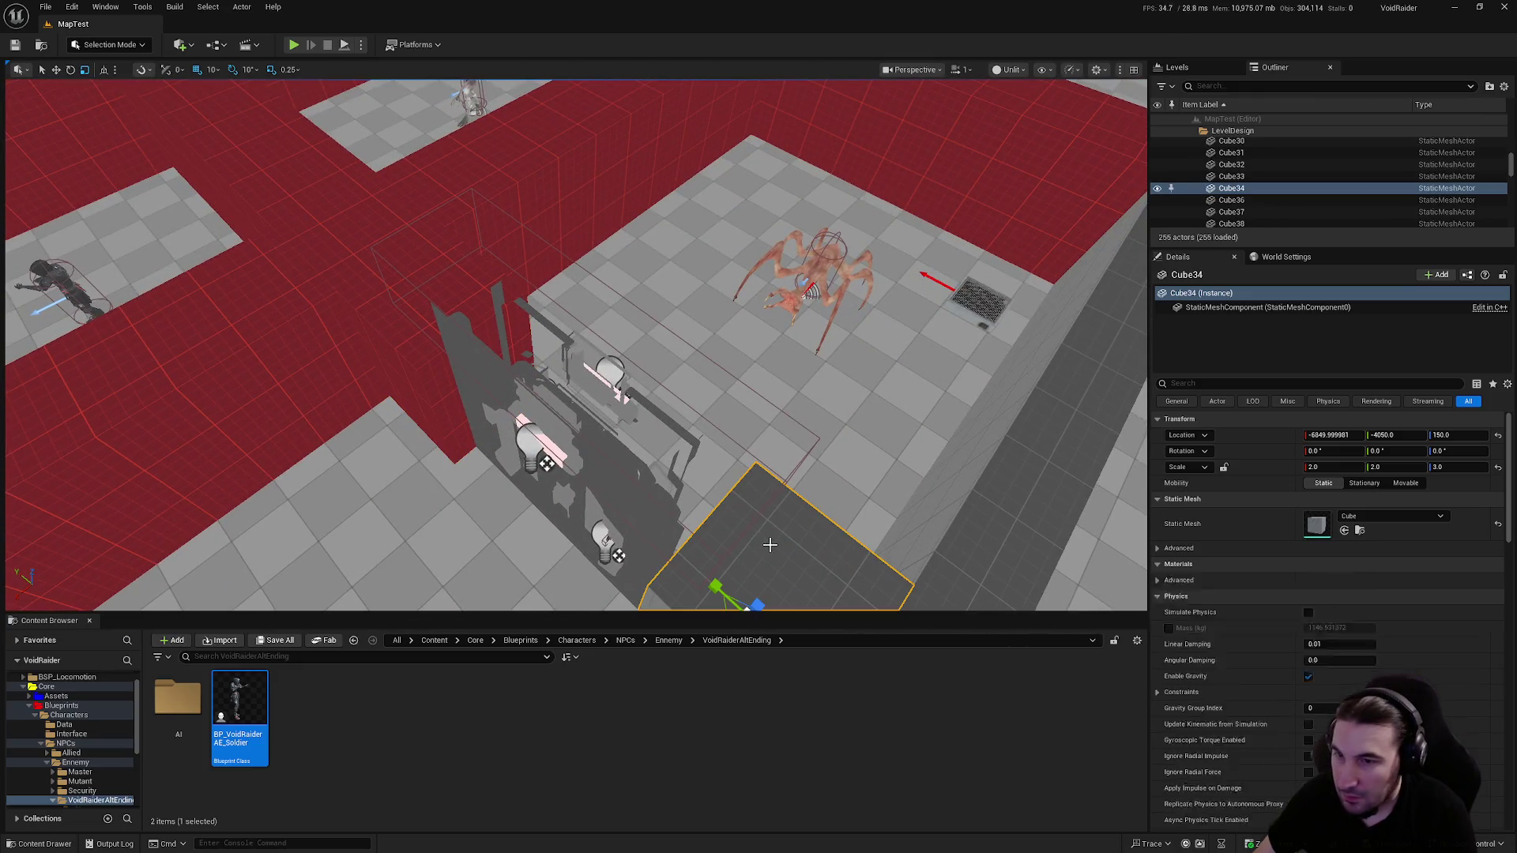
pyautogui.click(1397, 582)
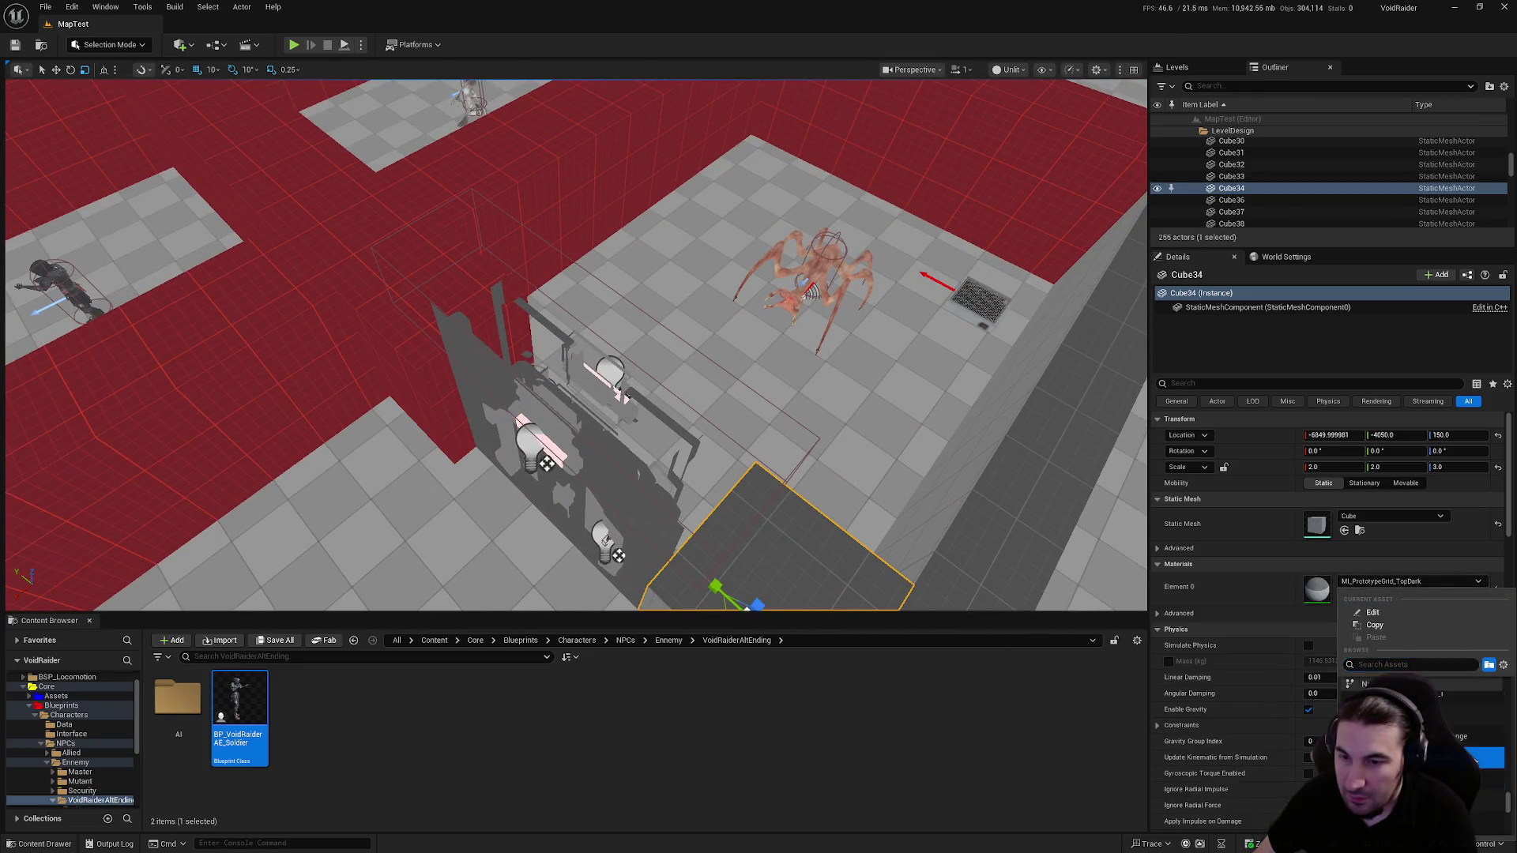
pyautogui.click(1476, 759)
pyautogui.scroll(-10, 221, 150)
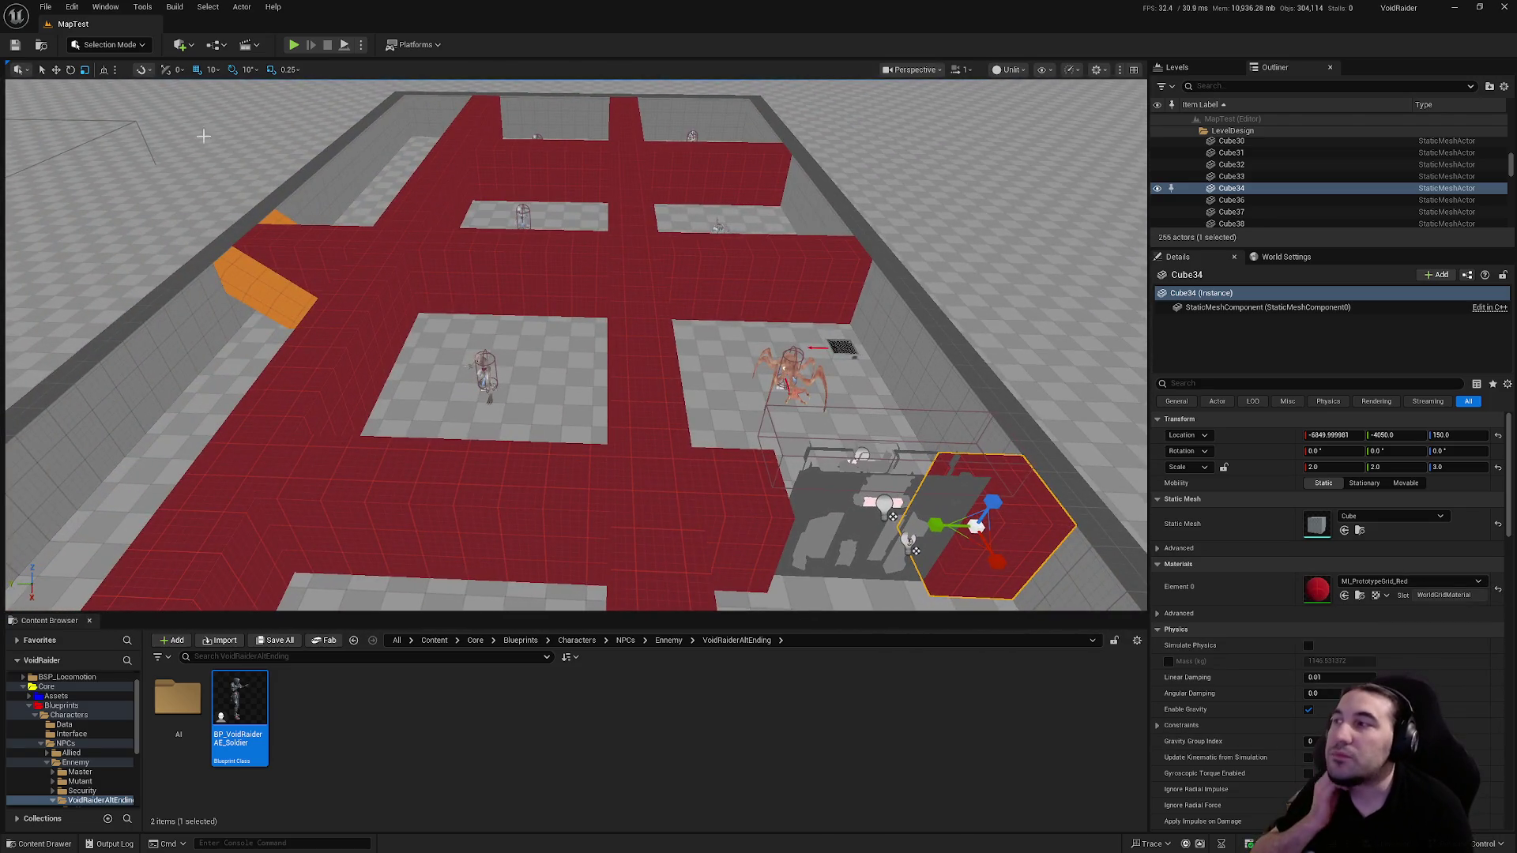
pyautogui.click(15, 45)
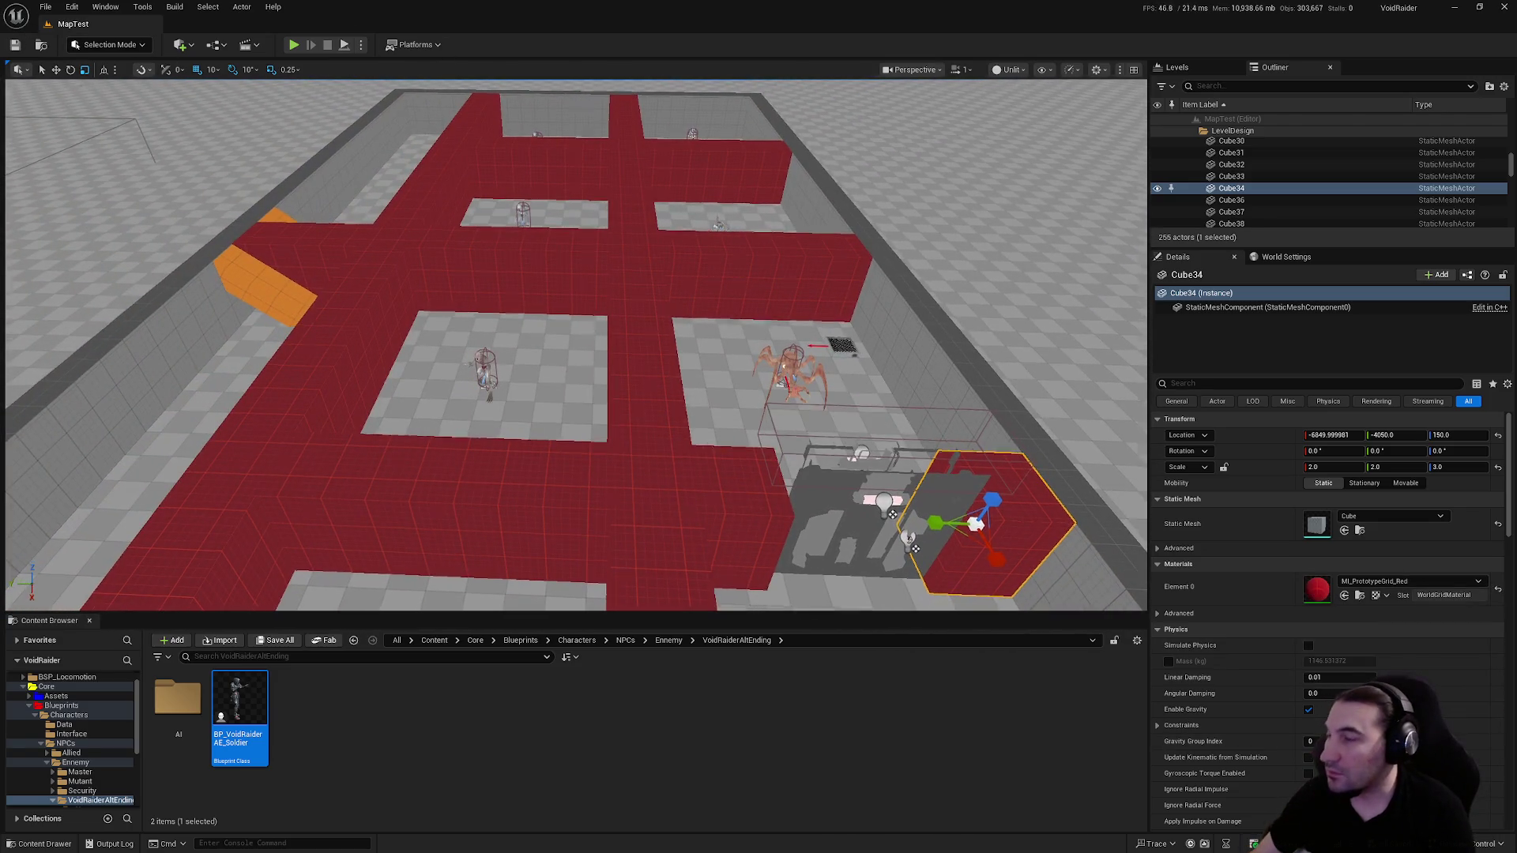
pyautogui.press('f')
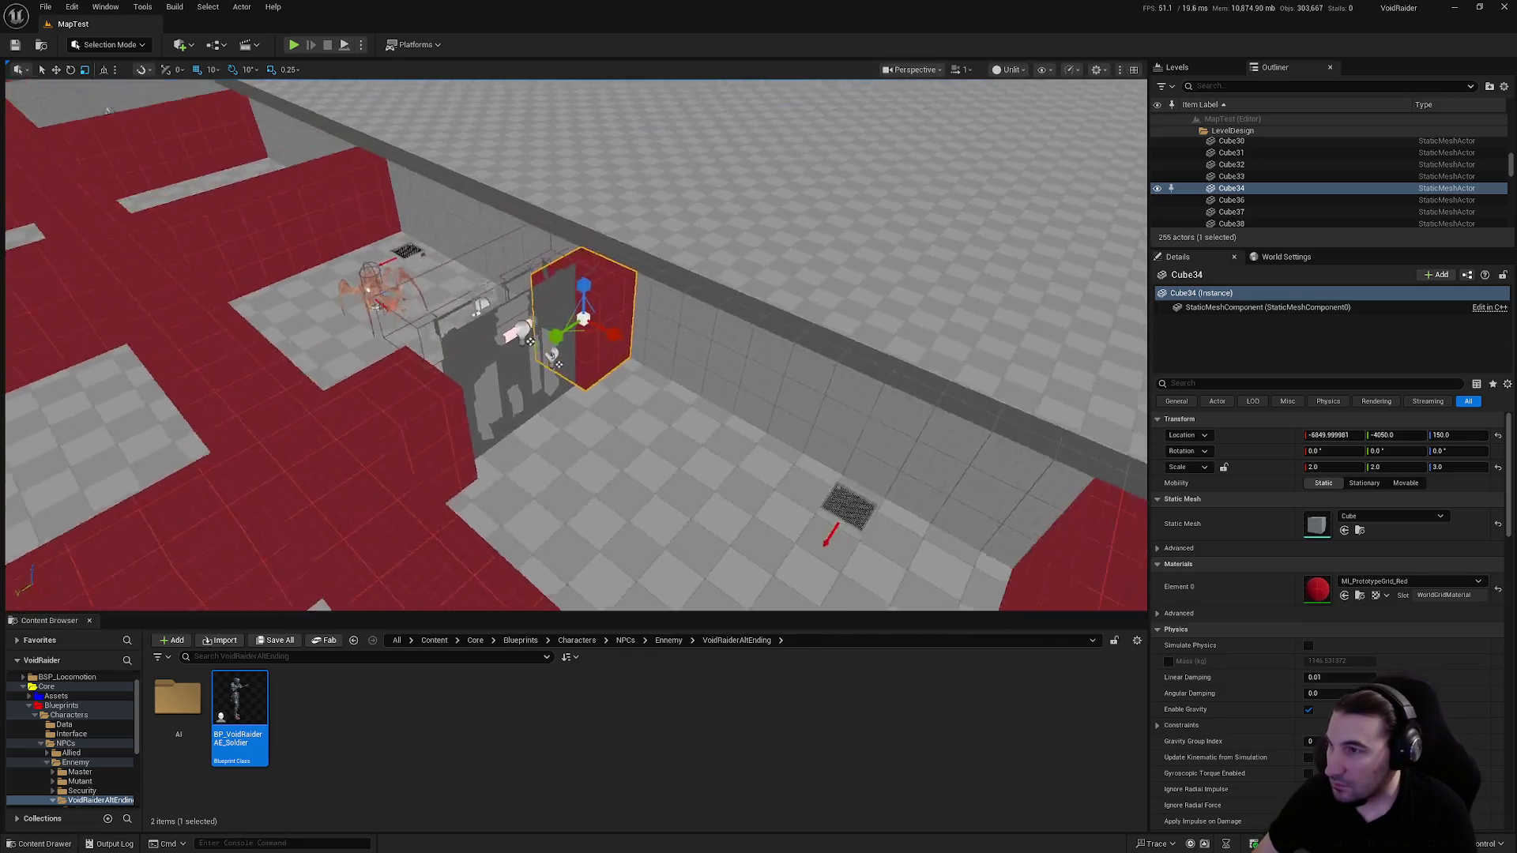
pyautogui.scroll(-8, 655, 328)
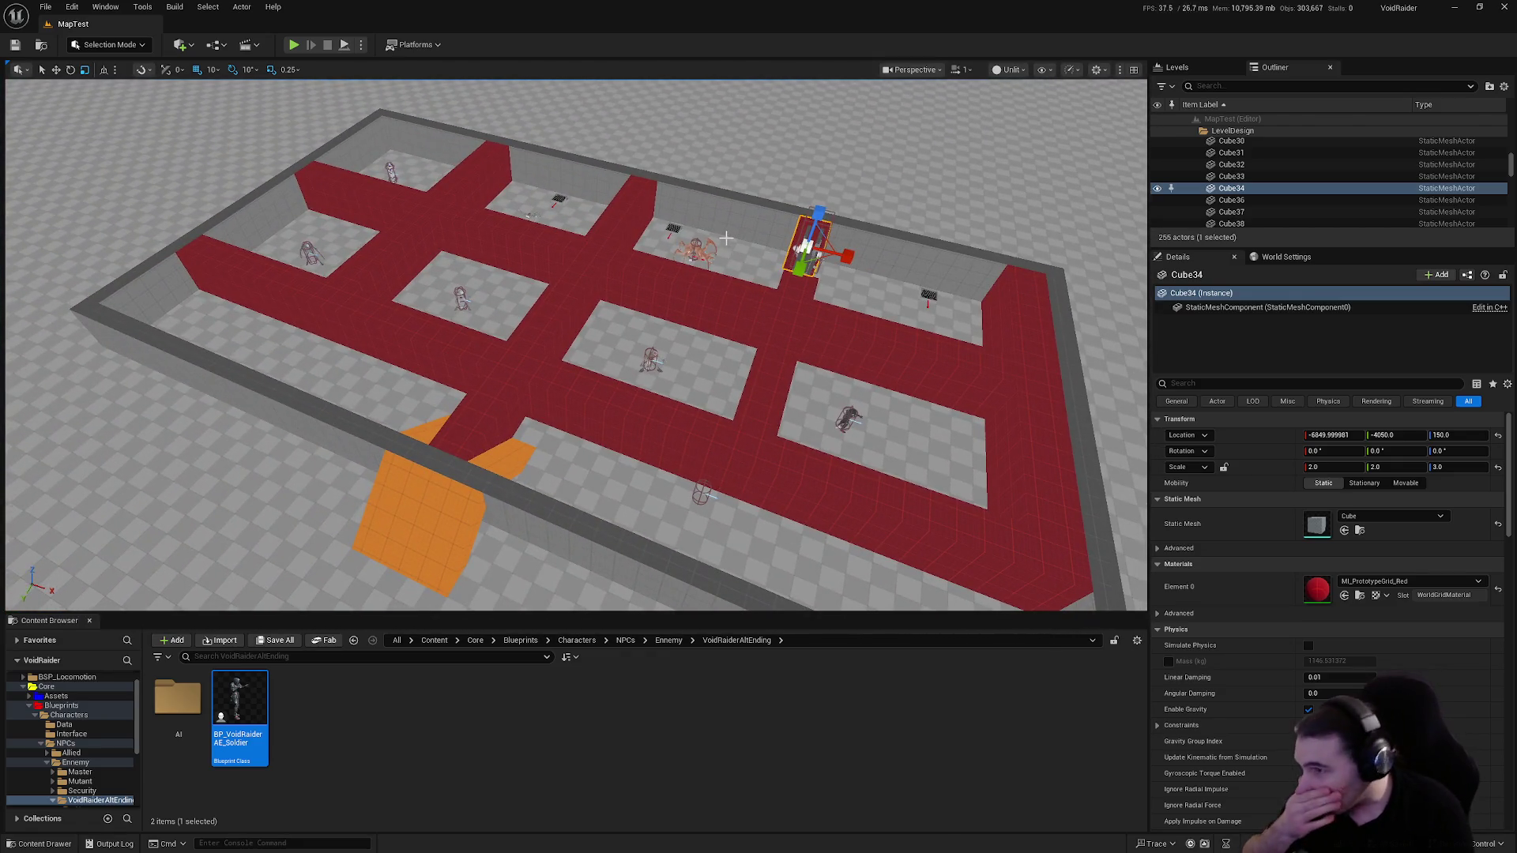
# Place a BP_Collision from Blueprints/Systems in the level and select its Box component
pyautogui.click(36, 716)
pyautogui.click(64, 744)
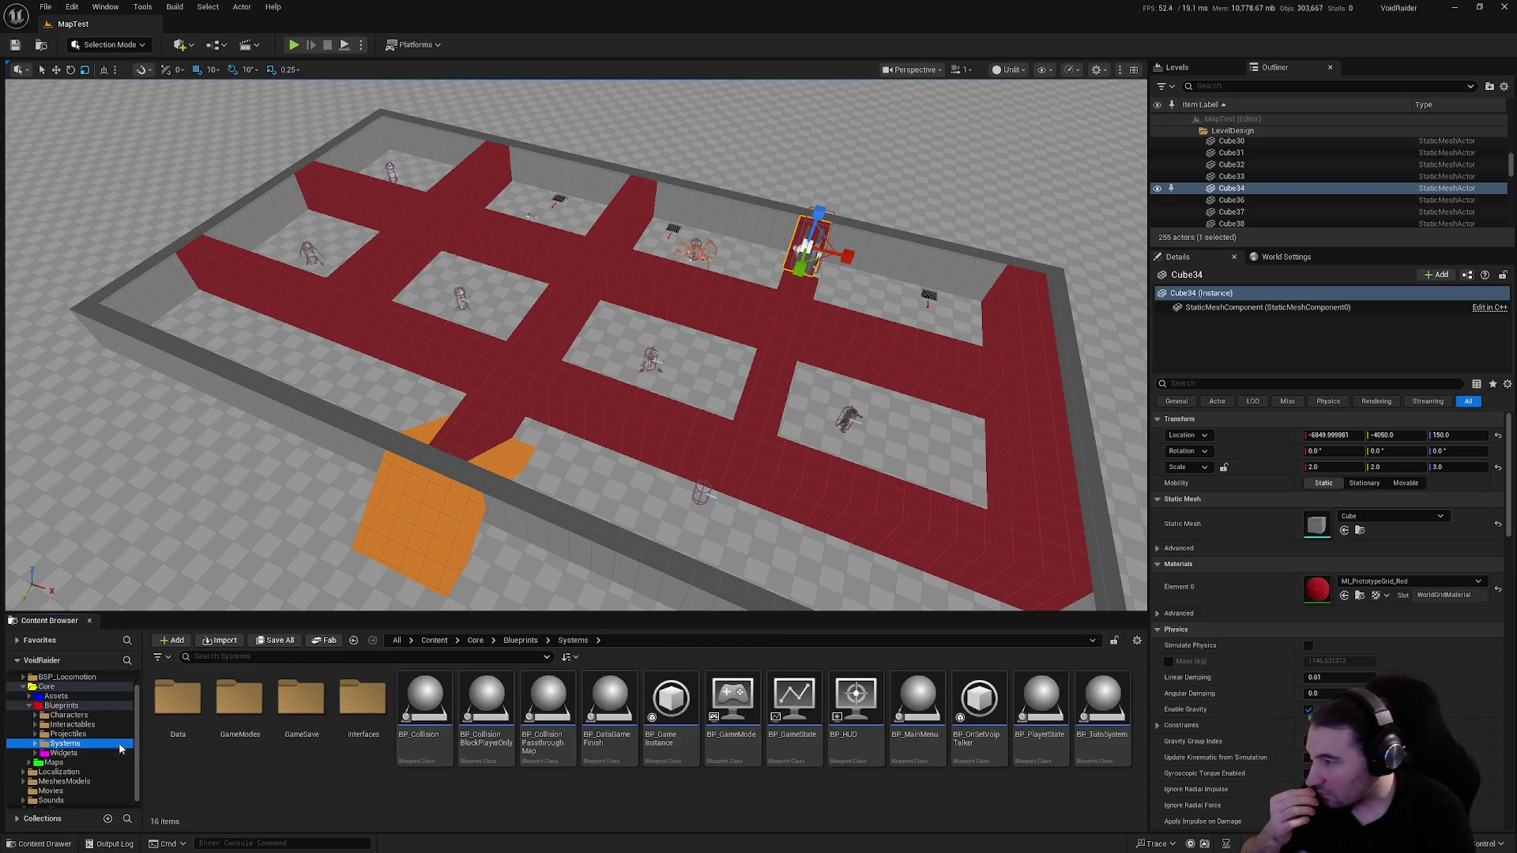
pyautogui.moveTo(425, 699)
pyautogui.mouseDown()
pyautogui.moveTo(439, 700)
pyautogui.moveTo(567, 278)
pyautogui.mouseUp()
pyautogui.doubleClick(1232, 188)
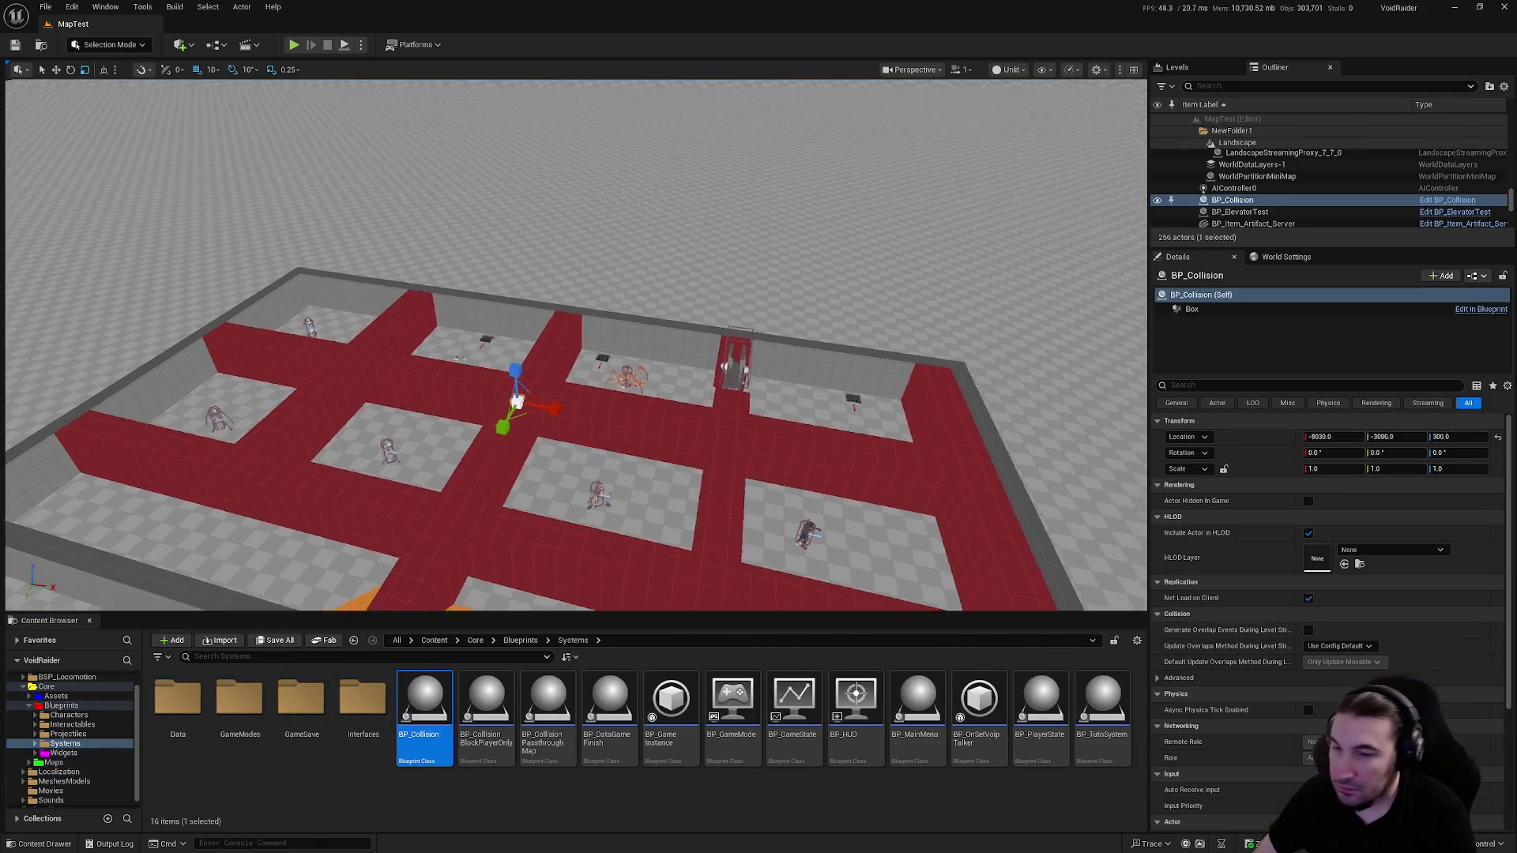
pyautogui.click(1193, 309)
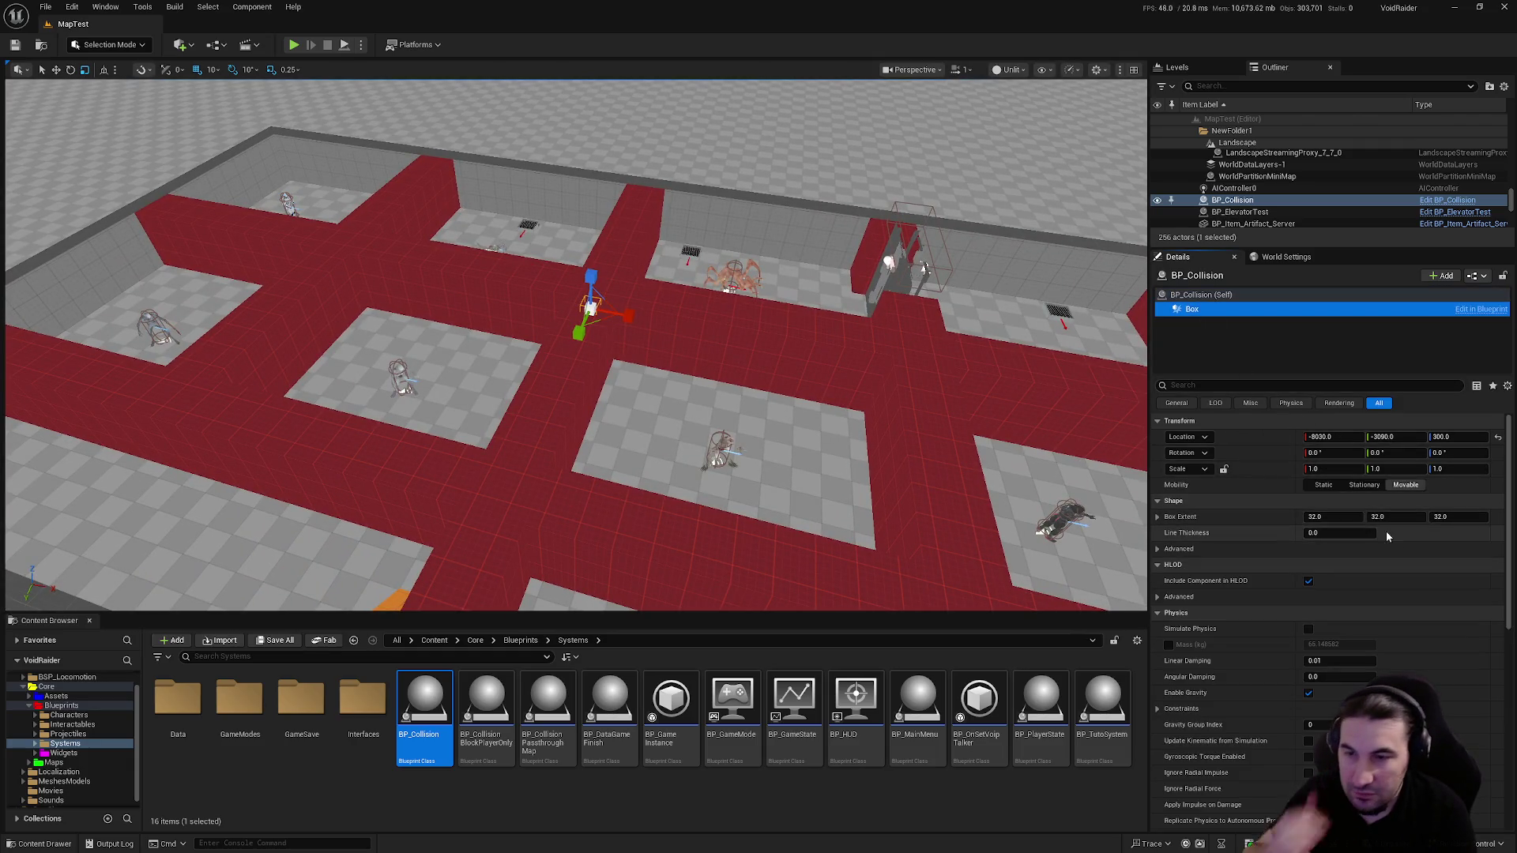
# Set the Box Extent to X 2400, Y 1000, Z 32
pyautogui.click(1323, 518)
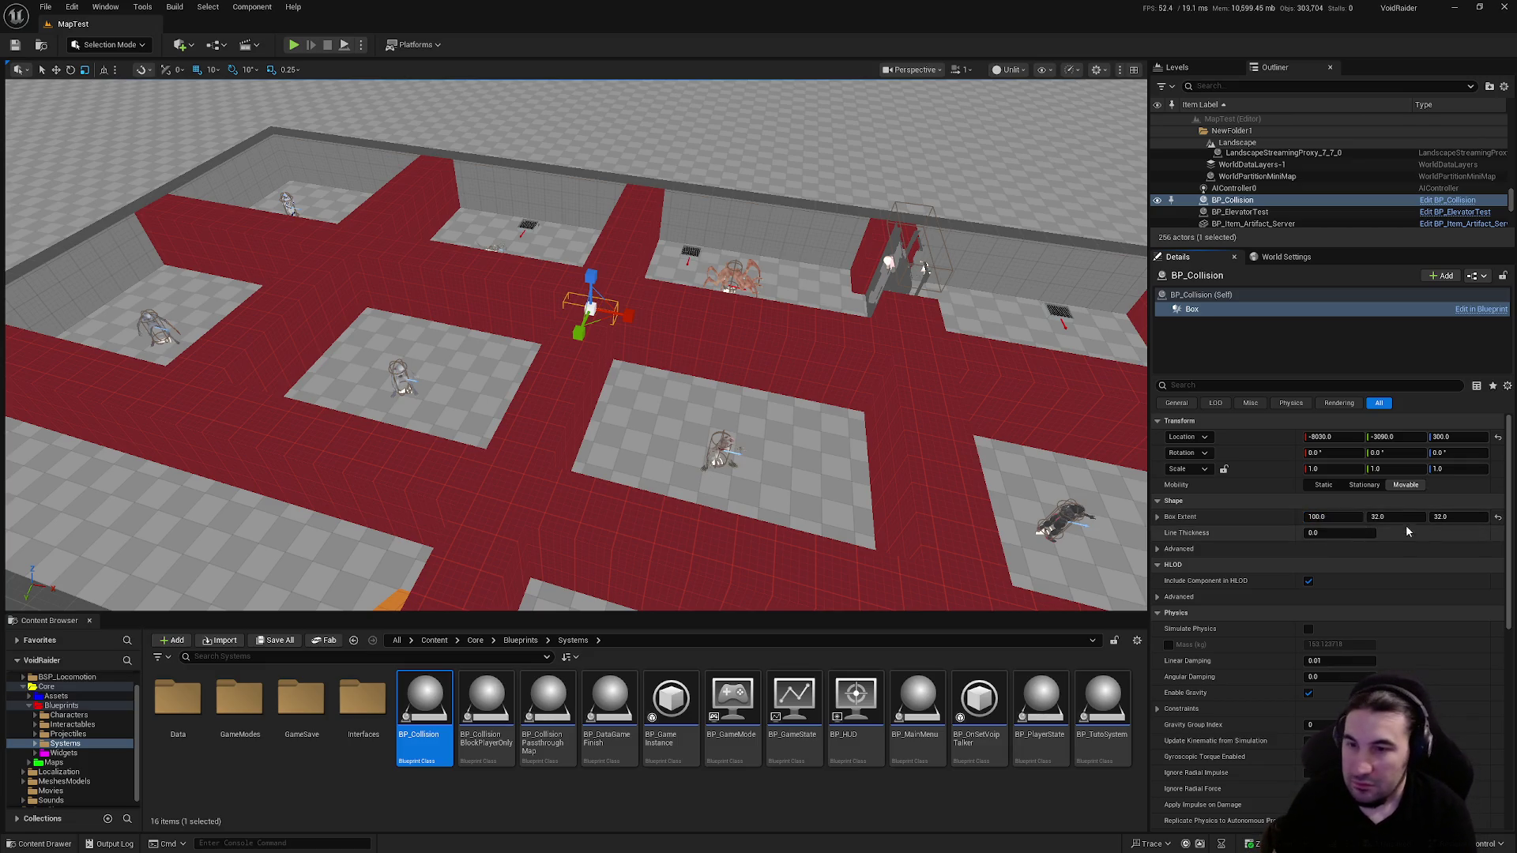
pyautogui.press('Return')
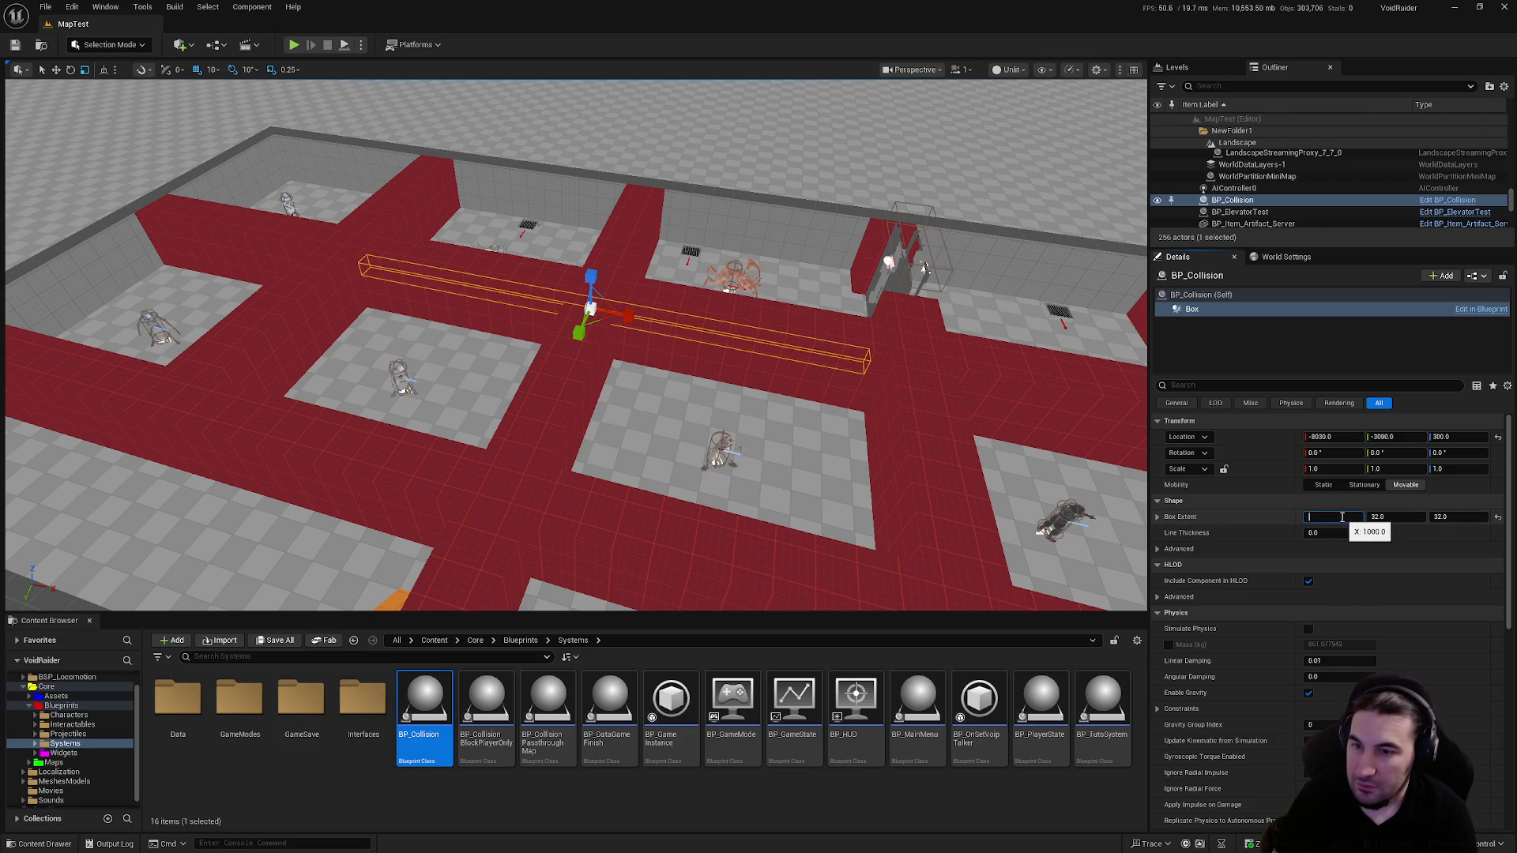
pyautogui.write('2500')
pyautogui.press('Return')
pyautogui.moveTo(591, 331); pyautogui.dragTo(536, 327)
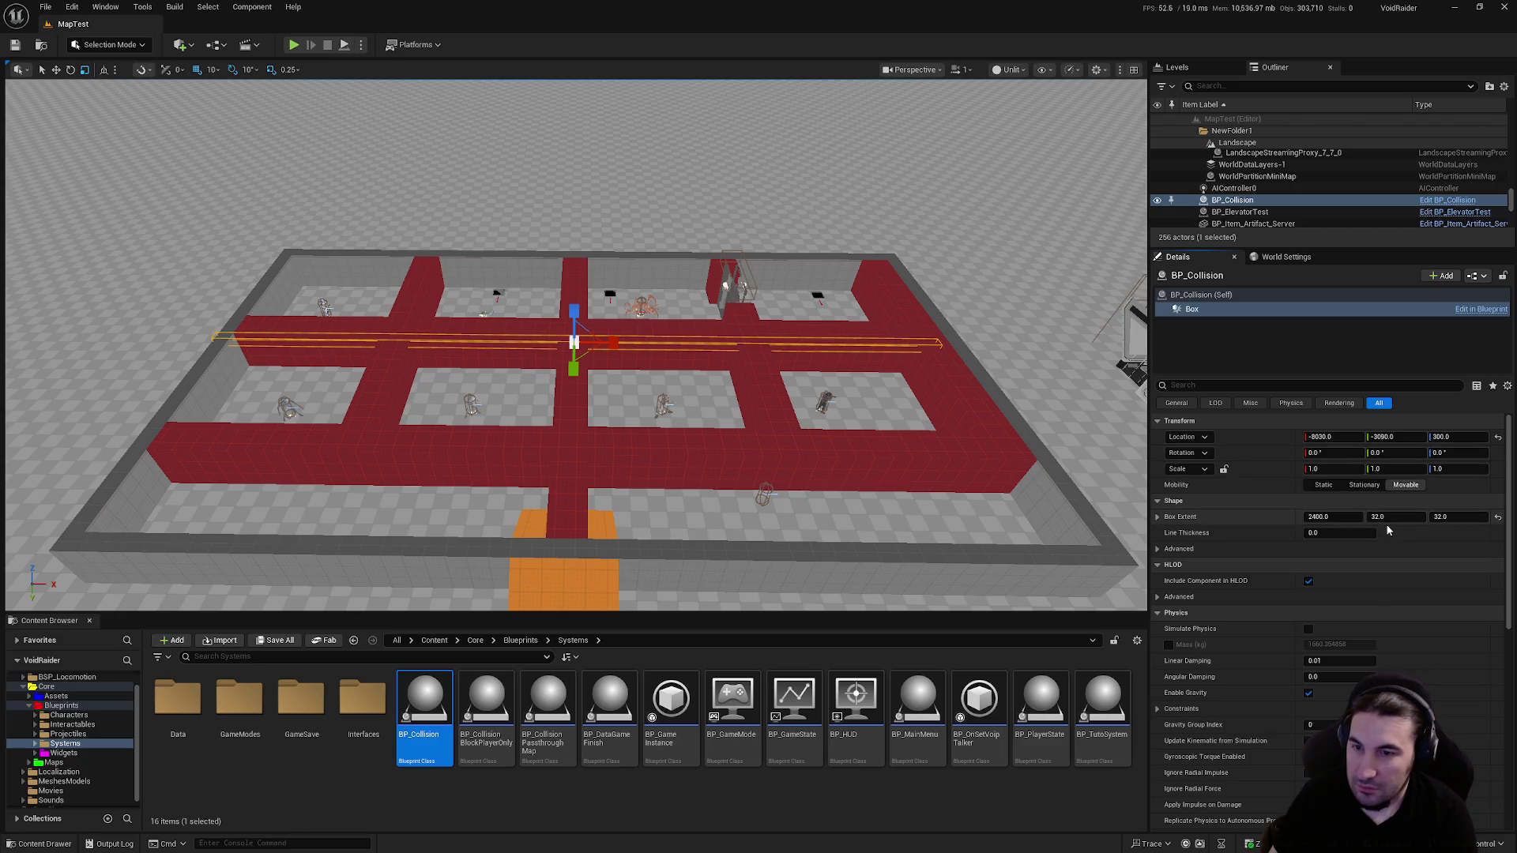
pyautogui.write('0')
pyautogui.press('Return')
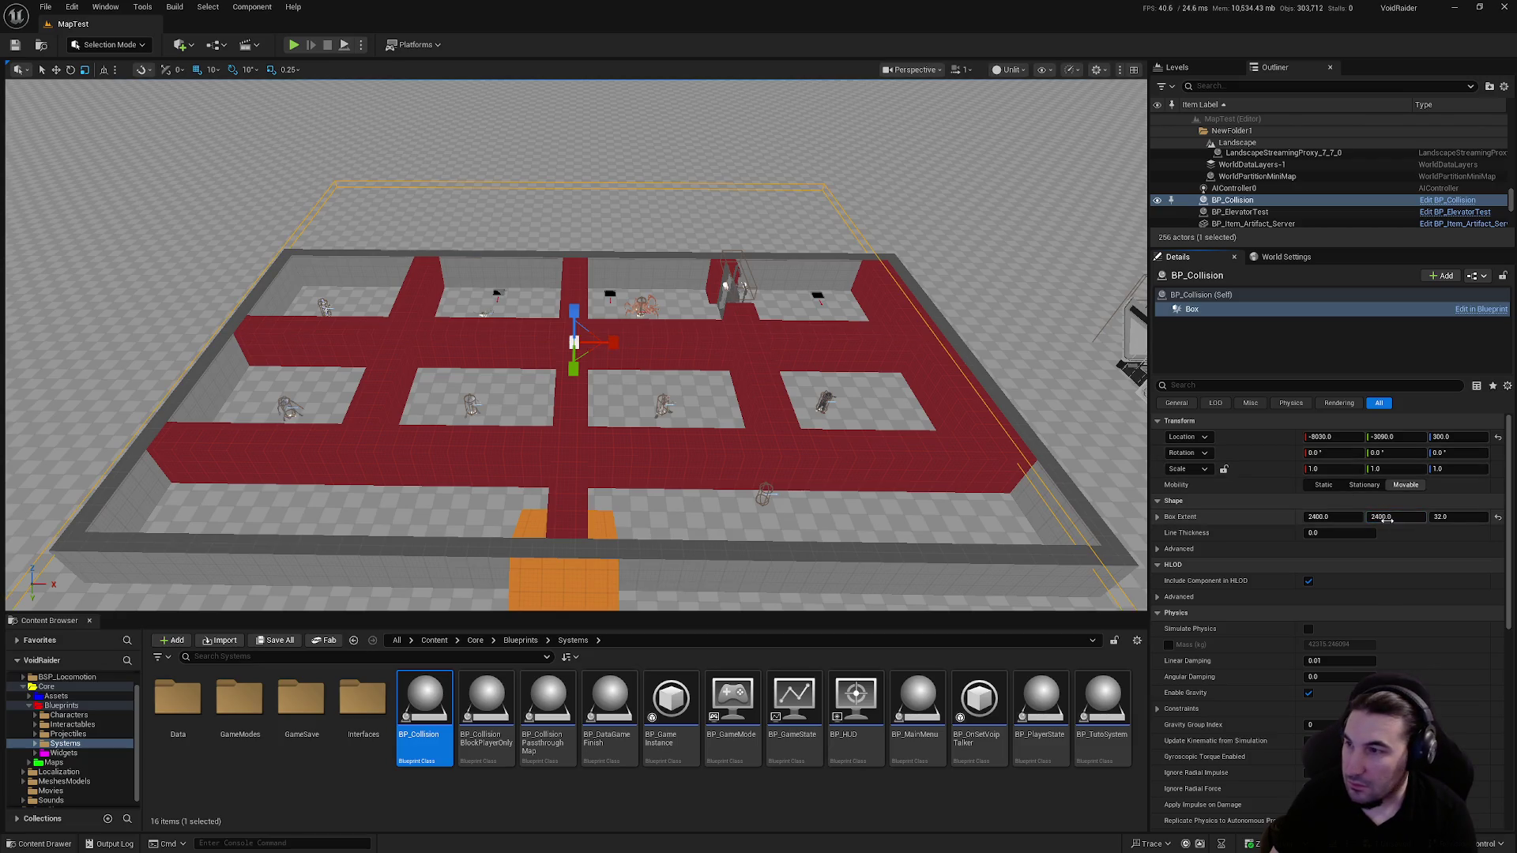
pyautogui.press('Return')
pyautogui.write('1000')
pyautogui.press('Return')
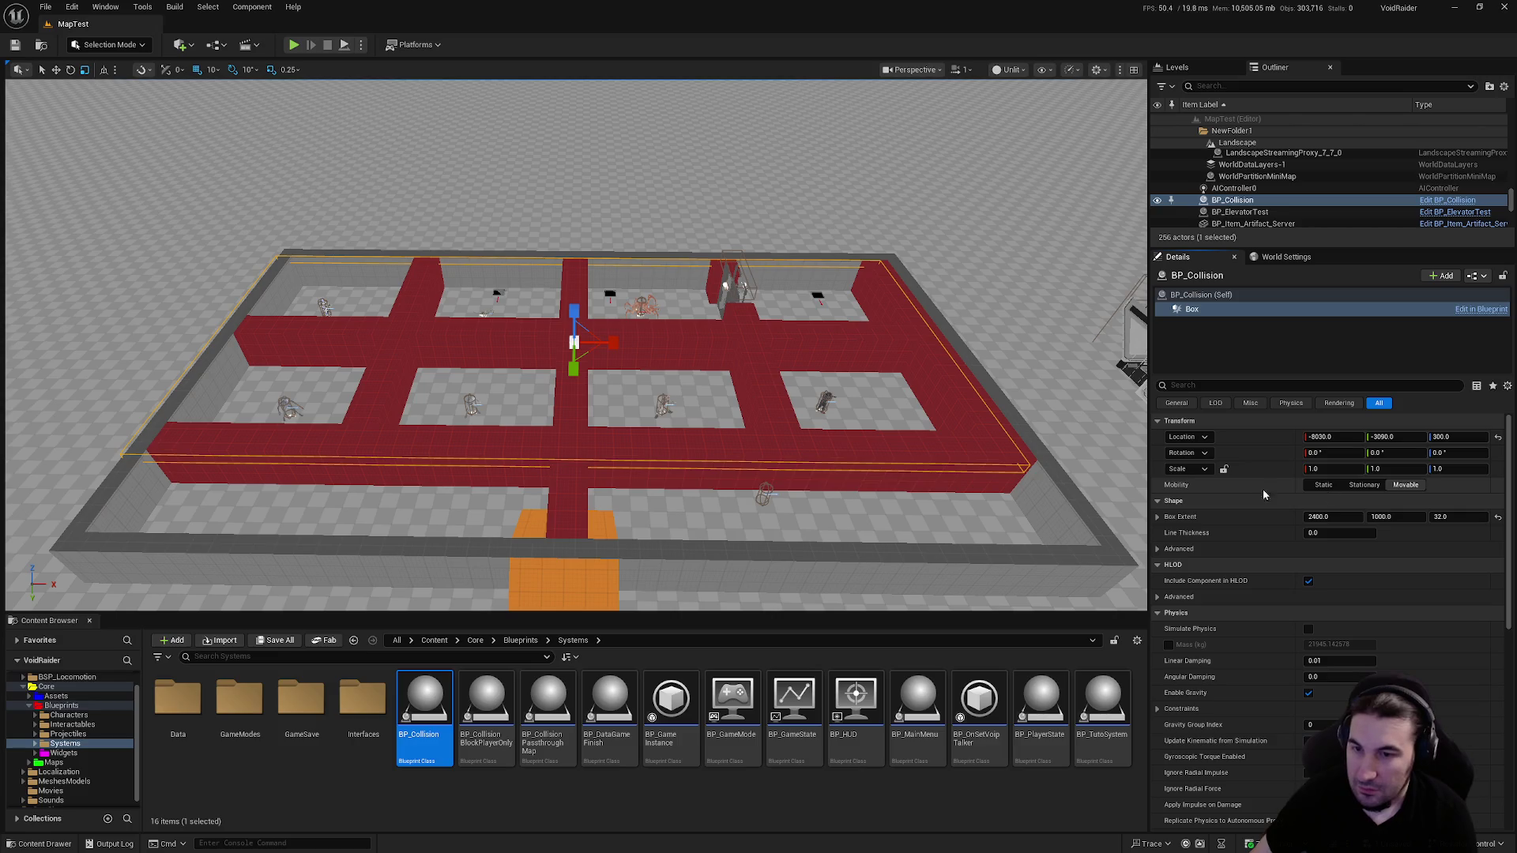
pyautogui.scroll(5, 701, 395)
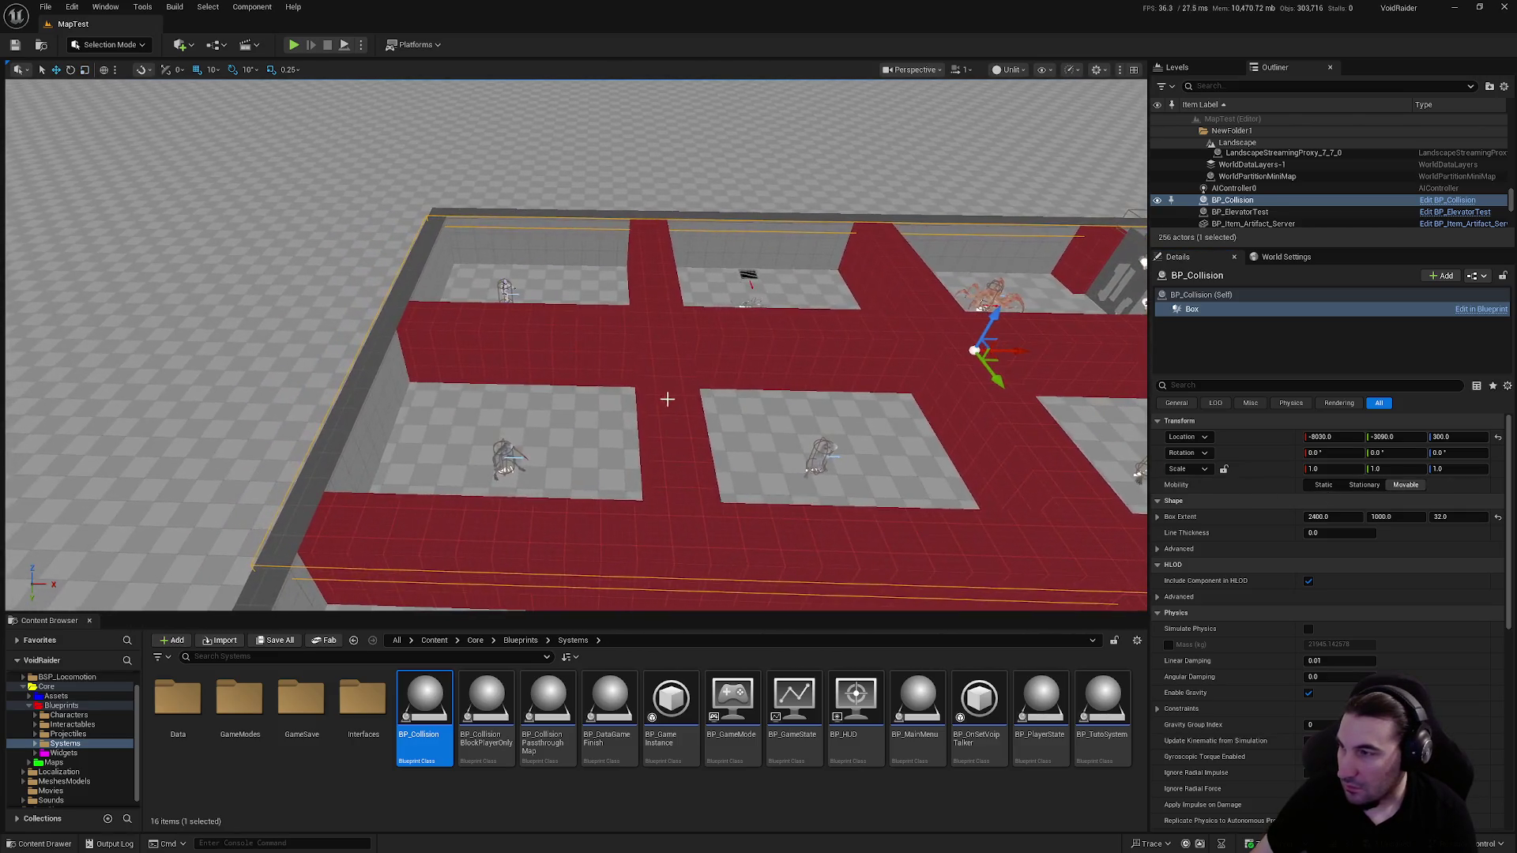
pyautogui.moveTo(672, 212)
pyautogui.mouseDown()
pyautogui.moveTo(641, 222)
pyautogui.moveTo(642, 261)
pyautogui.moveTo(697, 267)
pyautogui.mouseUp()
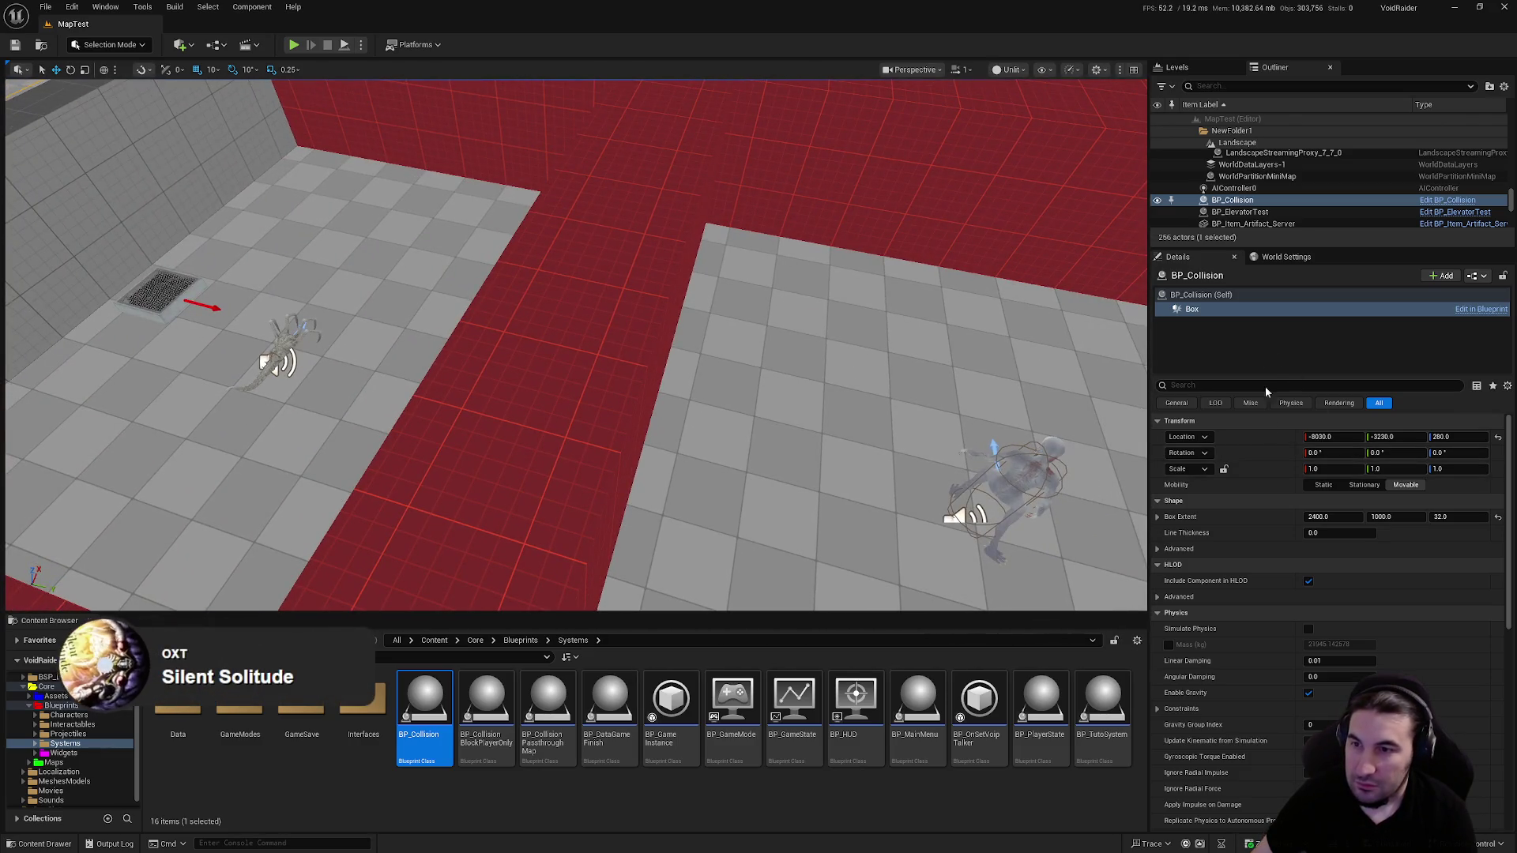
# Switch the Box component's Collision Presets to Custom
pyautogui.click(1236, 372)
pyautogui.scroll(-10, 1343, 513)
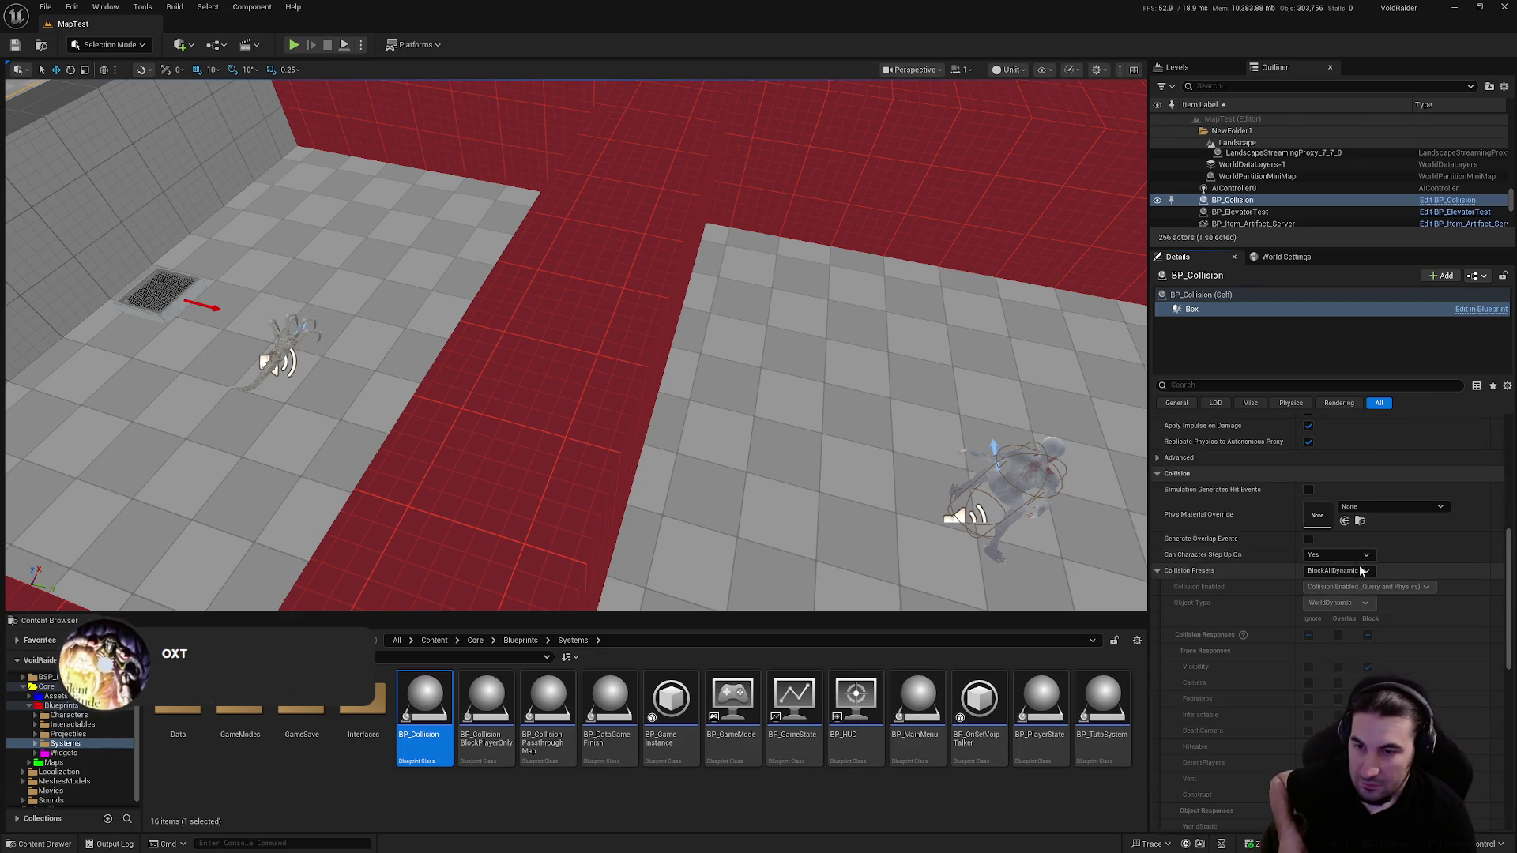
pyautogui.click(1338, 571)
pyautogui.click(1354, 584)
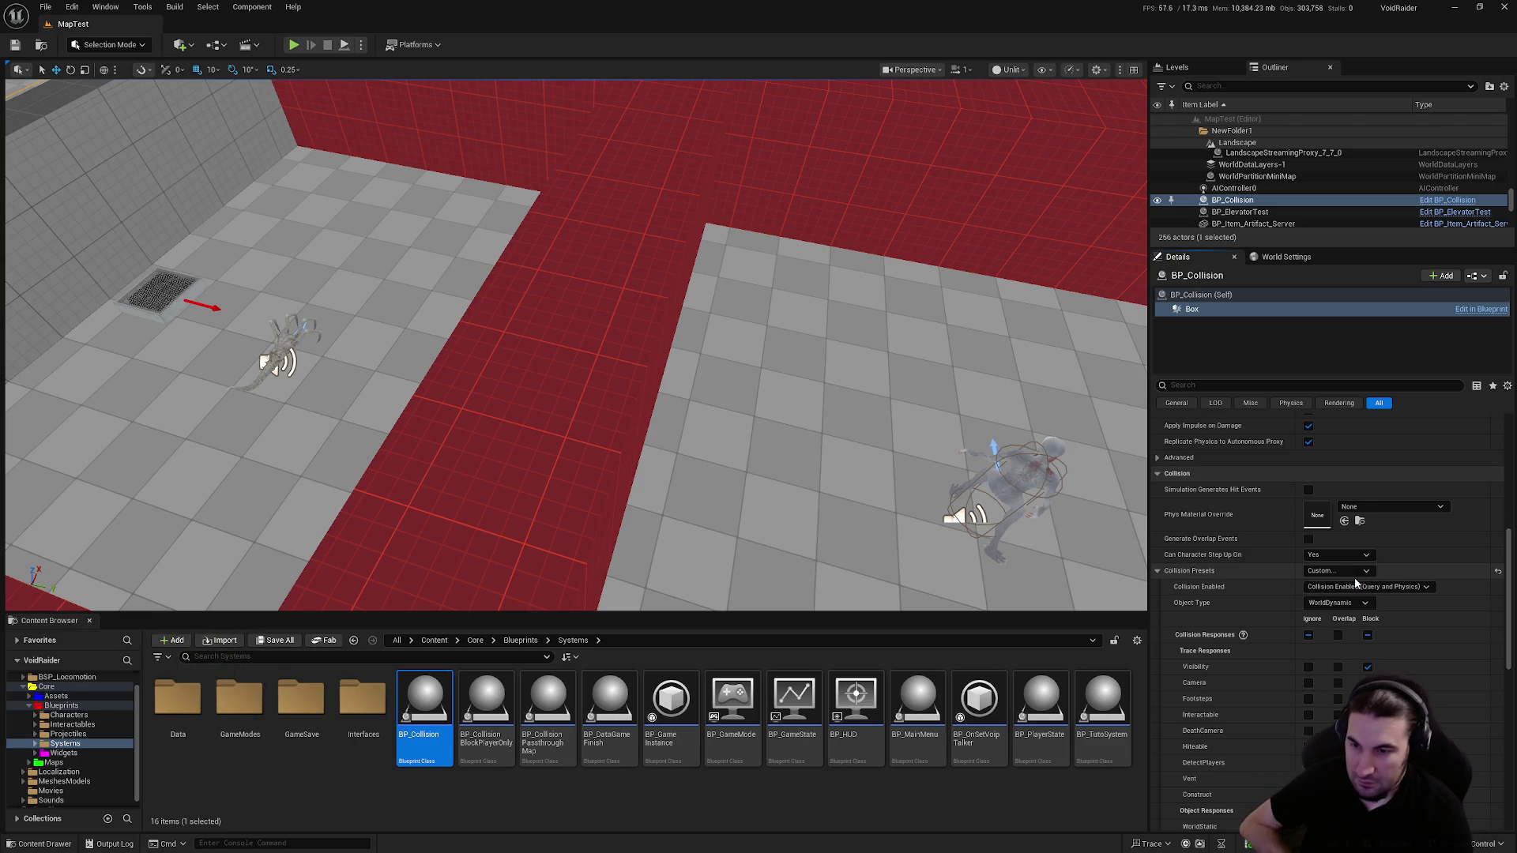
# Set the box to ignore Footsteps and the other trace channels, then save all changes
pyautogui.click(1308, 699)
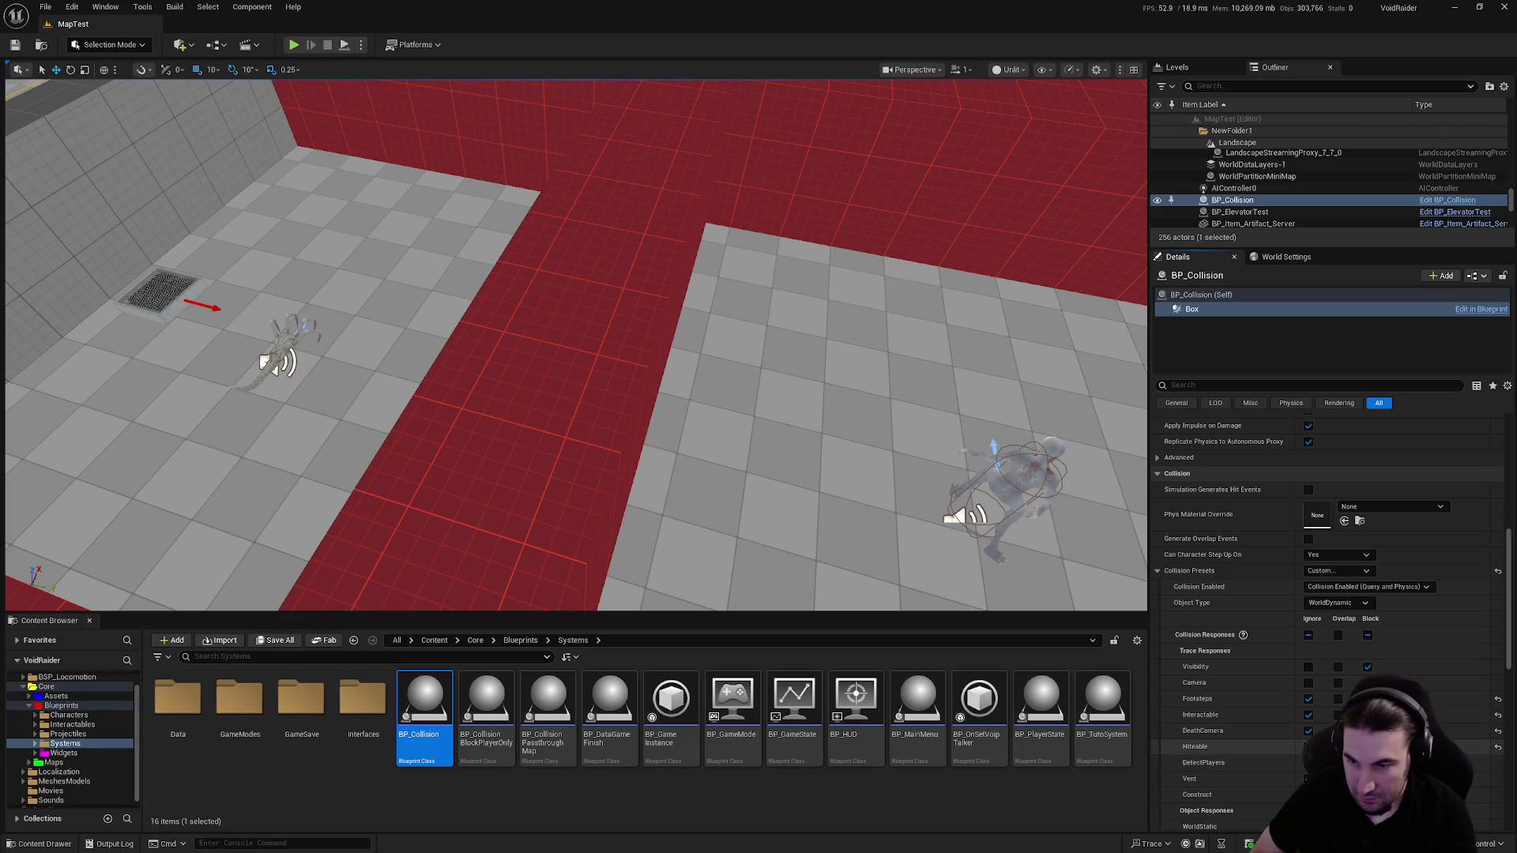
pyautogui.scroll(-6, 1354, 679)
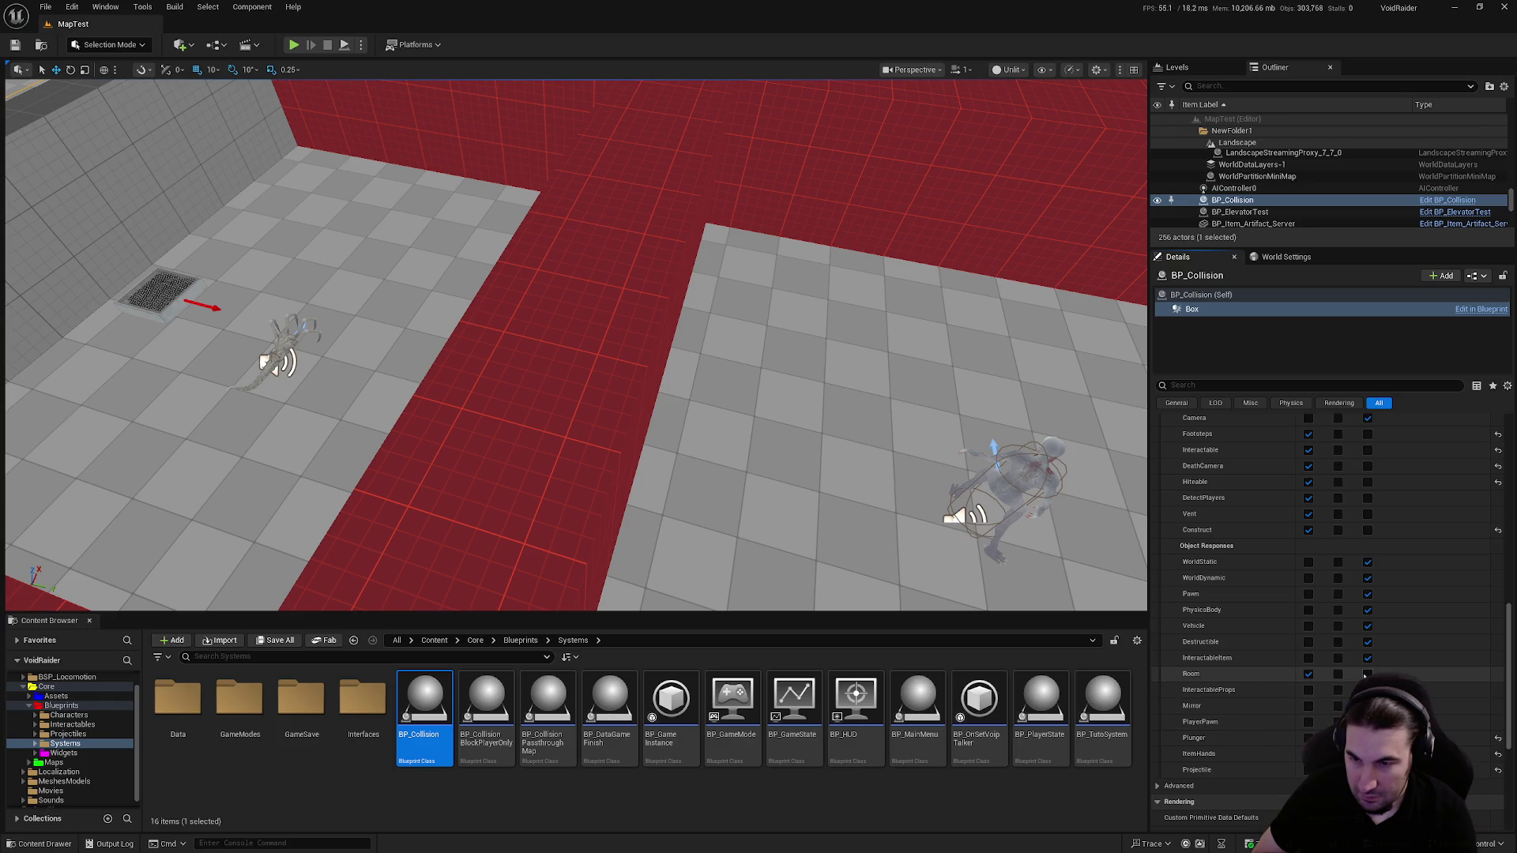
pyautogui.scroll(5, 1391, 620)
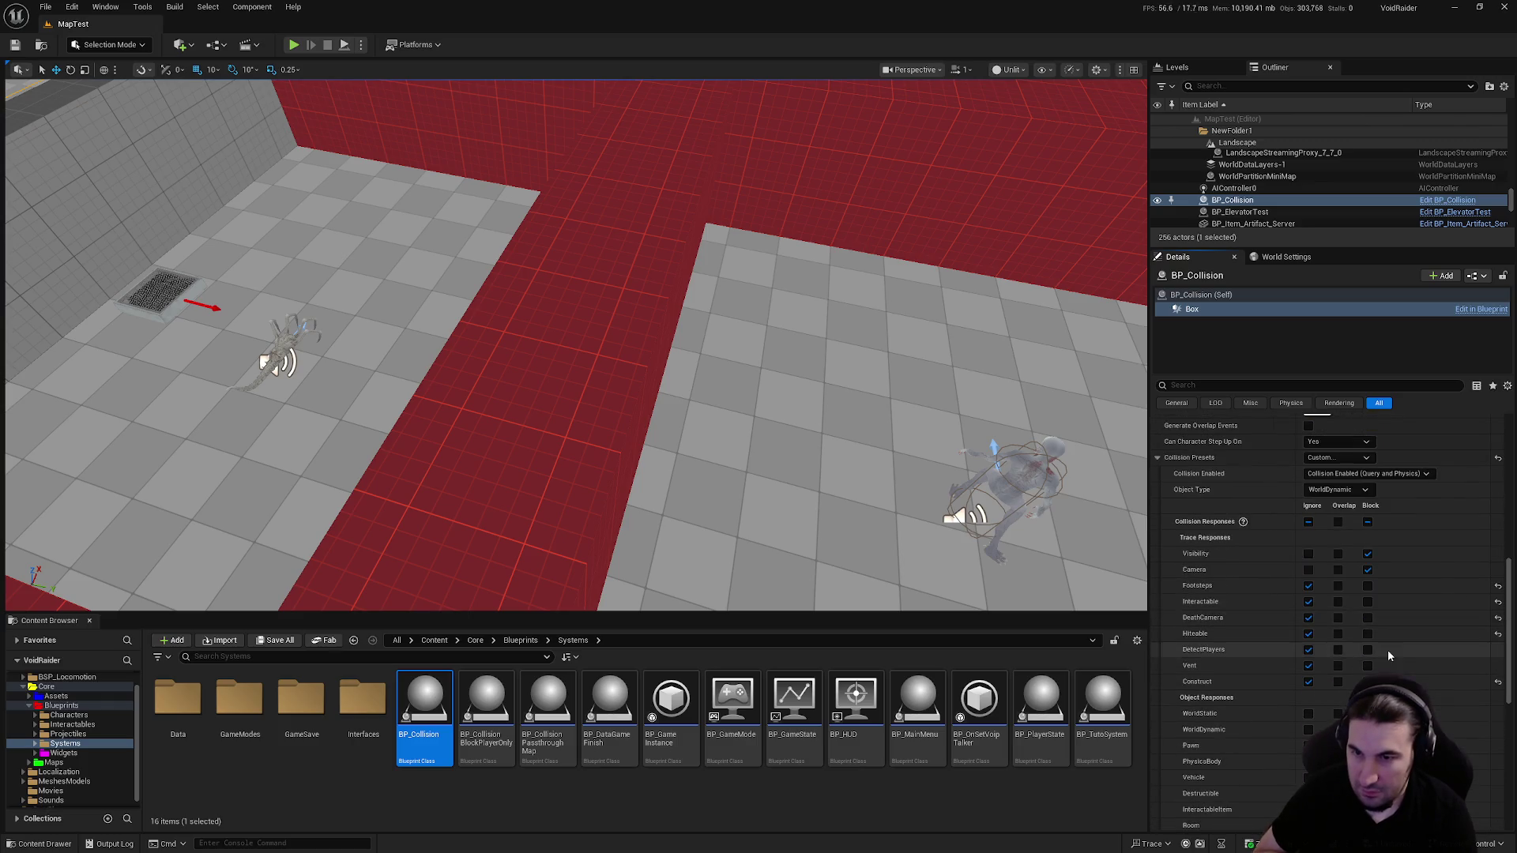
pyautogui.click(285, 642)
# Save the selected content, start Play, and walk up the orange ramp onto the red walls
pyautogui.click(861, 570)
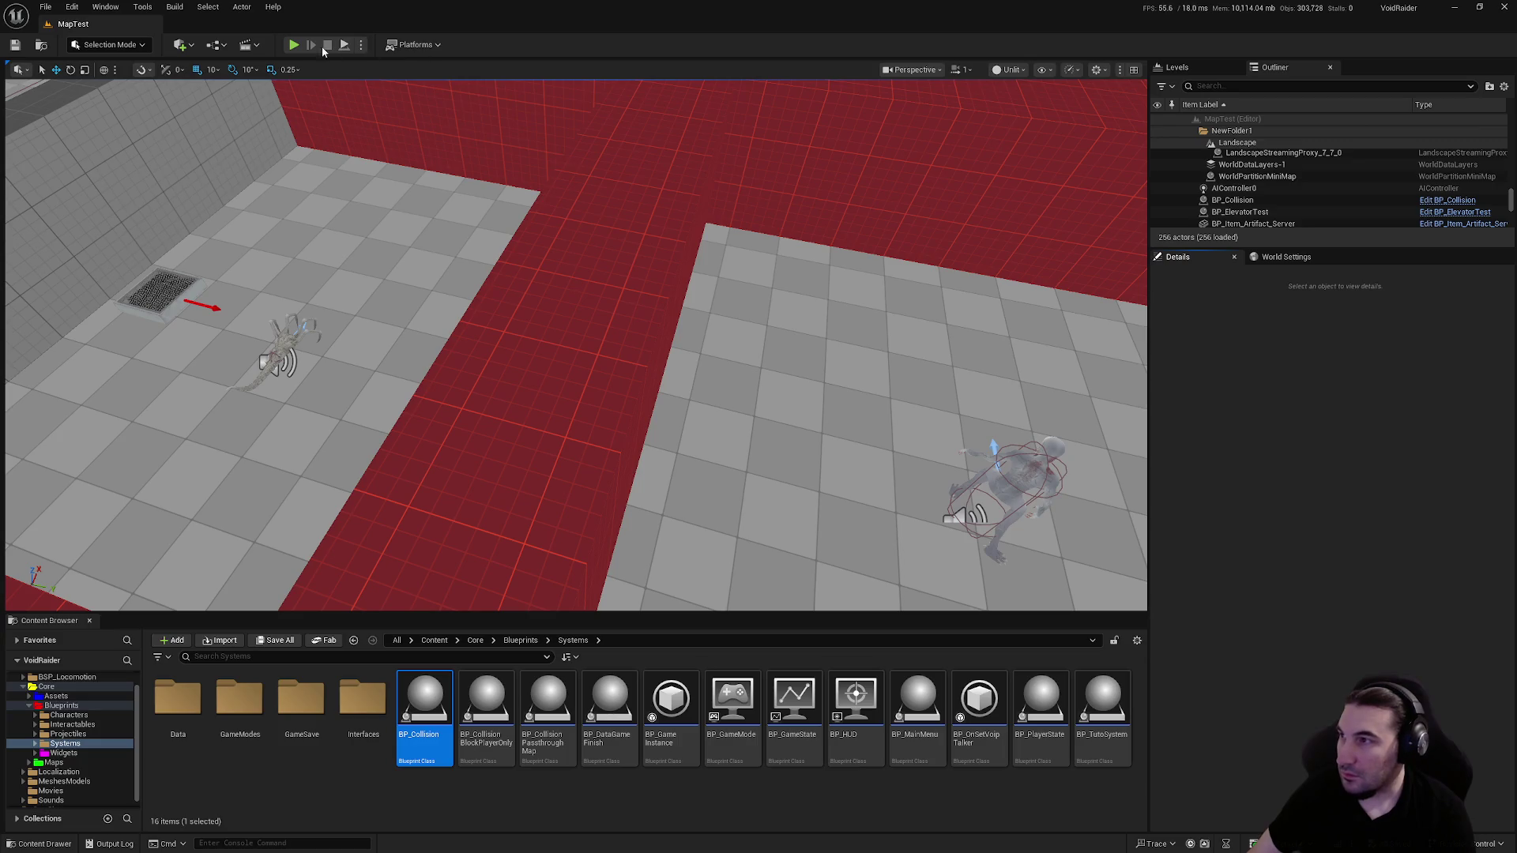
pyautogui.click(295, 46)
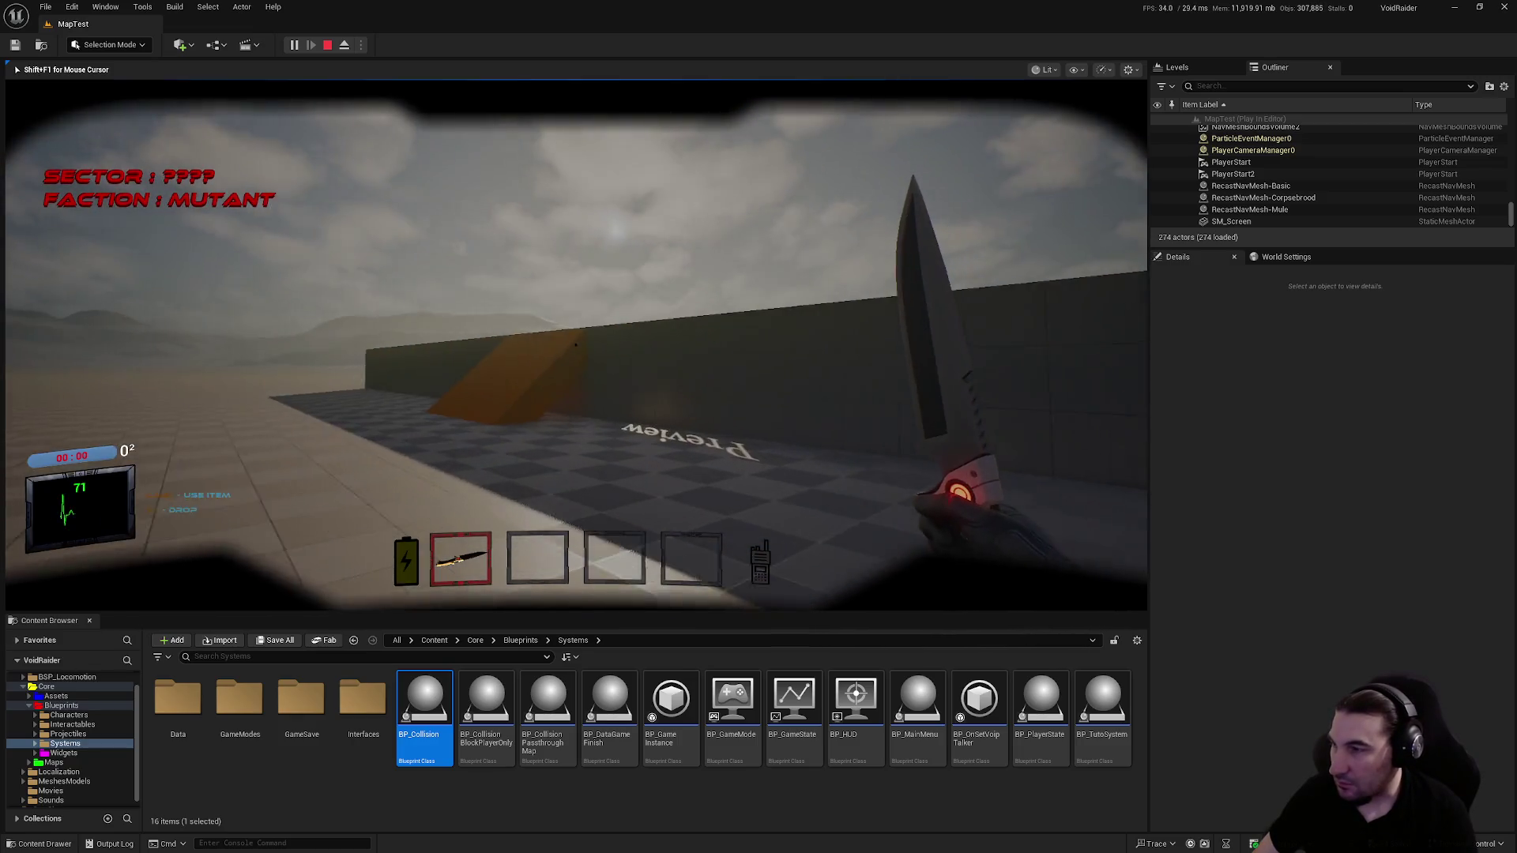
pyautogui.press('w')
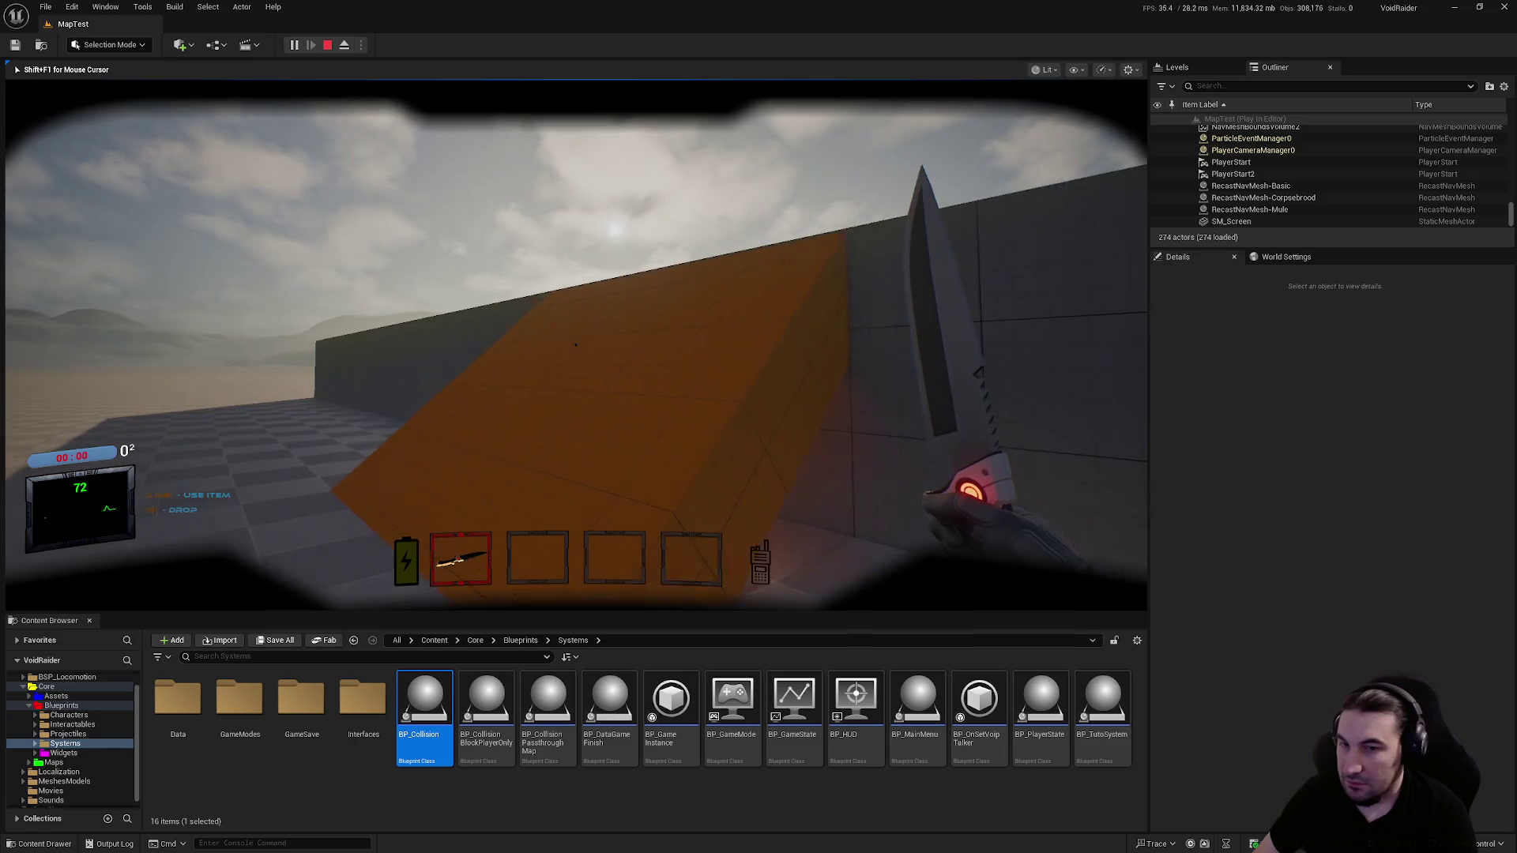
pyautogui.press('w')
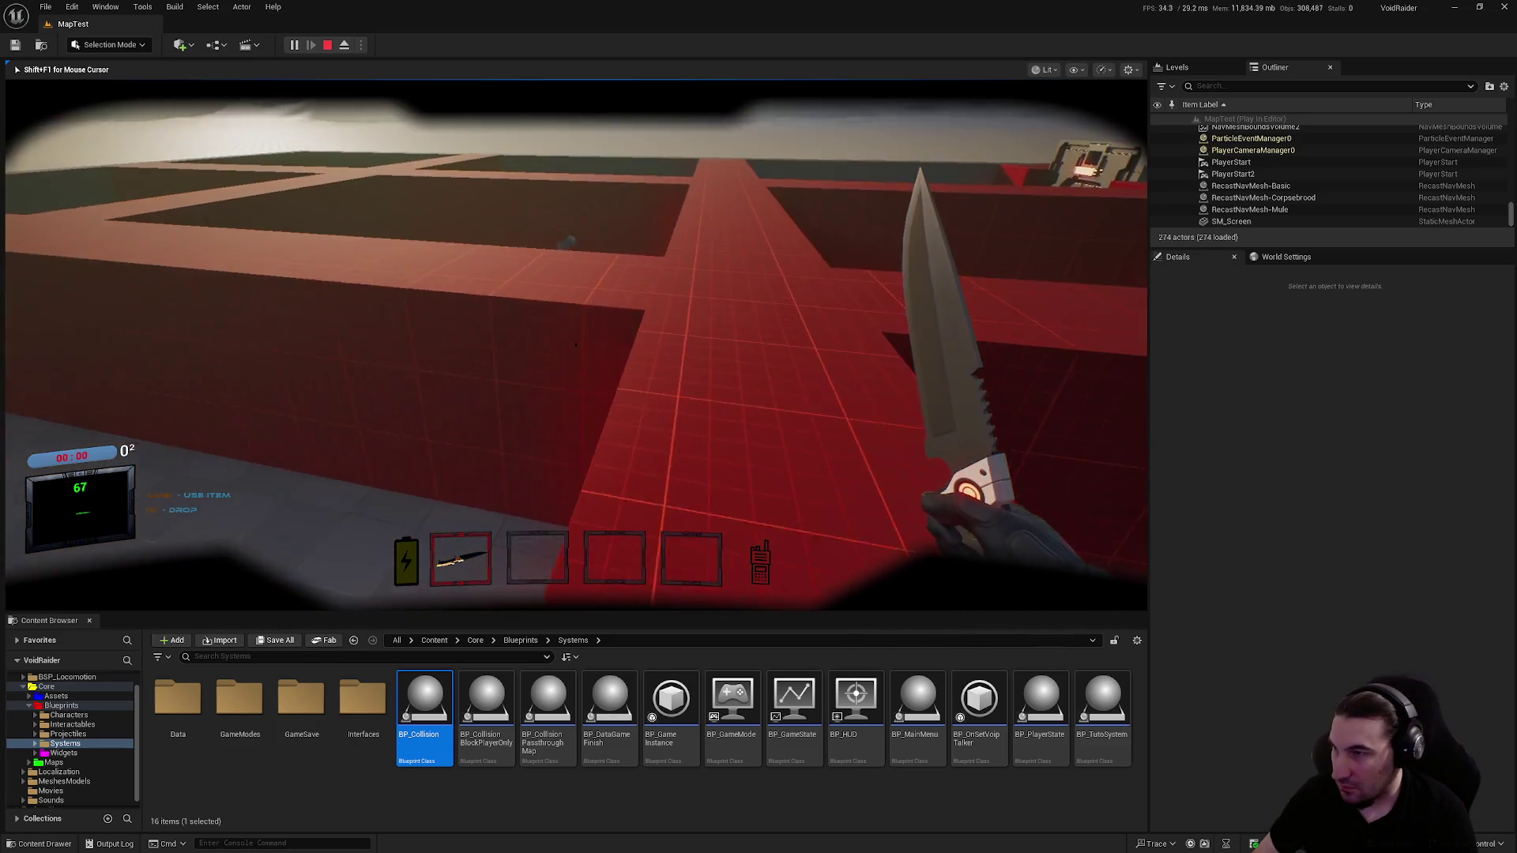